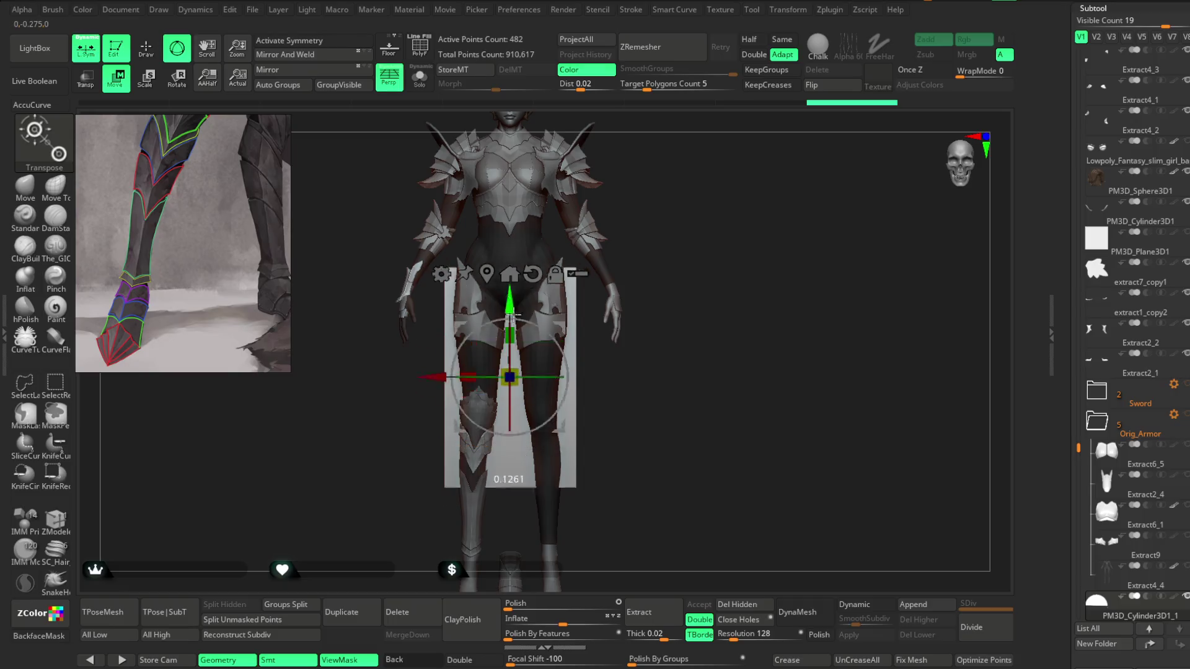
# Step: Move the cylinder heel block down to the ankle, beneath the boot's heel
pyautogui.moveTo(487, 321)
pyautogui.keyDown('alt'); pyautogui.mouseDown()
pyautogui.moveTo(497, 351)
pyautogui.moveTo(468, 304)
pyautogui.moveTo(604, 269)
pyautogui.moveTo(573, 245)
pyautogui.mouseUp(); pyautogui.keyUp('alt')
pyautogui.keyDown('alt'); pyautogui.moveTo(481, 227); pyautogui.dragTo(481, 424); pyautogui.keyUp('alt')
pyautogui.moveTo(608, 407)
pyautogui.keyDown('alt'); pyautogui.mouseDown()
pyautogui.moveTo(595, 430)
pyautogui.moveTo(383, 397)
pyautogui.mouseUp(); pyautogui.keyUp('alt')
# Step: Check the heel block's fit from side, back and three-quarter views
pyautogui.moveTo(611, 303); pyautogui.dragTo(660, 366)
pyautogui.moveTo(502, 298)
pyautogui.mouseDown()
pyautogui.moveTo(519, 260)
pyautogui.moveTo(624, 255)
pyautogui.moveTo(616, 266)
pyautogui.mouseUp()
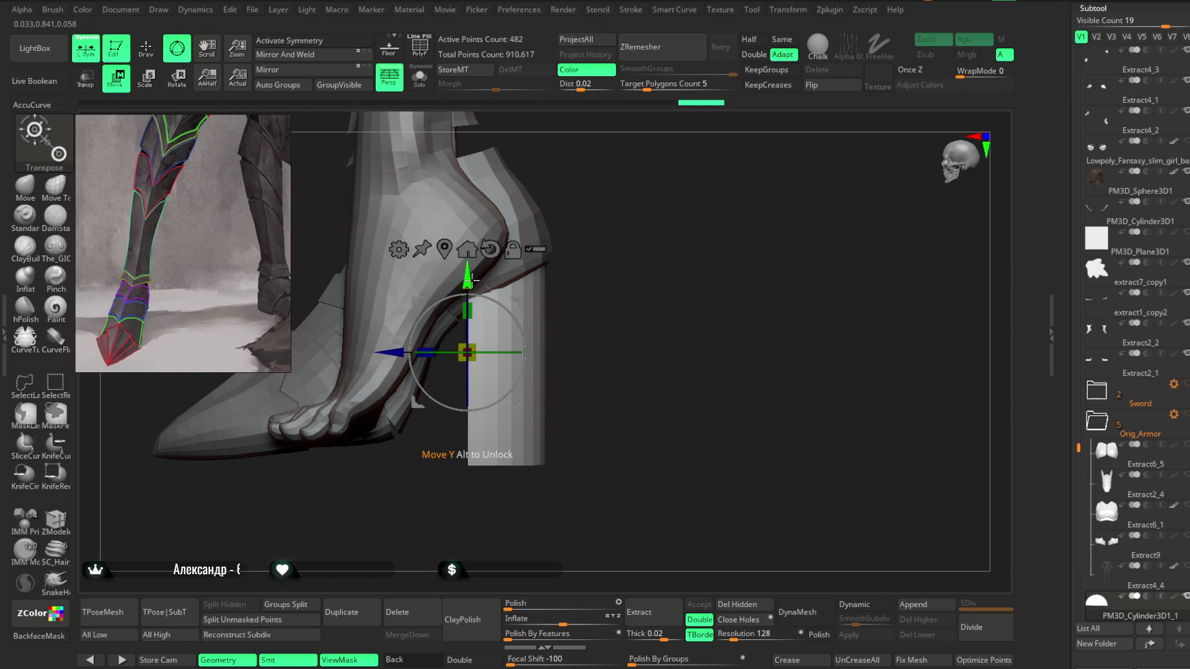
pyautogui.moveTo(576, 267)
pyautogui.mouseDown()
pyautogui.moveTo(582, 217)
pyautogui.moveTo(531, 336)
pyautogui.moveTo(546, 263)
pyautogui.moveTo(530, 279)
pyautogui.mouseUp()
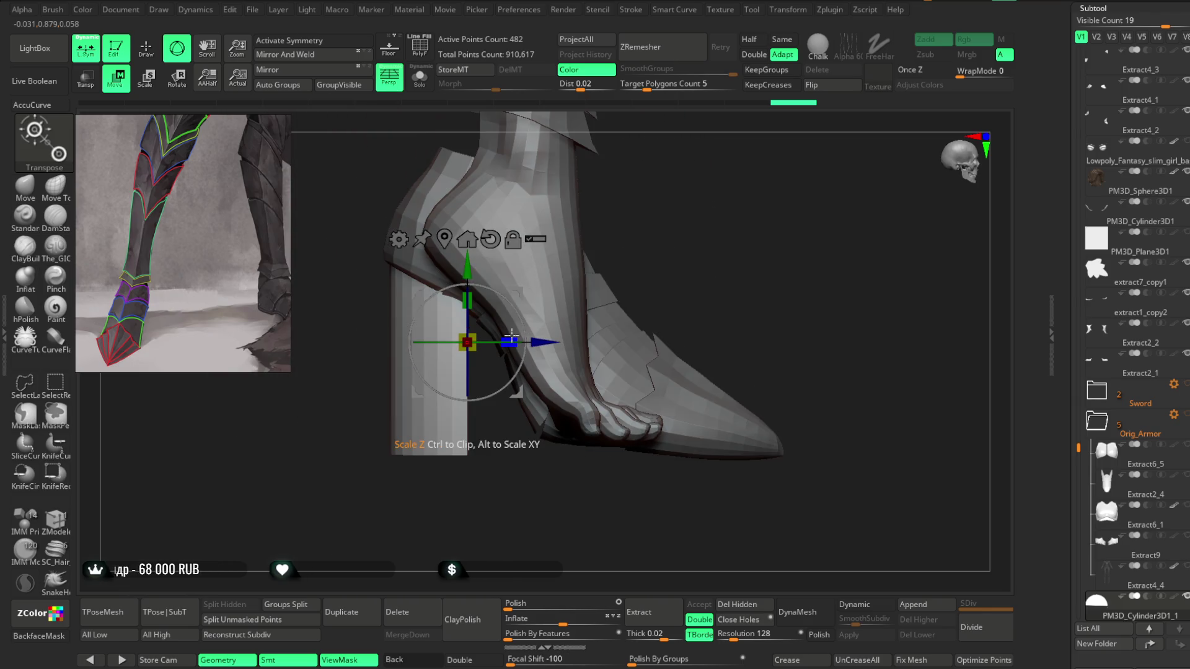
pyautogui.moveTo(534, 337)
pyautogui.mouseDown()
pyautogui.moveTo(731, 173)
pyautogui.moveTo(654, 287)
pyautogui.moveTo(616, 295)
pyautogui.moveTo(829, 199)
pyautogui.moveTo(495, 300)
pyautogui.mouseUp()
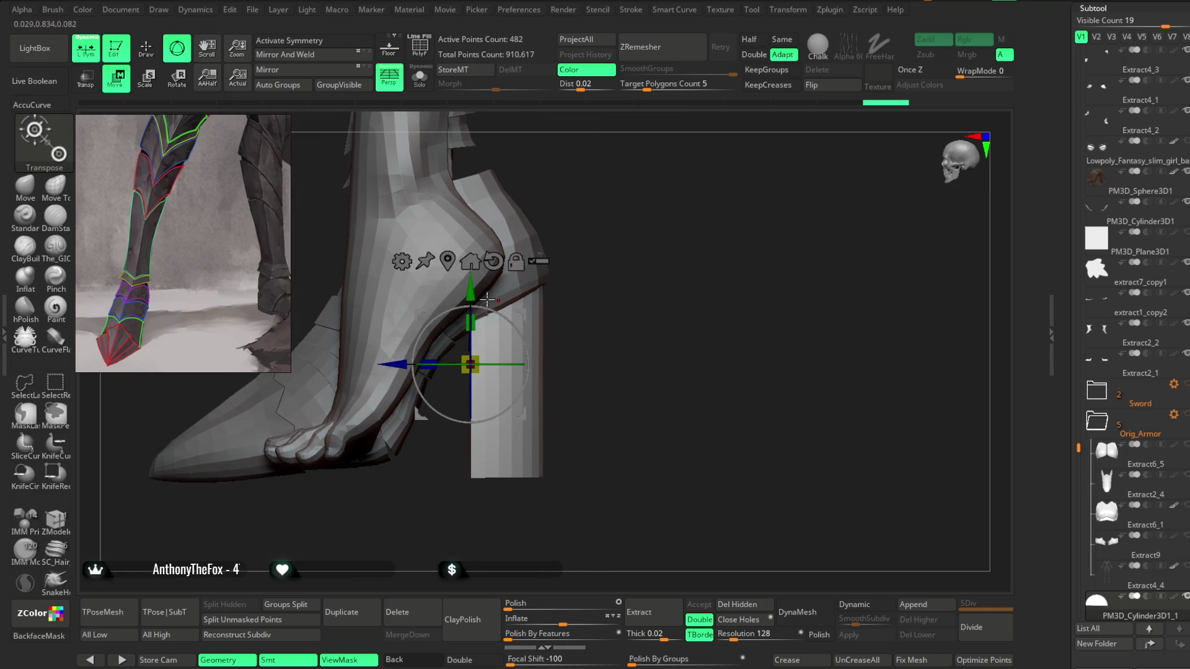
pyautogui.moveTo(635, 233)
pyautogui.keyDown('shift'); pyautogui.mouseDown()
pyautogui.moveTo(603, 237)
pyautogui.moveTo(626, 255)
pyautogui.mouseUp(); pyautogui.keyUp('shift')
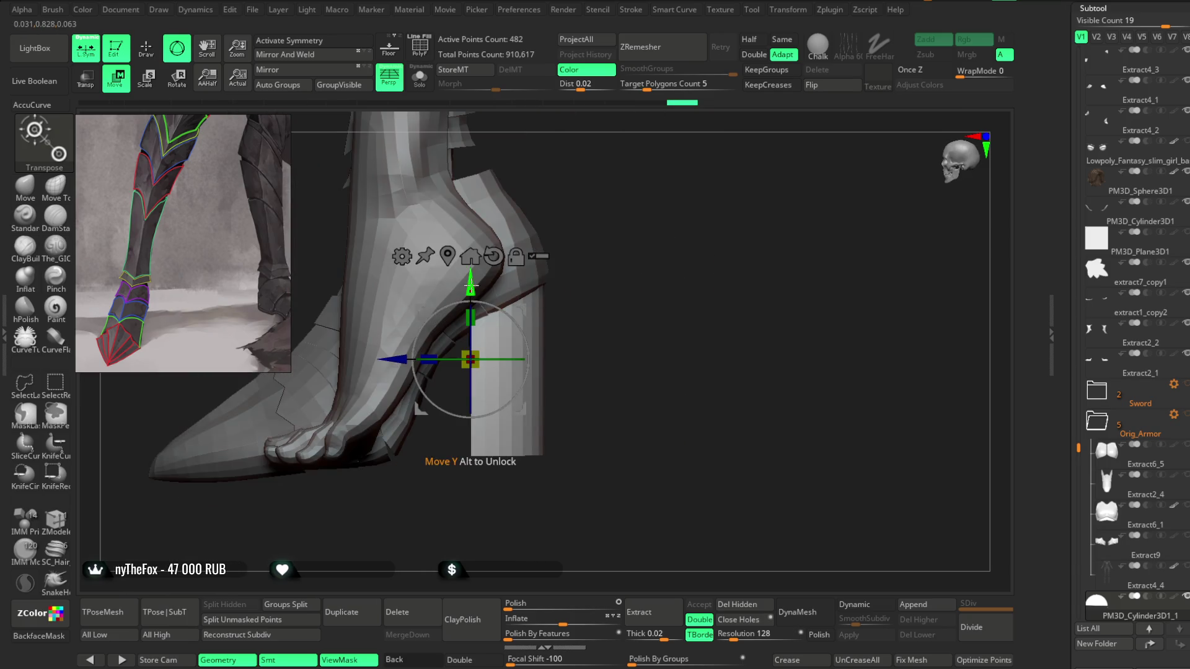
pyautogui.moveTo(471, 295)
pyautogui.mouseDown()
pyautogui.moveTo(608, 242)
pyautogui.moveTo(552, 255)
pyautogui.moveTo(552, 239)
pyautogui.moveTo(506, 244)
pyautogui.moveTo(533, 358)
pyautogui.mouseUp()
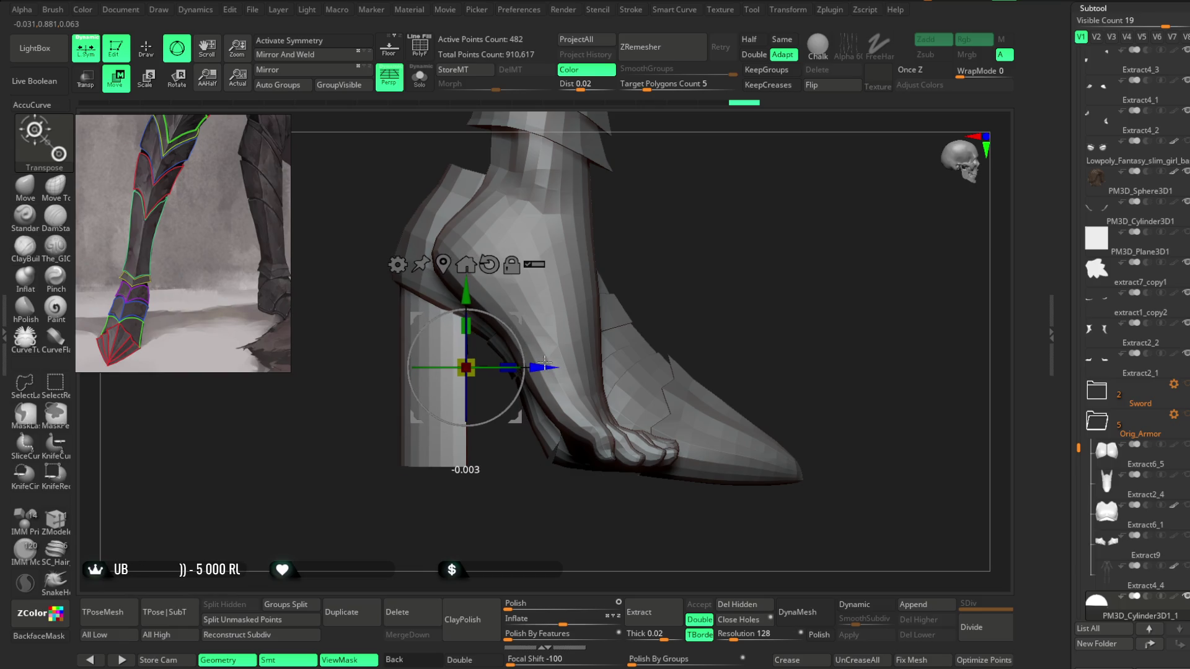
pyautogui.keyDown('shift'); pyautogui.moveTo(626, 229); pyautogui.dragTo(690, 264); pyautogui.keyUp('shift')
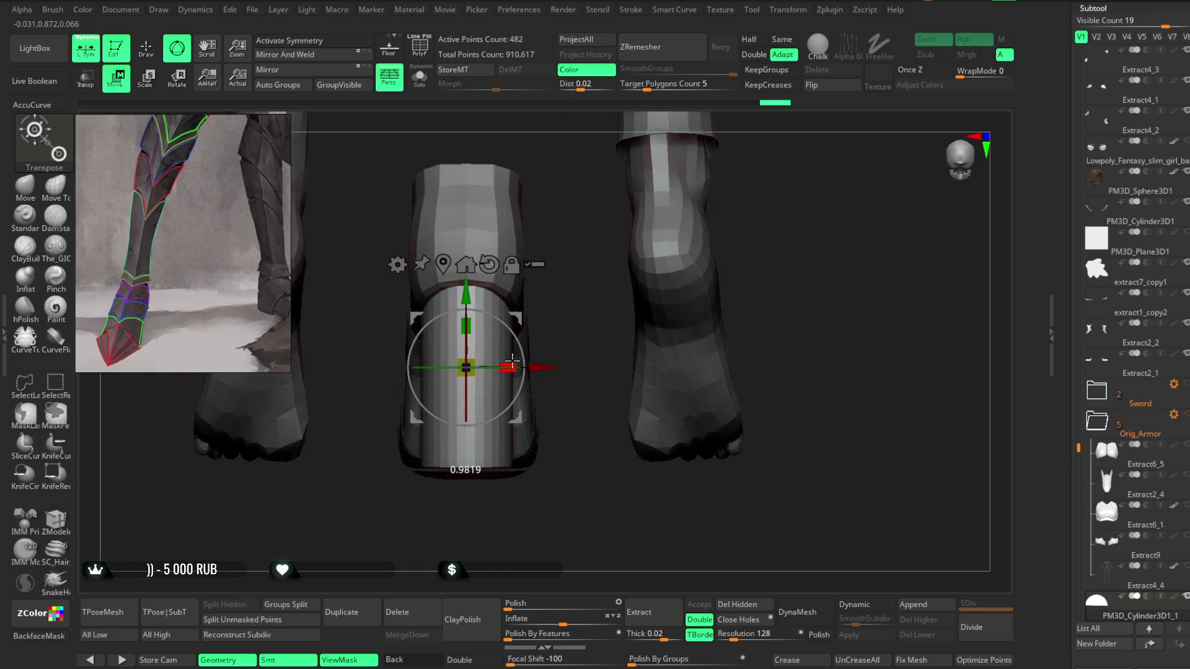
pyautogui.click(397, 264)
# Step: Apply the Taper deformer to narrow the bottom of the heel cylinder
pyautogui.click(514, 392)
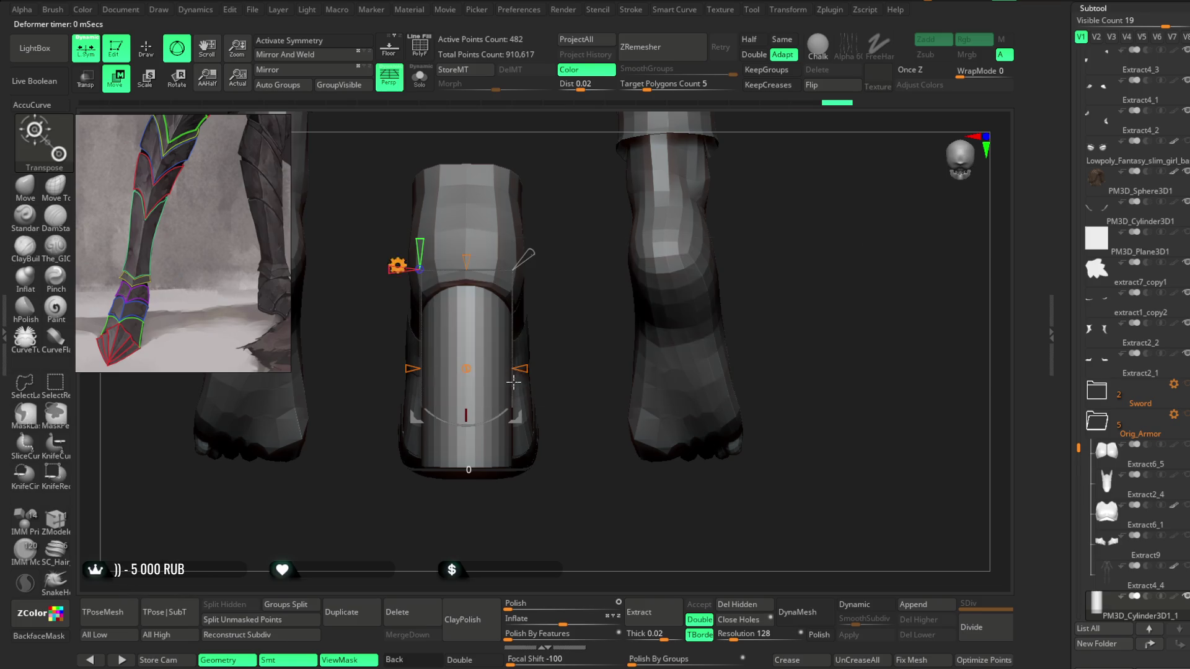
pyautogui.moveTo(467, 471); pyautogui.dragTo(467, 449)
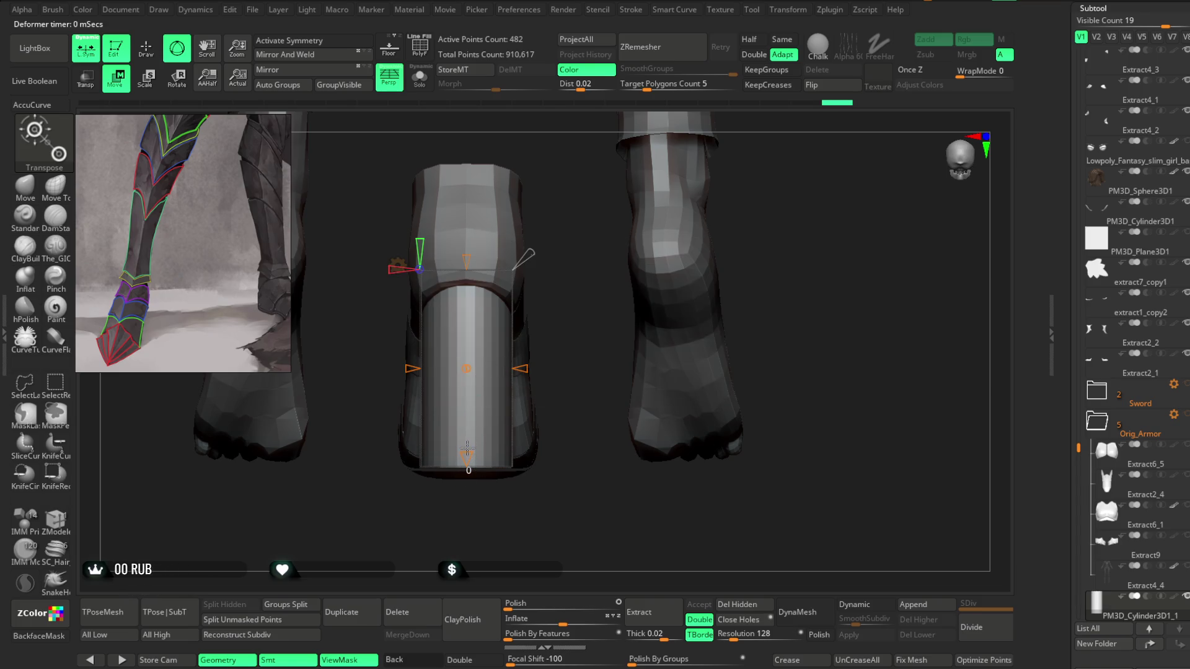
pyautogui.moveTo(532, 308)
pyautogui.mouseDown()
pyautogui.moveTo(558, 287)
pyautogui.moveTo(613, 284)
pyautogui.moveTo(513, 259)
pyautogui.mouseUp()
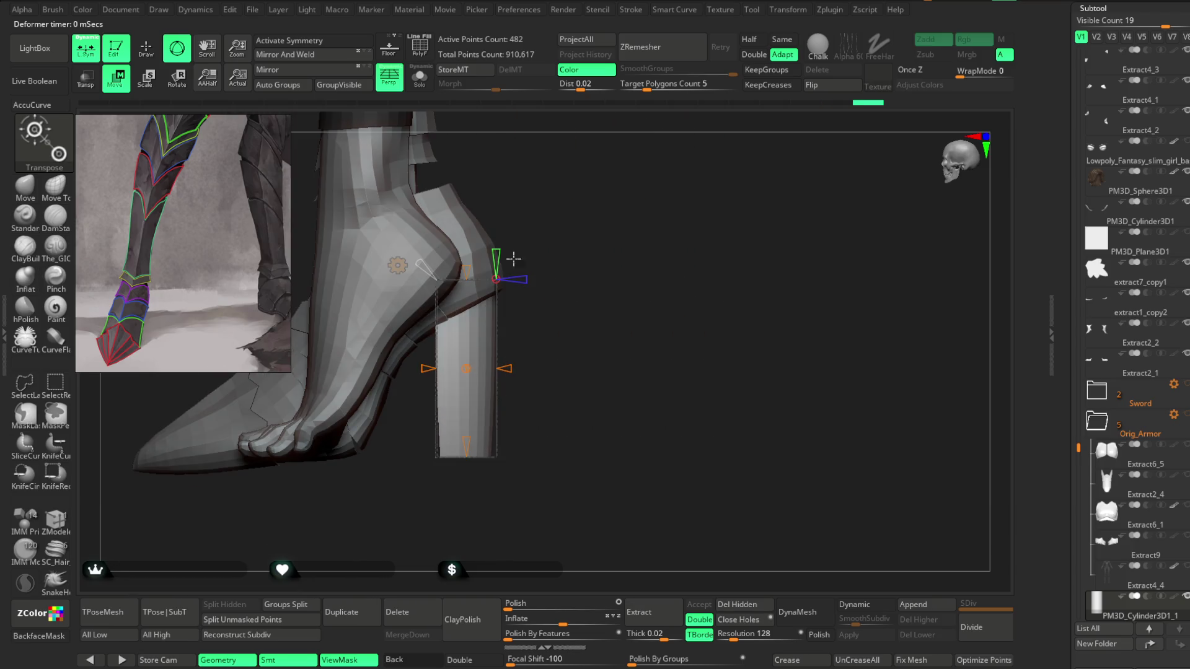
# Step: Reset to the move gizmo, check the heel from behind, and return to the Standard brush
pyautogui.click(397, 265)
pyautogui.click(589, 267)
pyautogui.moveTo(589, 300)
pyautogui.mouseDown()
pyautogui.moveTo(485, 249)
pyautogui.moveTo(666, 246)
pyautogui.moveTo(635, 210)
pyautogui.moveTo(619, 209)
pyautogui.moveTo(706, 207)
pyautogui.moveTo(627, 515)
pyautogui.mouseUp()
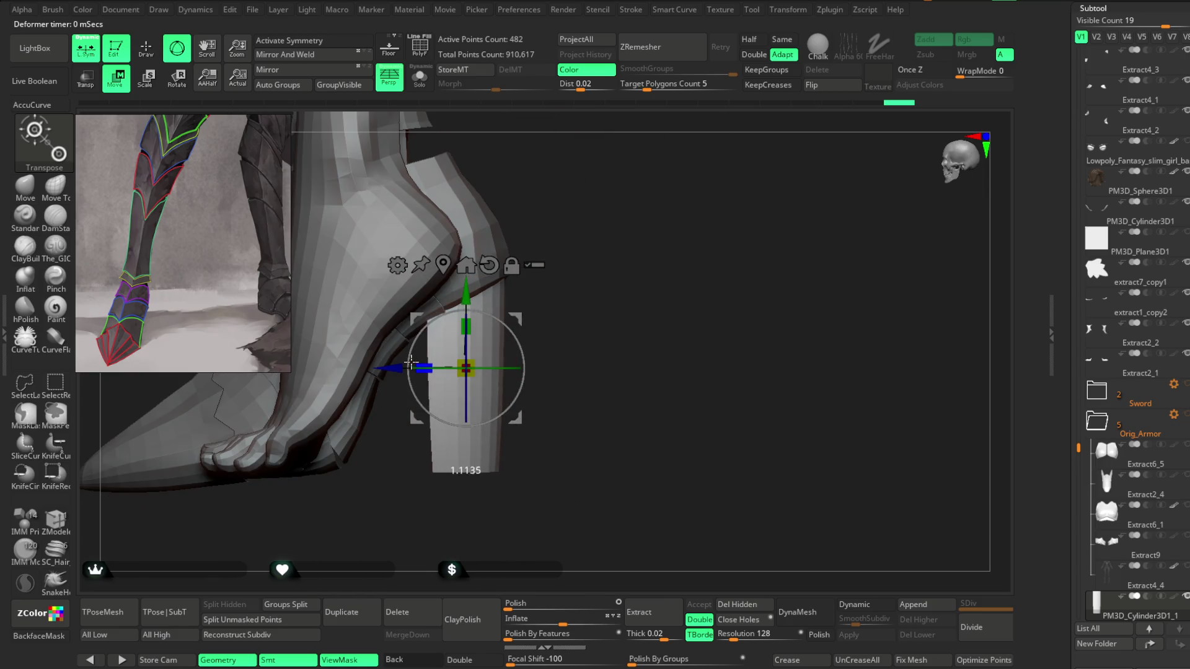
pyautogui.moveTo(620, 260)
pyautogui.mouseDown()
pyautogui.moveTo(539, 242)
pyautogui.moveTo(718, 168)
pyautogui.moveTo(709, 209)
pyautogui.moveTo(643, 209)
pyautogui.moveTo(650, 266)
pyautogui.moveTo(520, 260)
pyautogui.moveTo(569, 263)
pyautogui.moveTo(585, 321)
pyautogui.moveTo(617, 266)
pyautogui.mouseUp()
pyautogui.press('q')
pyautogui.moveTo(643, 199)
pyautogui.mouseDown()
pyautogui.moveTo(616, 212)
pyautogui.moveTo(632, 207)
pyautogui.mouseUp()
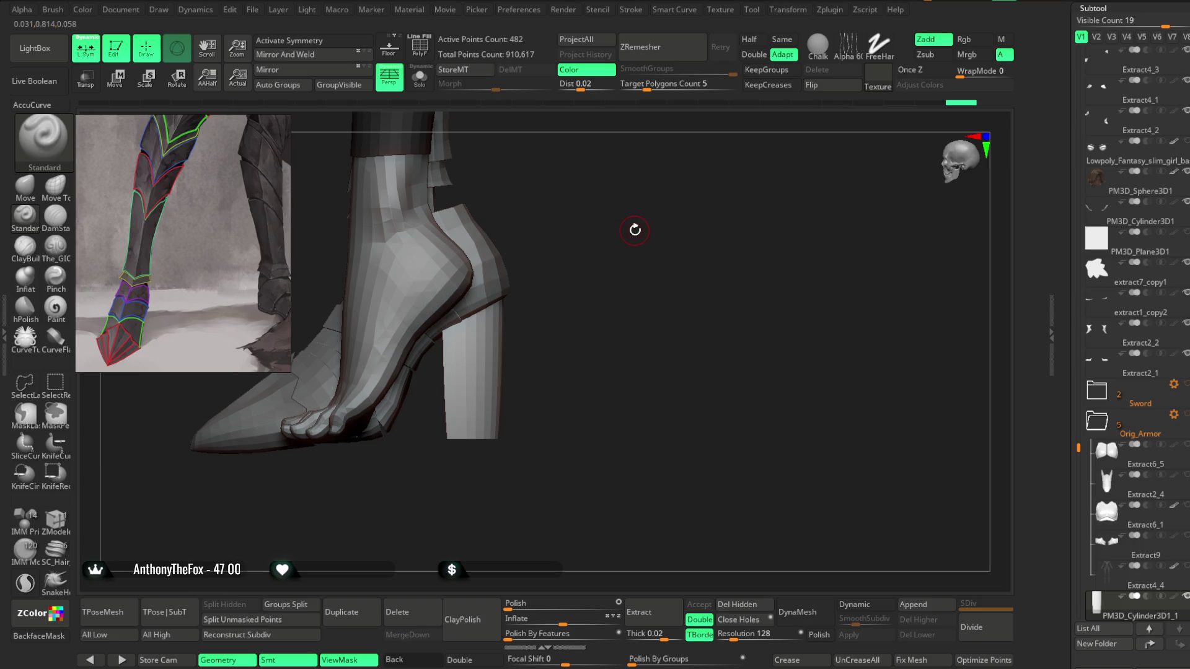
# Step: Save the character project from the File menu with Ctrl+S
pyautogui.click(253, 10)
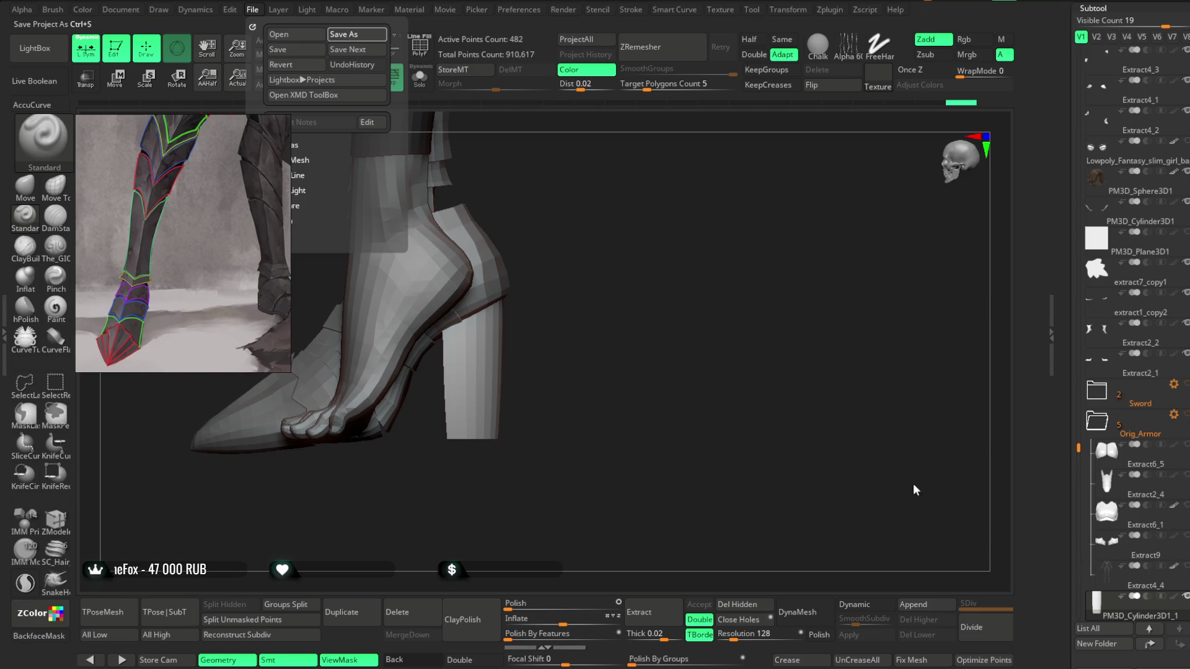
pyautogui.hotkey('ctrl', 's')
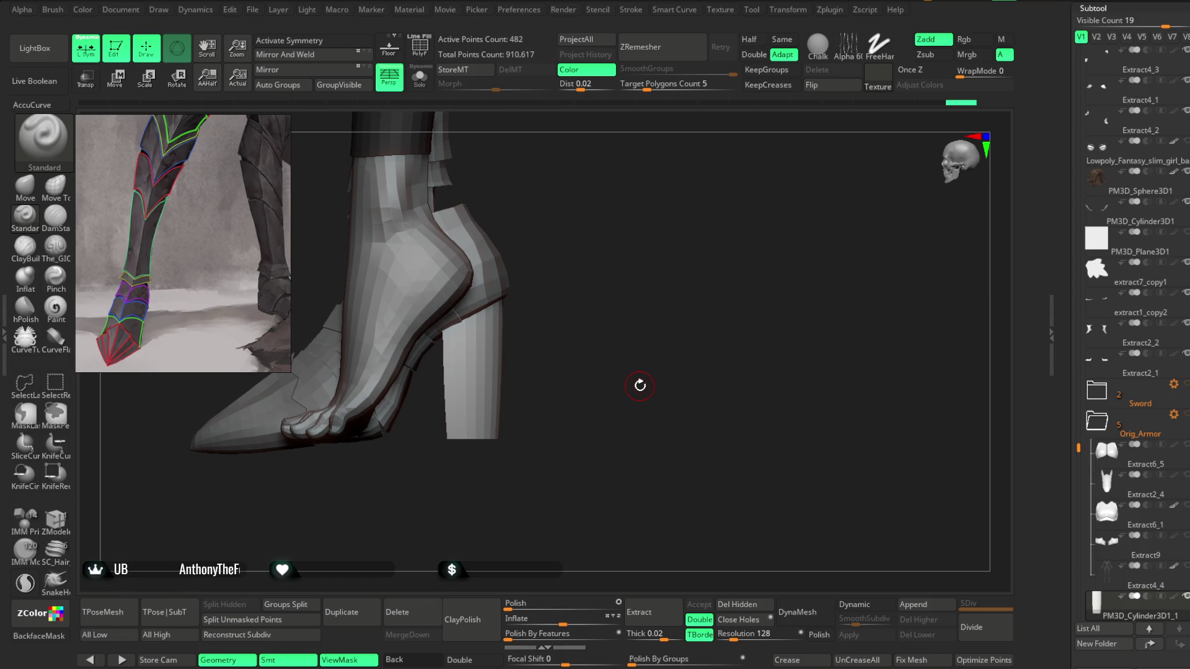
pyautogui.moveTo(640, 385)
pyautogui.mouseDown()
pyautogui.moveTo(625, 385)
pyautogui.moveTo(664, 384)
pyautogui.moveTo(669, 372)
pyautogui.mouseUp()
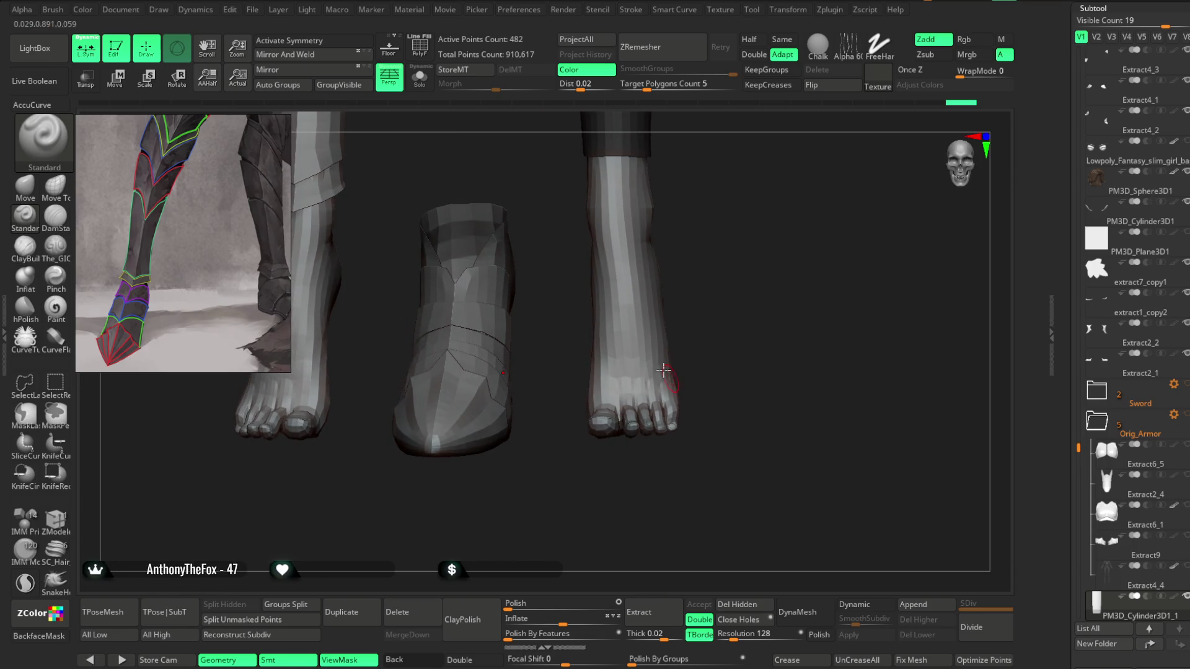
# Step: Select the boot subtool in T-pose and turn on polygroup colours and symmetry
pyautogui.keyDown('alt'); pyautogui.click(518, 453); pyautogui.keyUp('alt')
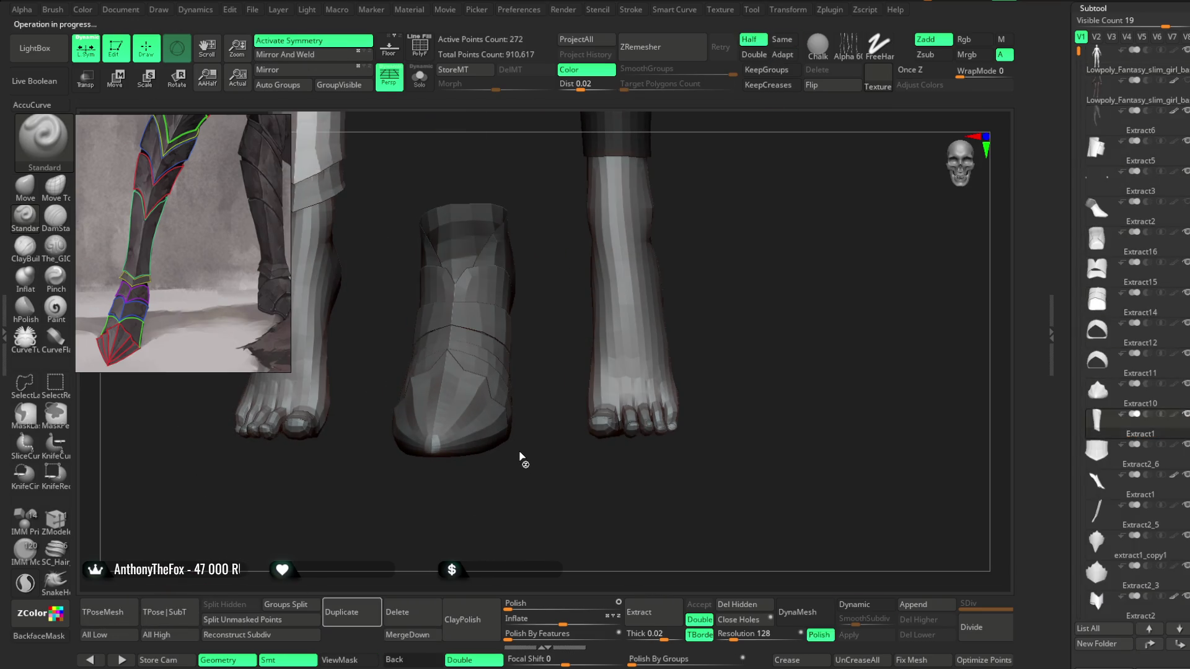
pyautogui.press('Down')
pyautogui.press('Down')
pyautogui.press('Down')
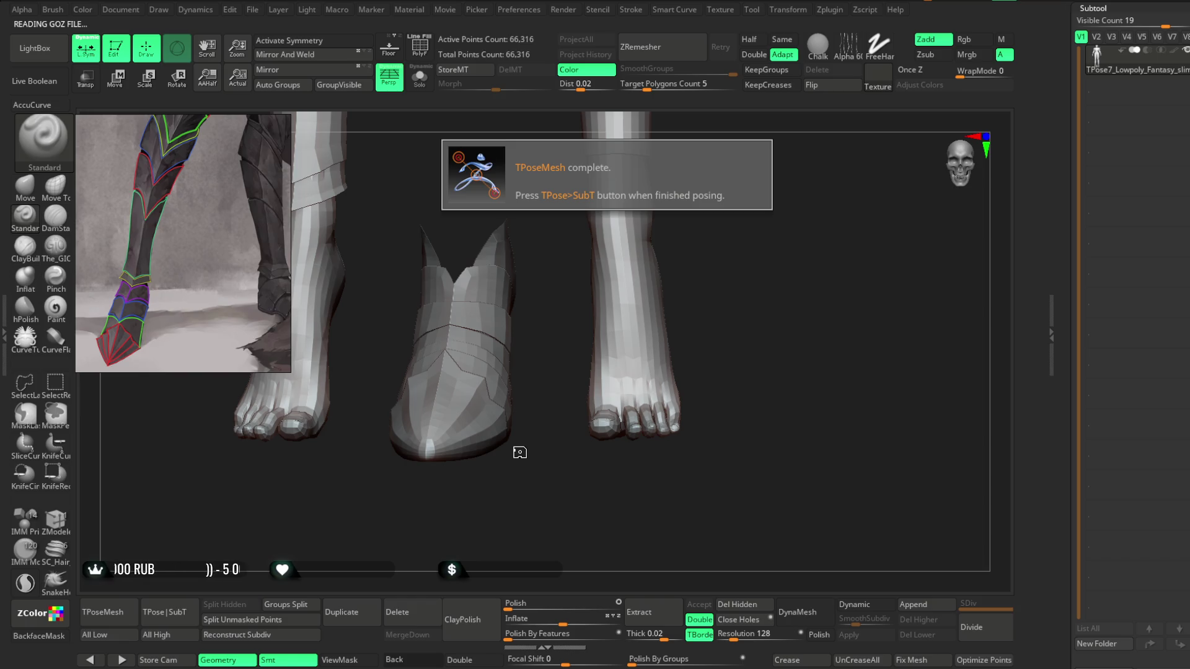
pyautogui.moveTo(760, 290)
pyautogui.mouseDown()
pyautogui.moveTo(754, 271)
pyautogui.moveTo(606, 298)
pyautogui.mouseUp()
pyautogui.press('x')
pyautogui.moveTo(326, 256)
pyautogui.mouseDown()
pyautogui.moveTo(332, 287)
pyautogui.moveTo(404, 124)
pyautogui.mouseUp()
pyautogui.click(419, 44)
pyautogui.moveTo(657, 161)
pyautogui.mouseDown()
pyautogui.moveTo(688, 180)
pyautogui.moveTo(669, 186)
pyautogui.mouseUp()
# Step: Hide the toe cap, bands and back piece, leaving only the olive heel block
pyautogui.keyDown('ctrl'); pyautogui.keyDown('shift'); pyautogui.click(400, 381); pyautogui.keyUp('shift'); pyautogui.keyUp('ctrl')
pyautogui.keyDown('ctrl'); pyautogui.keyDown('shift'); pyautogui.click(429, 546); pyautogui.keyUp('shift'); pyautogui.keyUp('ctrl')
pyautogui.keyDown('ctrl'); pyautogui.keyDown('shift'); pyautogui.click(406, 419); pyautogui.keyUp('shift'); pyautogui.keyUp('ctrl')
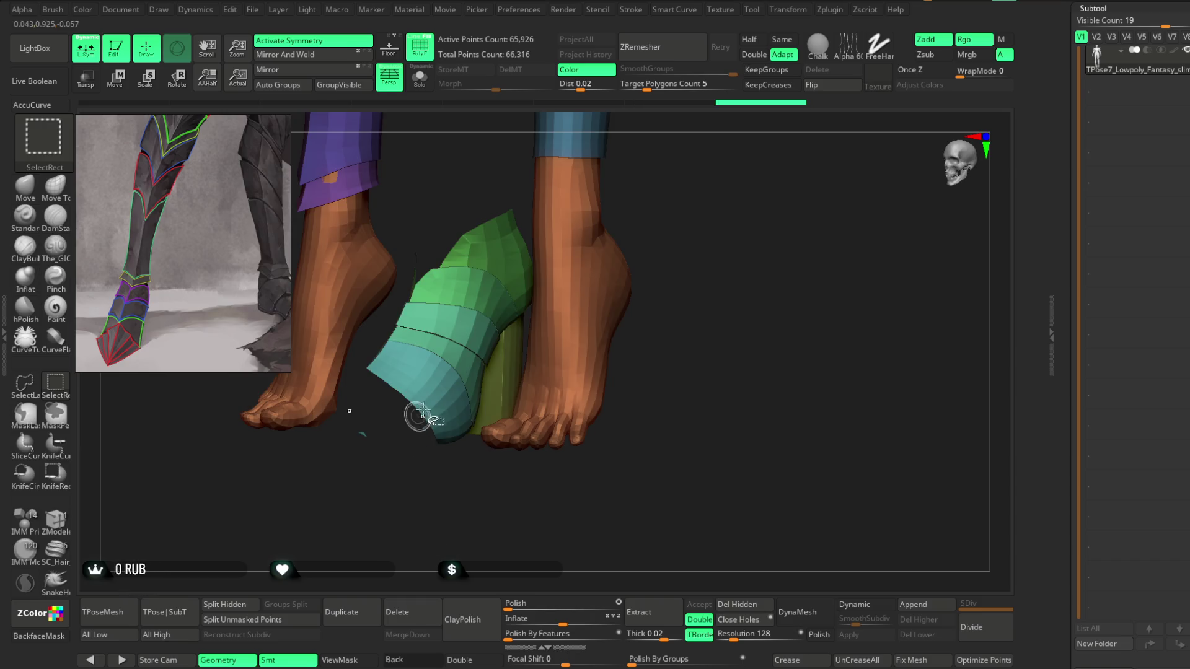
pyautogui.keyDown('ctrl'); pyautogui.keyDown('shift'); pyautogui.click(430, 398); pyautogui.keyUp('shift'); pyautogui.keyUp('ctrl')
pyautogui.keyDown('ctrl'); pyautogui.keyDown('shift'); pyautogui.click(437, 366); pyautogui.keyUp('shift'); pyautogui.keyUp('ctrl')
pyautogui.keyDown('ctrl'); pyautogui.keyDown('shift'); pyautogui.click(452, 332); pyautogui.keyUp('shift'); pyautogui.keyUp('ctrl')
pyautogui.hotkey('ctrl', 'z')
pyautogui.keyDown('ctrl'); pyautogui.keyDown('shift'); pyautogui.click(474, 316); pyautogui.keyUp('shift'); pyautogui.keyUp('ctrl')
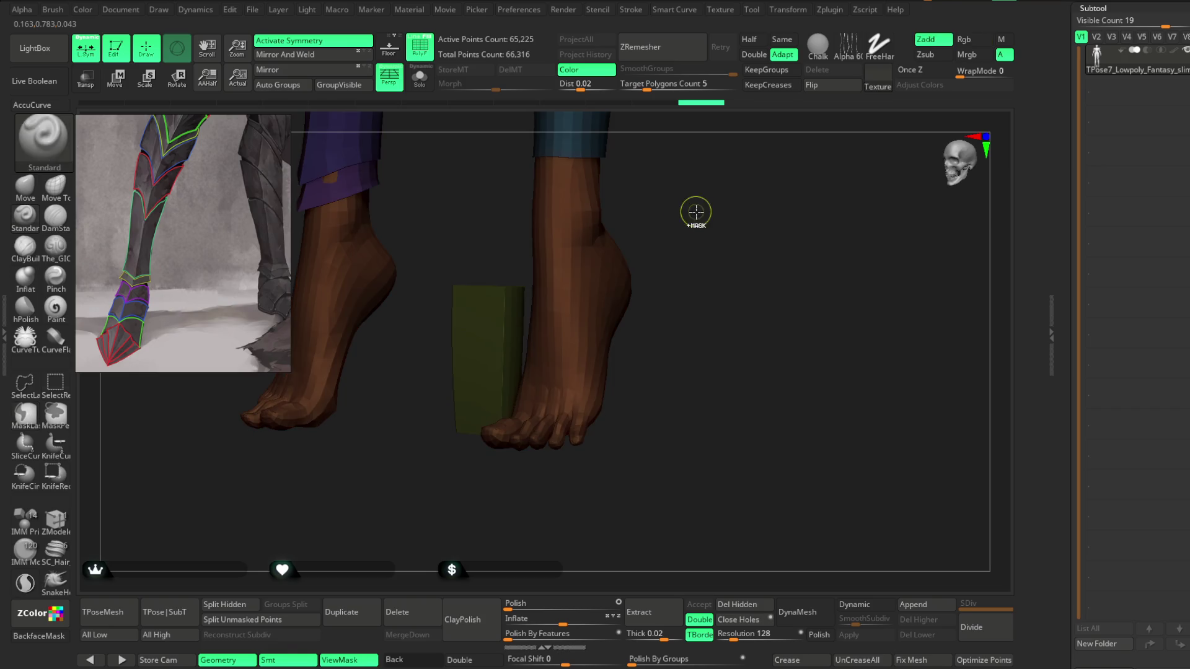
# Step: Unhide all shoe parts and set up an enlarged Move brush with local symmetry off
pyautogui.keyDown('ctrl'); pyautogui.keyDown('shift'); pyautogui.click(696, 210); pyautogui.keyUp('shift'); pyautogui.keyUp('ctrl')
pyautogui.moveTo(712, 205); pyautogui.dragTo(682, 209)
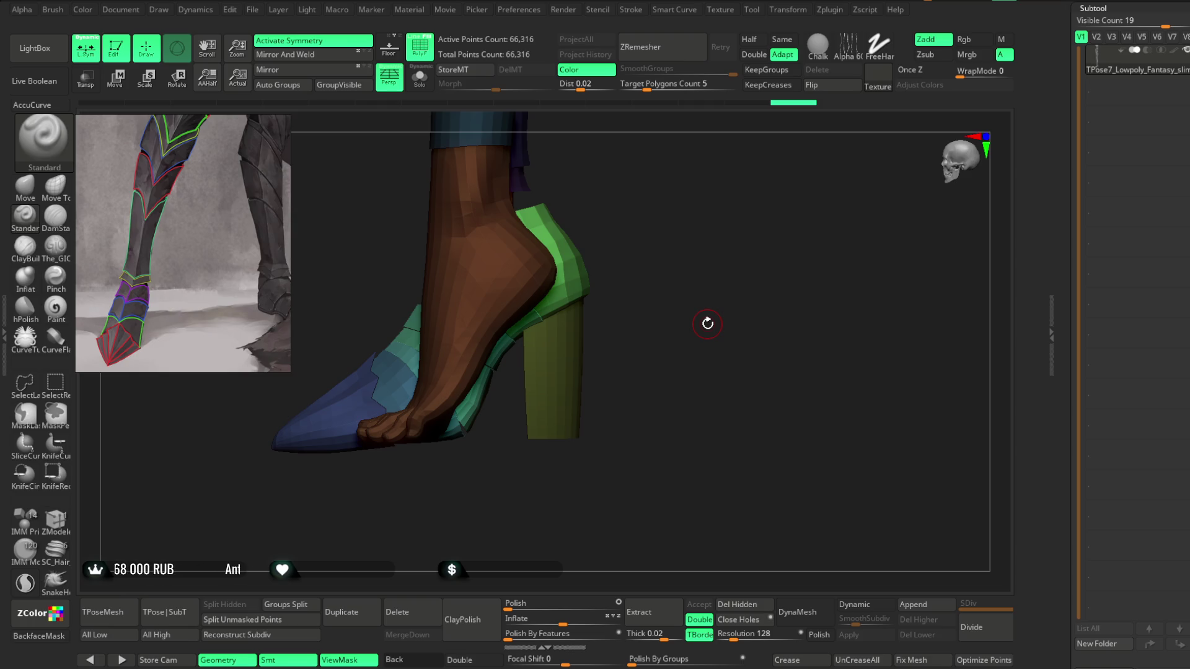
pyautogui.moveTo(676, 223)
pyautogui.mouseDown()
pyautogui.moveTo(611, 217)
pyautogui.moveTo(671, 221)
pyautogui.moveTo(691, 207)
pyautogui.mouseUp()
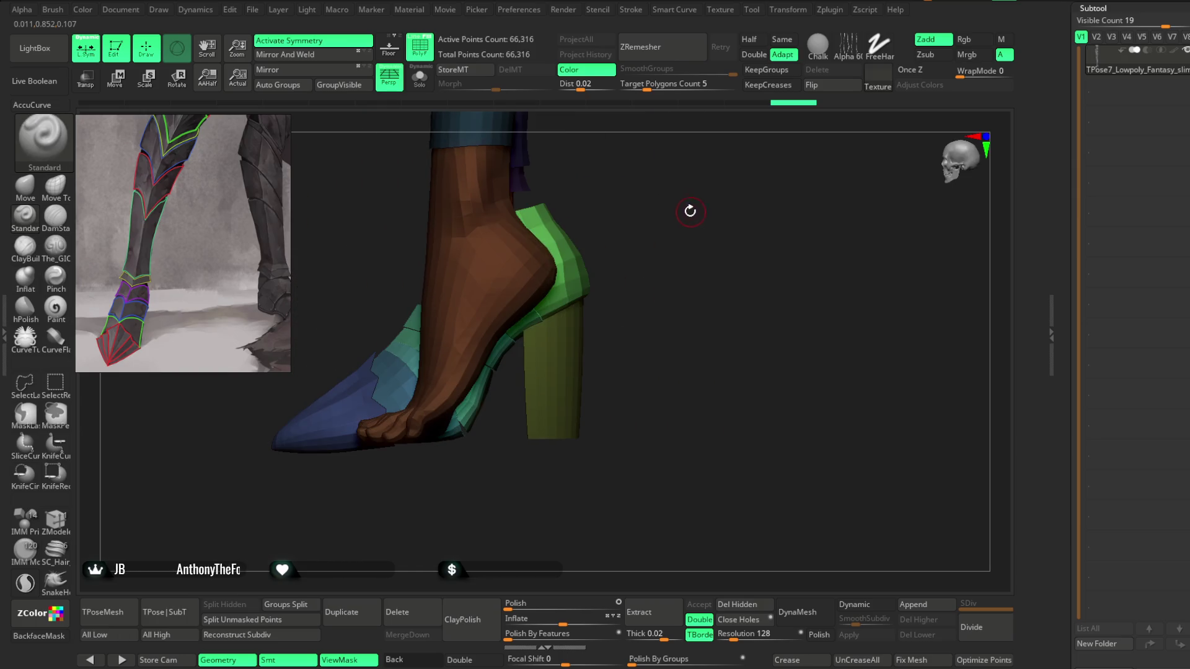
pyautogui.click(24, 186)
pyautogui.press('space')
pyautogui.moveTo(647, 275)
pyautogui.mouseDown()
pyautogui.moveTo(666, 272)
pyautogui.moveTo(612, 280)
pyautogui.moveTo(631, 315)
pyautogui.moveTo(651, 297)
pyautogui.mouseUp()
pyautogui.press('space')
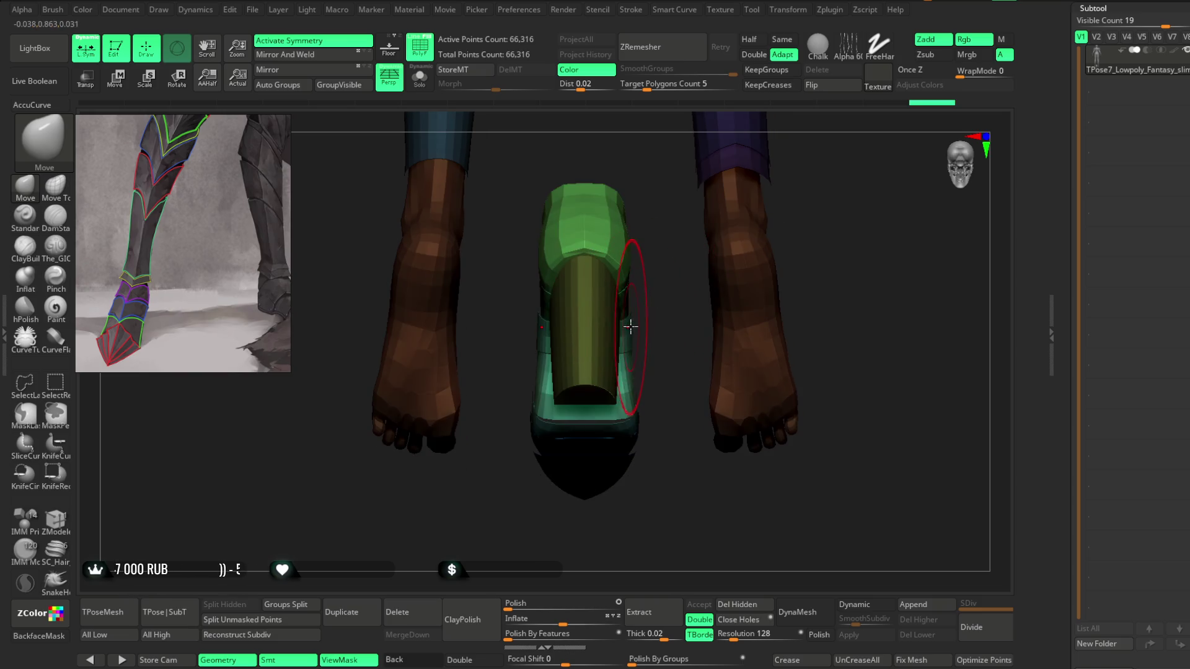
pyautogui.press('x')
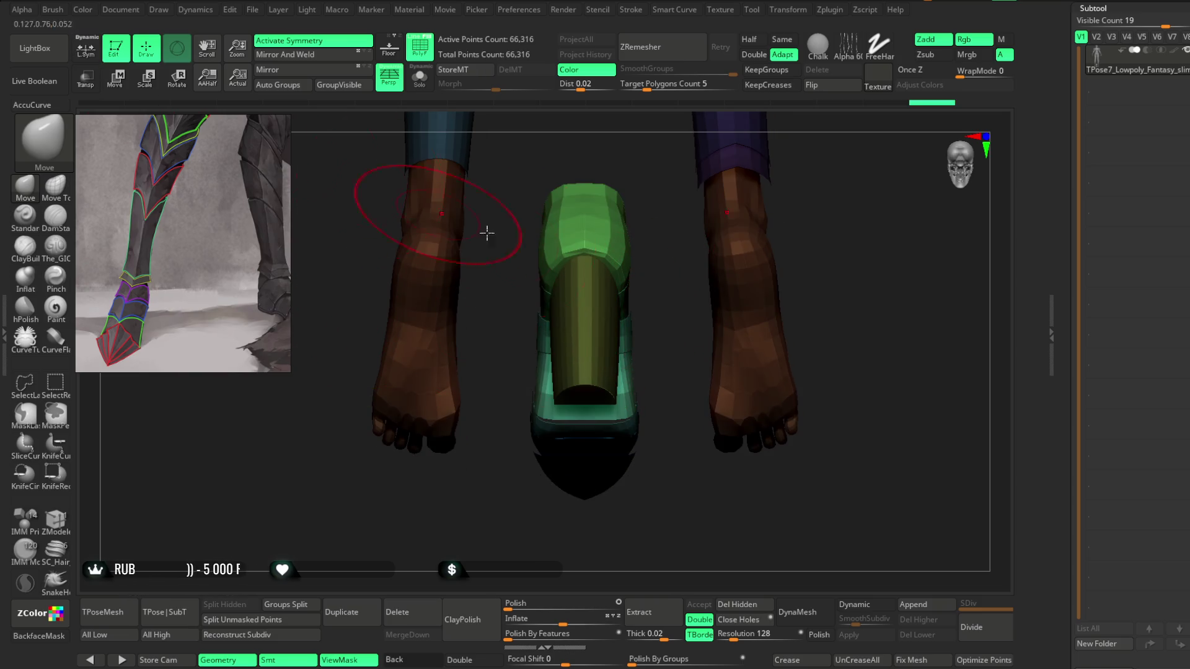
# Step: Reshape the toe and heel with the Move brush, then transfer the edits back with TPose|SubT
pyautogui.moveTo(630, 322)
pyautogui.mouseDown()
pyautogui.moveTo(680, 316)
pyautogui.moveTo(759, 252)
pyautogui.moveTo(767, 222)
pyautogui.mouseUp()
pyautogui.moveTo(704, 266)
pyautogui.mouseDown()
pyautogui.moveTo(791, 223)
pyautogui.moveTo(776, 223)
pyautogui.mouseUp()
pyautogui.press('space')
pyautogui.moveTo(729, 268)
pyautogui.mouseDown()
pyautogui.moveTo(791, 185)
pyautogui.moveTo(834, 151)
pyautogui.moveTo(682, 266)
pyautogui.moveTo(738, 239)
pyautogui.moveTo(620, 351)
pyautogui.mouseUp()
pyautogui.press('space')
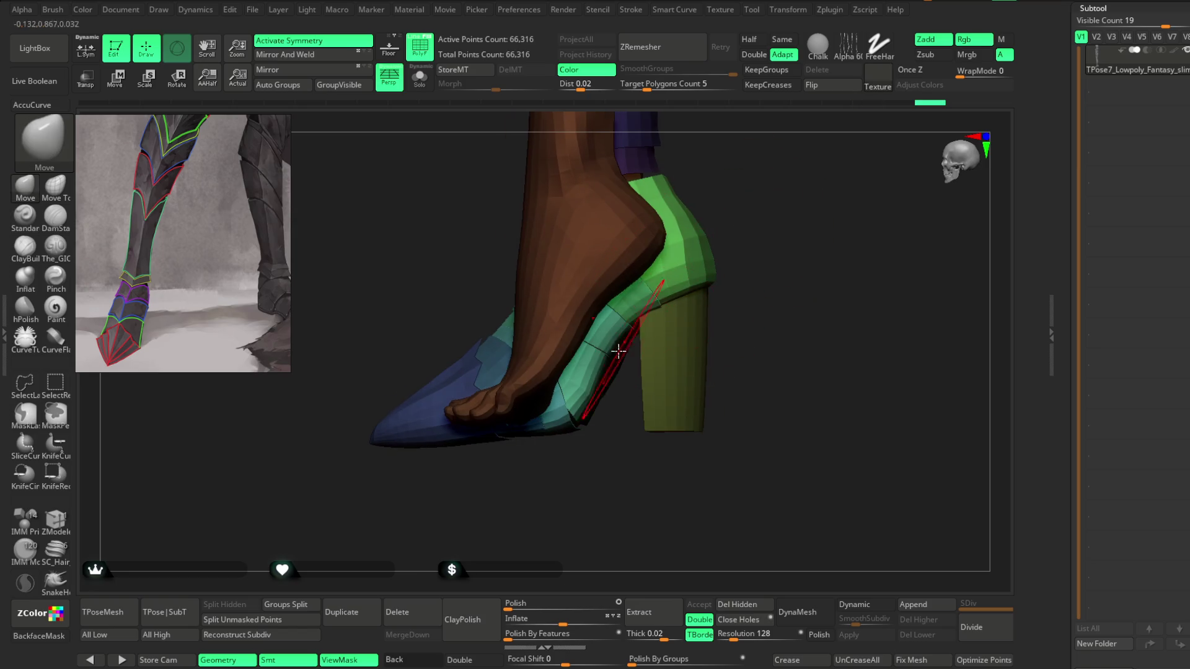
pyautogui.moveTo(768, 241)
pyautogui.mouseDown()
pyautogui.moveTo(733, 255)
pyautogui.moveTo(654, 247)
pyautogui.moveTo(742, 247)
pyautogui.moveTo(578, 404)
pyautogui.moveTo(588, 434)
pyautogui.mouseUp()
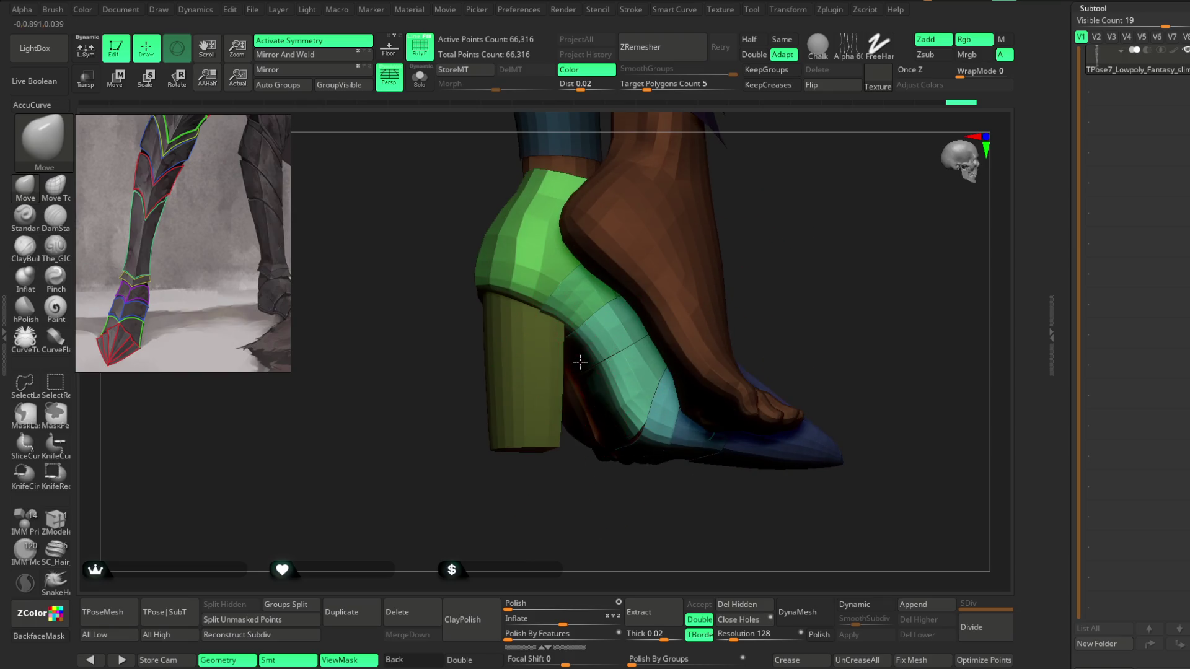
pyautogui.moveTo(546, 359)
pyautogui.mouseDown()
pyautogui.moveTo(766, 225)
pyautogui.moveTo(749, 266)
pyautogui.moveTo(699, 231)
pyautogui.moveTo(632, 233)
pyautogui.moveTo(696, 279)
pyautogui.moveTo(696, 266)
pyautogui.mouseUp()
pyautogui.moveTo(549, 345); pyautogui.dragTo(587, 329, button='right')
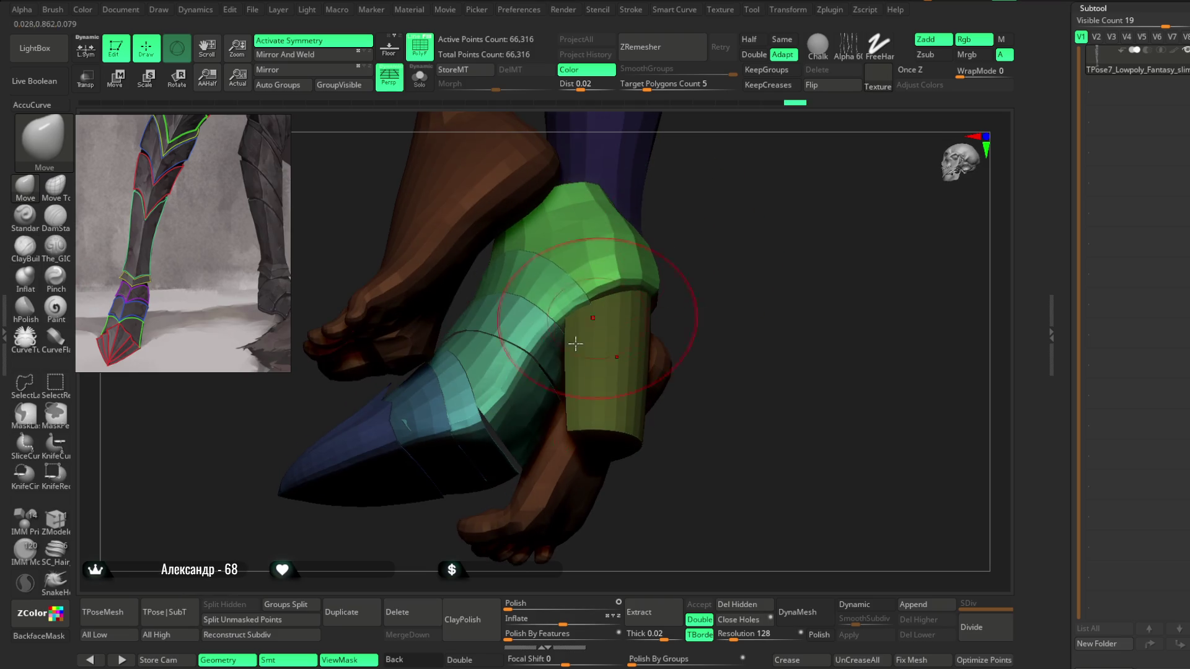
pyautogui.moveTo(707, 285)
pyautogui.mouseDown(button='right')
pyautogui.moveTo(730, 218)
pyautogui.moveTo(717, 224)
pyautogui.moveTo(773, 274)
pyautogui.moveTo(772, 253)
pyautogui.mouseUp(button='right')
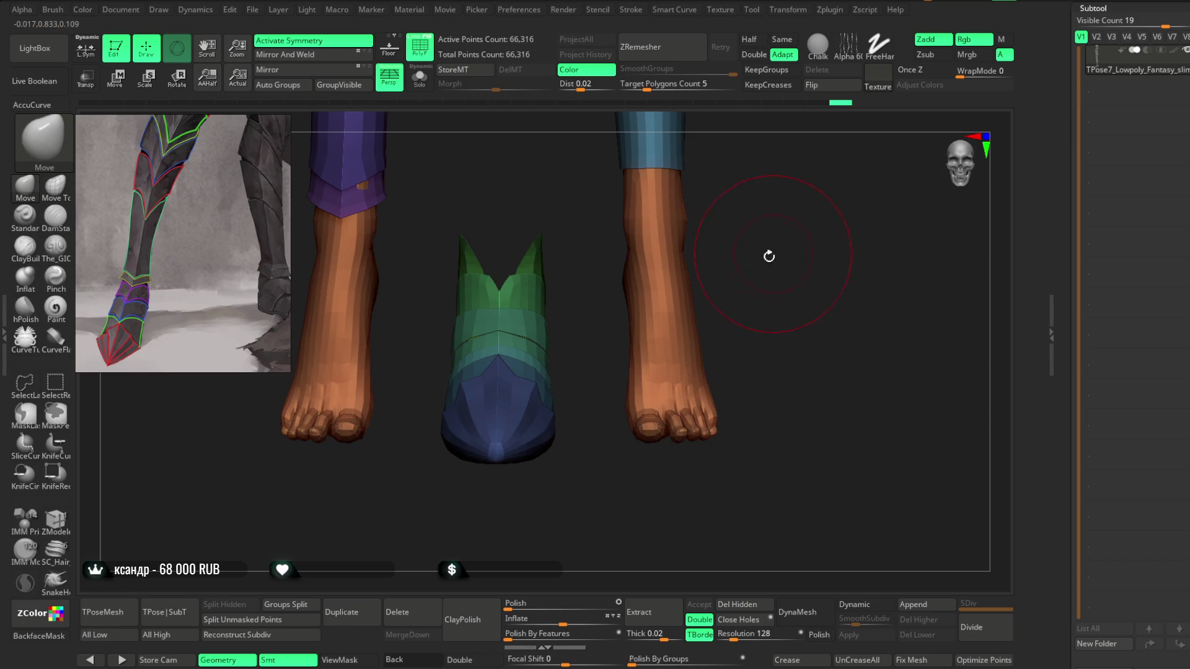
pyautogui.click(228, 621)
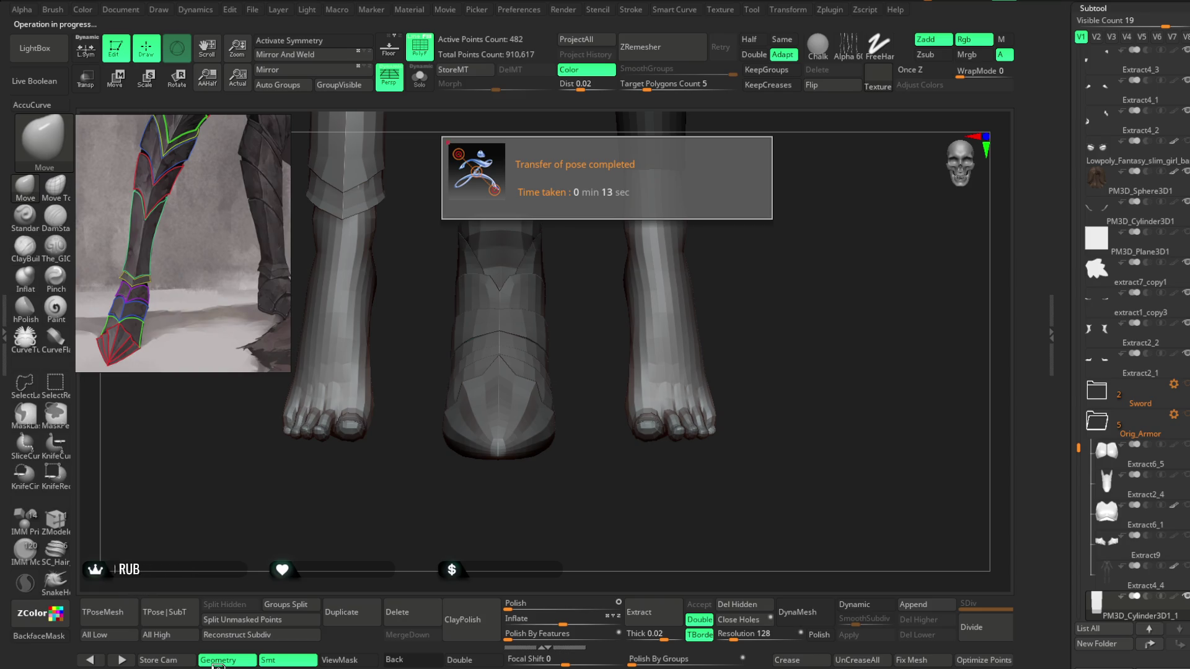
# Step: Dismiss the transfer notice, view the heeled foot side-on, and return to the coloured T-pose copy
pyautogui.moveTo(768, 234)
pyautogui.mouseDown()
pyautogui.moveTo(686, 231)
pyautogui.moveTo(700, 233)
pyautogui.moveTo(697, 212)
pyautogui.moveTo(696, 244)
pyautogui.moveTo(705, 209)
pyautogui.moveTo(704, 226)
pyautogui.moveTo(716, 227)
pyautogui.mouseUp()
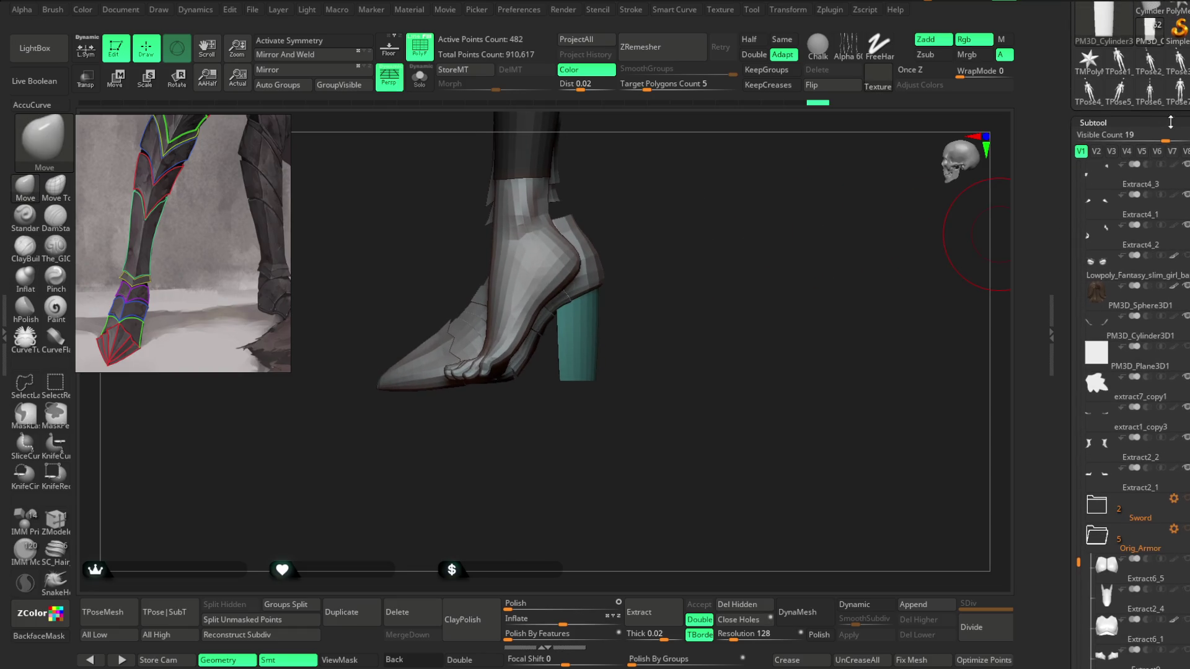
pyautogui.click(1178, 98)
# Step: Hide the toe and green armour polygroups one by one, then reveal all shoe parts again
pyautogui.moveTo(729, 288); pyautogui.dragTo(757, 314)
pyautogui.keyDown('ctrl'); pyautogui.keyDown('shift'); pyautogui.click(399, 371); pyautogui.keyUp('shift'); pyautogui.keyUp('ctrl')
pyautogui.keyDown('ctrl'); pyautogui.keyDown('shift'); pyautogui.click(459, 449); pyautogui.keyUp('shift'); pyautogui.keyUp('ctrl')
pyautogui.keyDown('ctrl'); pyautogui.keyDown('shift'); pyautogui.click(456, 381); pyautogui.keyUp('shift'); pyautogui.keyUp('ctrl')
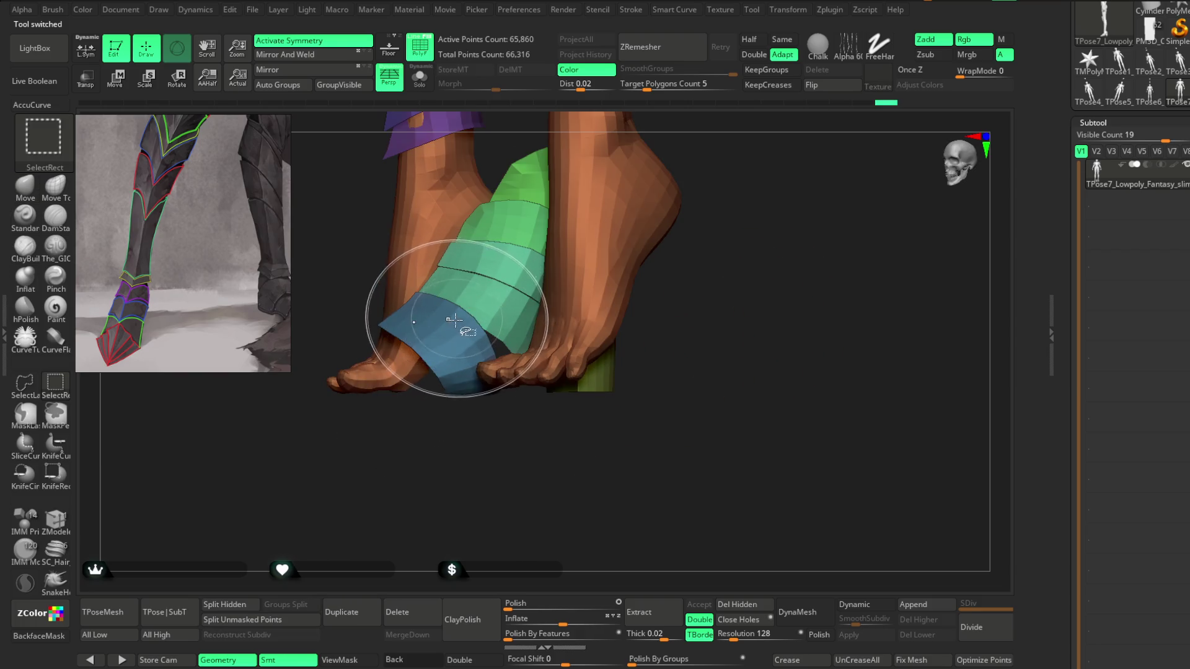
pyautogui.keyDown('ctrl'); pyautogui.keyDown('shift'); pyautogui.click(438, 328); pyautogui.keyUp('shift'); pyautogui.keyUp('ctrl')
pyautogui.keyDown('ctrl'); pyautogui.keyDown('shift'); pyautogui.click(462, 279); pyautogui.keyUp('shift'); pyautogui.keyUp('ctrl')
pyautogui.keyDown('ctrl'); pyautogui.keyDown('shift'); pyautogui.click(492, 235); pyautogui.keyUp('shift'); pyautogui.keyUp('ctrl')
pyautogui.moveTo(707, 212)
pyautogui.mouseDown()
pyautogui.moveTo(696, 197)
pyautogui.moveTo(750, 234)
pyautogui.mouseUp()
pyautogui.keyDown('ctrl'); pyautogui.keyDown('shift'); pyautogui.click(750, 234); pyautogui.keyUp('shift'); pyautogui.keyUp('ctrl')
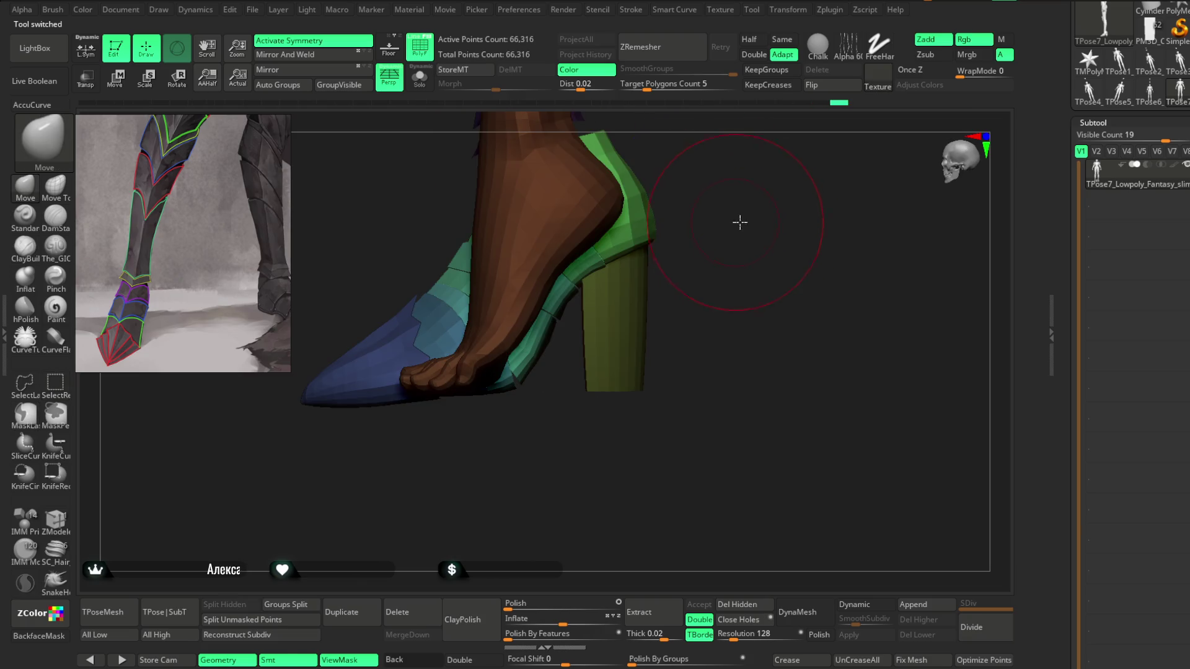
# Step: Inspect the toe from front and side, then switch to the grey extracted shoe pieces
pyautogui.press('space')
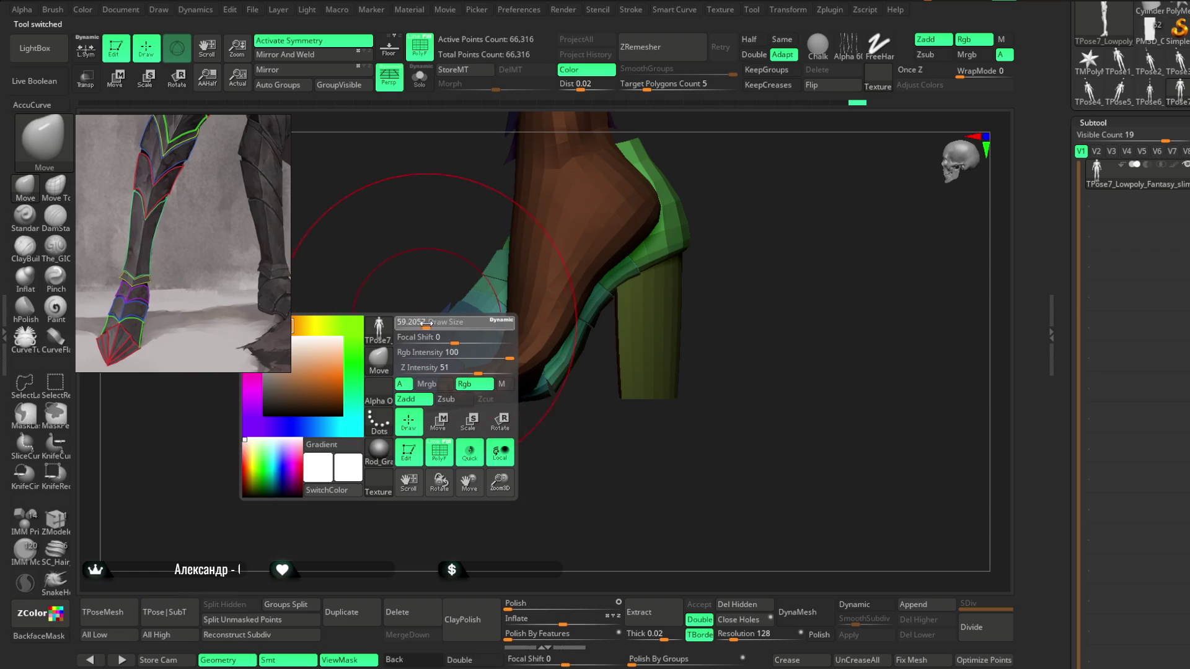
pyautogui.moveTo(333, 439)
pyautogui.mouseDown()
pyautogui.moveTo(399, 467)
pyautogui.moveTo(427, 375)
pyautogui.moveTo(471, 329)
pyautogui.mouseUp()
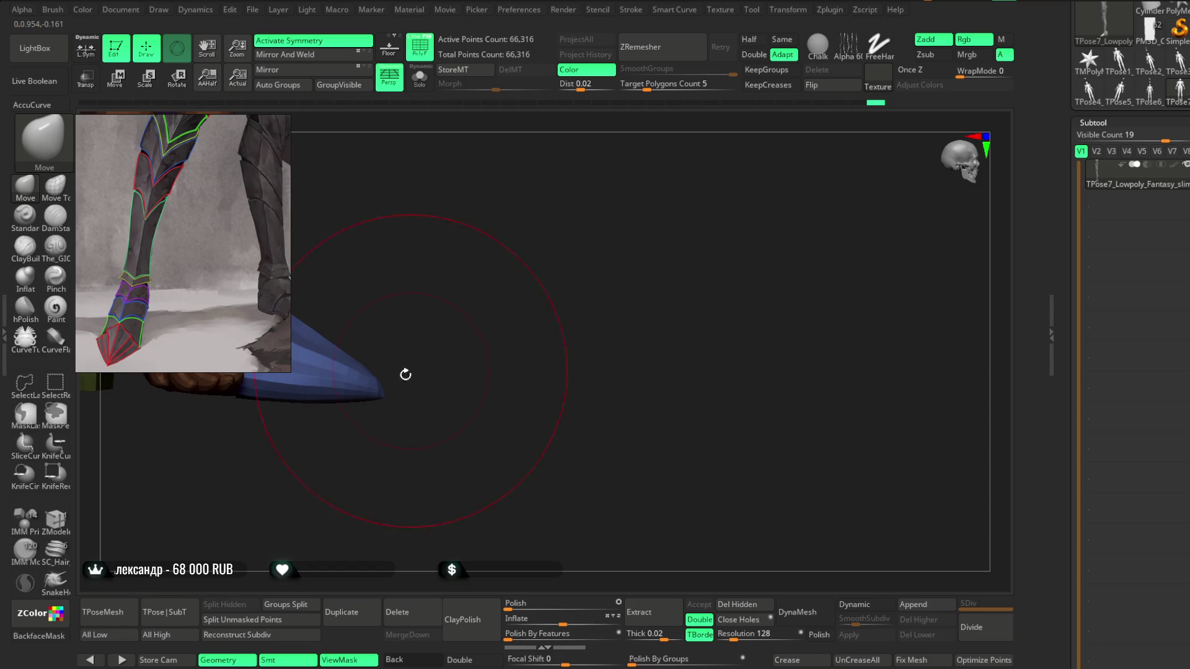
pyautogui.moveTo(447, 353)
pyautogui.mouseDown()
pyautogui.moveTo(412, 319)
pyautogui.moveTo(348, 324)
pyautogui.moveTo(348, 399)
pyautogui.moveTo(374, 422)
pyautogui.moveTo(419, 393)
pyautogui.moveTo(402, 371)
pyautogui.moveTo(395, 426)
pyautogui.moveTo(479, 355)
pyautogui.moveTo(606, 385)
pyautogui.mouseUp()
pyautogui.press('space')
pyautogui.press('space')
pyautogui.press('space')
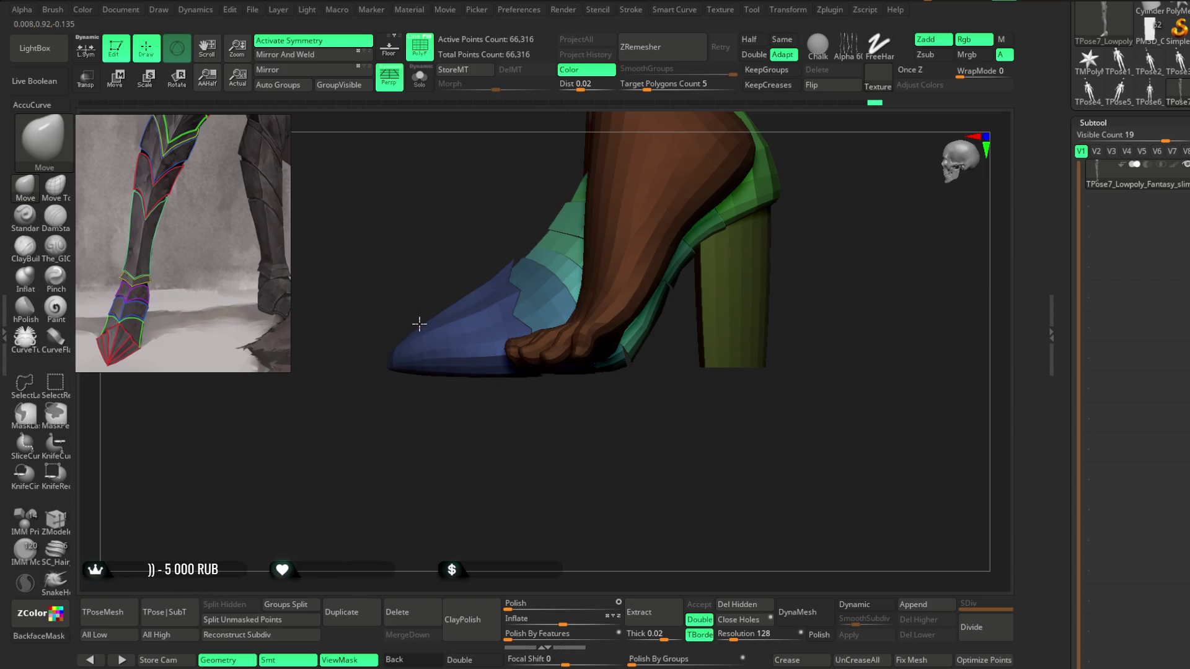
pyautogui.moveTo(410, 387)
pyautogui.mouseDown()
pyautogui.moveTo(489, 444)
pyautogui.moveTo(539, 426)
pyautogui.moveTo(472, 417)
pyautogui.mouseUp()
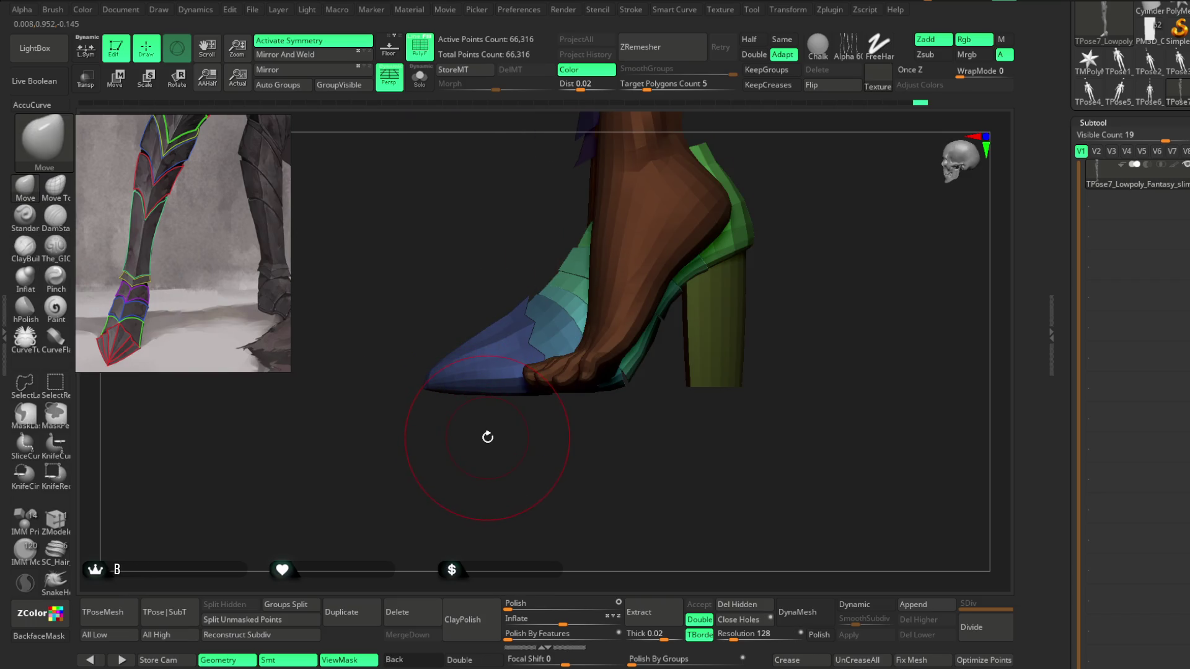
pyautogui.click(164, 613)
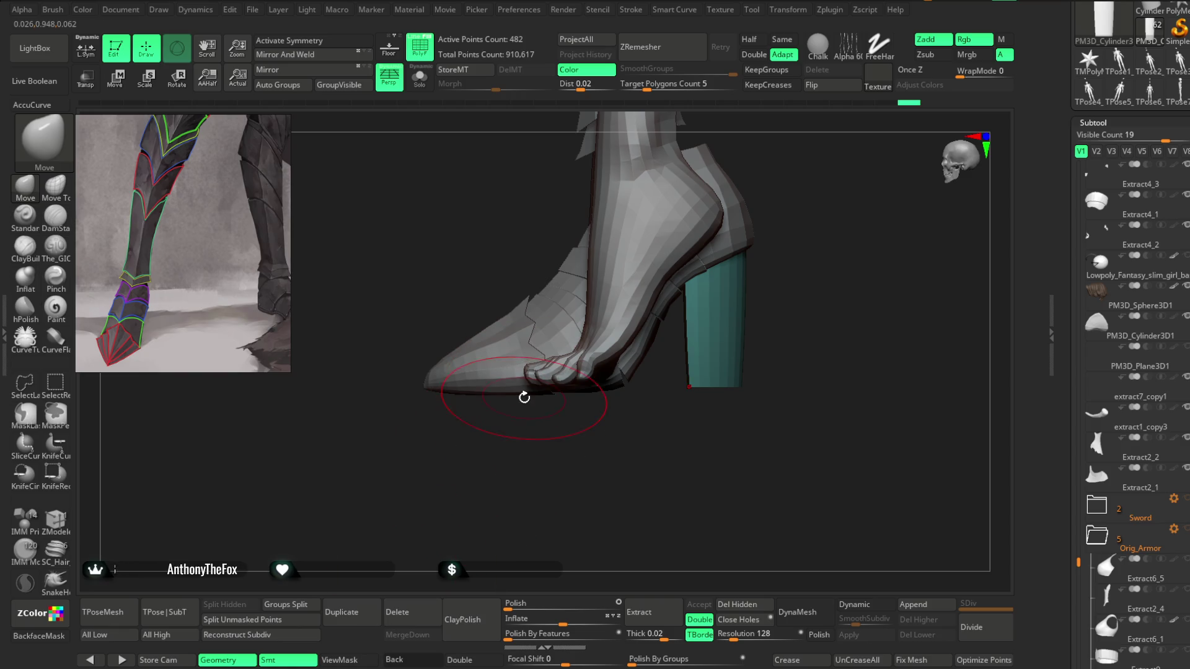
# Step: Select and solo the foot, mask the upper leg, and draw a heel-to-toe rotation line
pyautogui.keyDown('alt'); pyautogui.click(615, 319); pyautogui.keyUp('alt')
pyautogui.moveTo(797, 191)
pyautogui.mouseDown()
pyautogui.moveTo(778, 223)
pyautogui.moveTo(689, 211)
pyautogui.mouseUp()
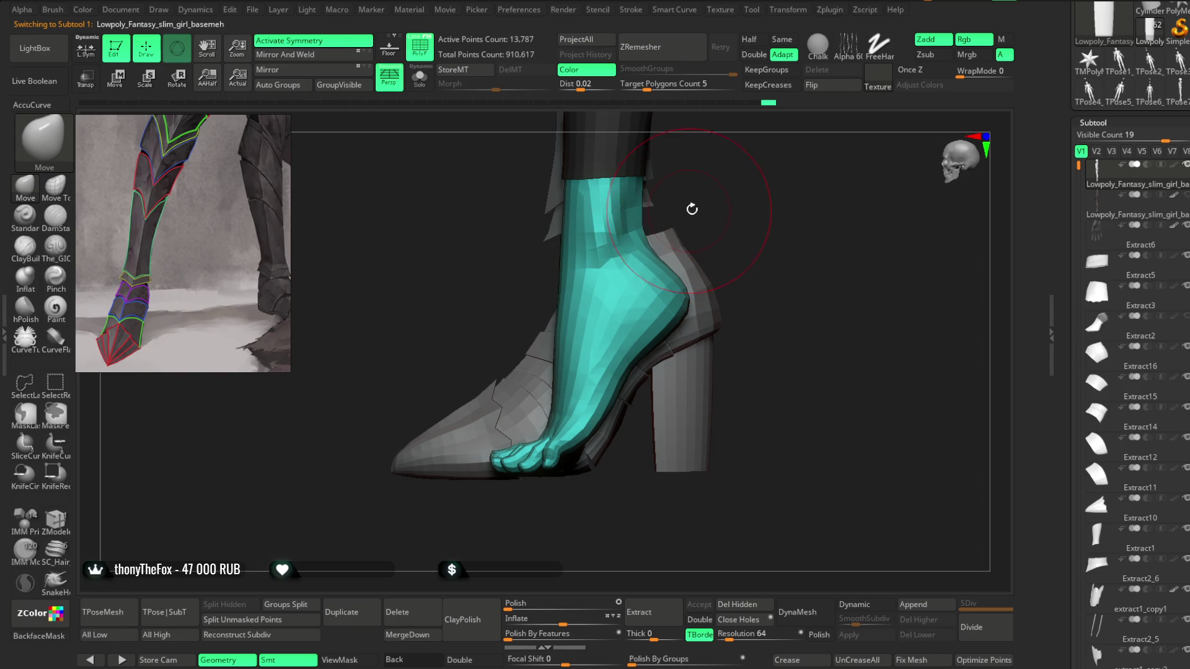
pyautogui.hotkey('ctrl', 'shift', 's')
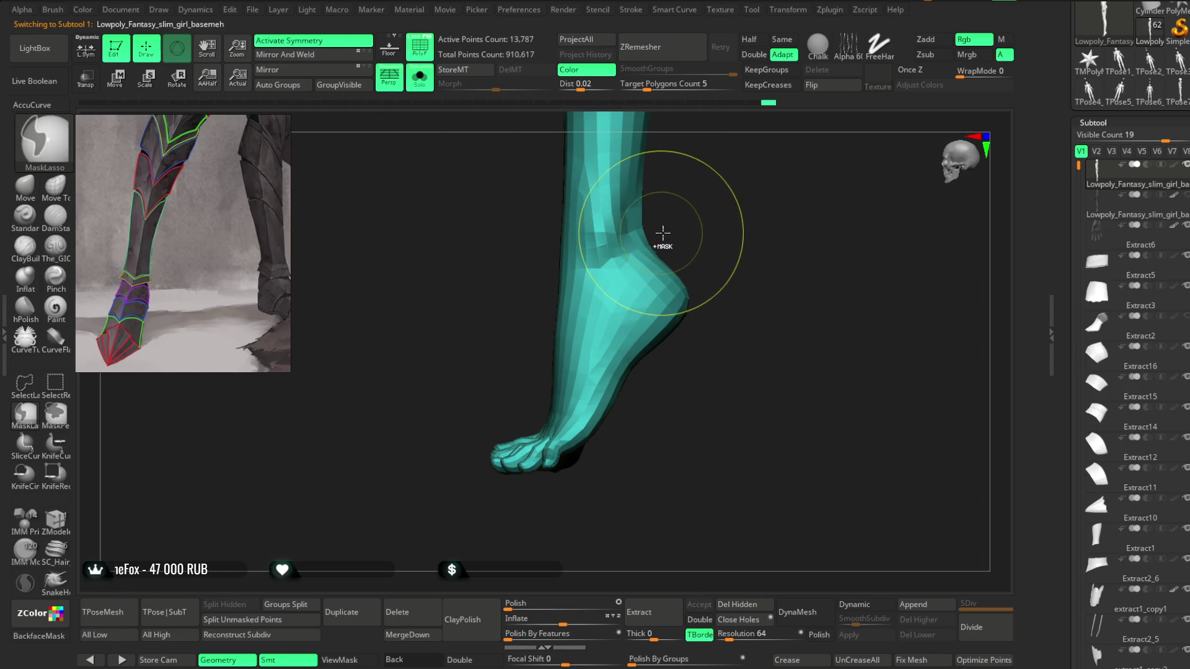
pyautogui.moveTo(525, 309)
pyautogui.keyDown('ctrl'); pyautogui.mouseDown()
pyautogui.moveTo(633, 446)
pyautogui.moveTo(731, 252)
pyautogui.mouseUp(); pyautogui.keyUp('ctrl')
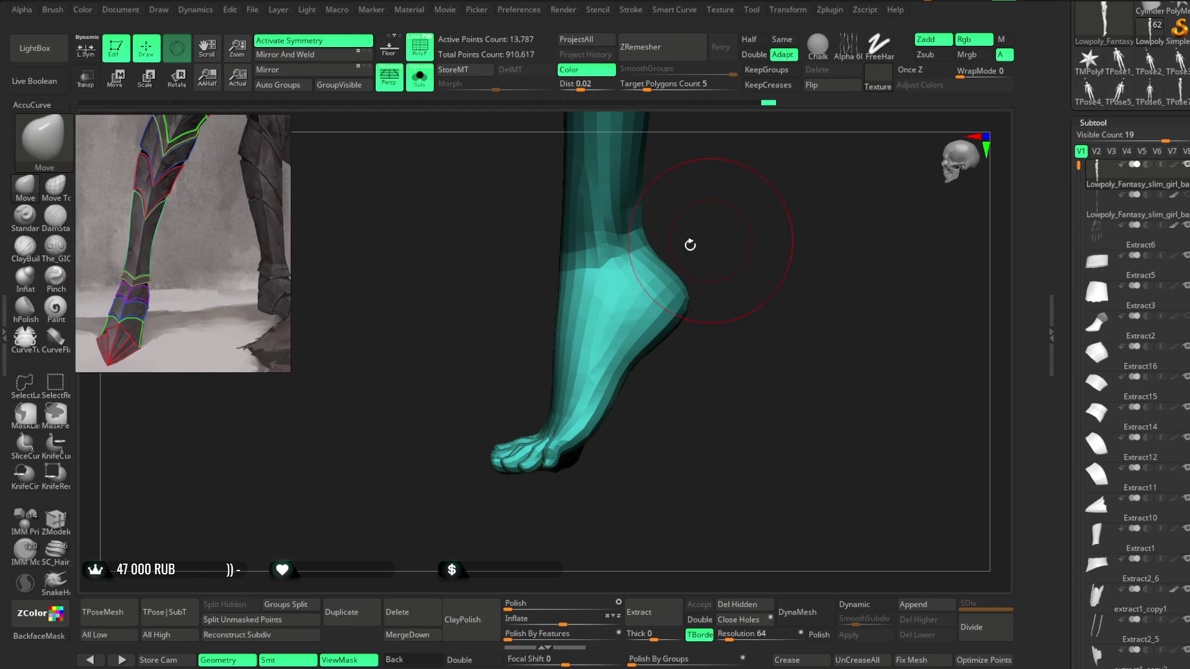
pyautogui.press('r')
pyautogui.moveTo(630, 290)
pyautogui.mouseDown()
pyautogui.moveTo(562, 438)
pyautogui.moveTo(542, 444)
pyautogui.mouseUp()
# Step: Rotate the foot and toes into the pointed shoe, checking the fit from side and front
pyautogui.click(419, 78)
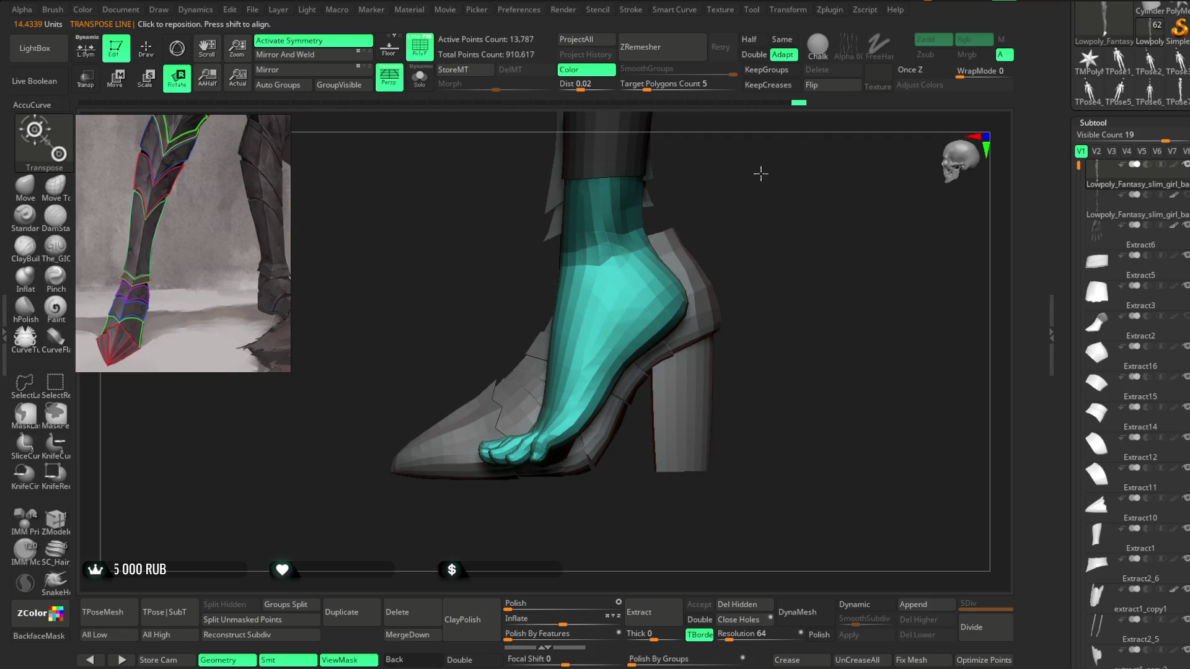
pyautogui.moveTo(760, 176); pyautogui.dragTo(750, 210)
pyautogui.moveTo(620, 311)
pyautogui.mouseDown()
pyautogui.moveTo(531, 497)
pyautogui.moveTo(541, 465)
pyautogui.mouseUp()
pyautogui.moveTo(880, 236)
pyautogui.mouseDown()
pyautogui.moveTo(773, 244)
pyautogui.moveTo(760, 324)
pyautogui.moveTo(674, 372)
pyautogui.mouseUp()
pyautogui.moveTo(782, 482); pyautogui.dragTo(716, 341)
pyautogui.moveTo(623, 250); pyautogui.dragTo(702, 233)
pyautogui.moveTo(577, 191); pyautogui.dragTo(580, 277)
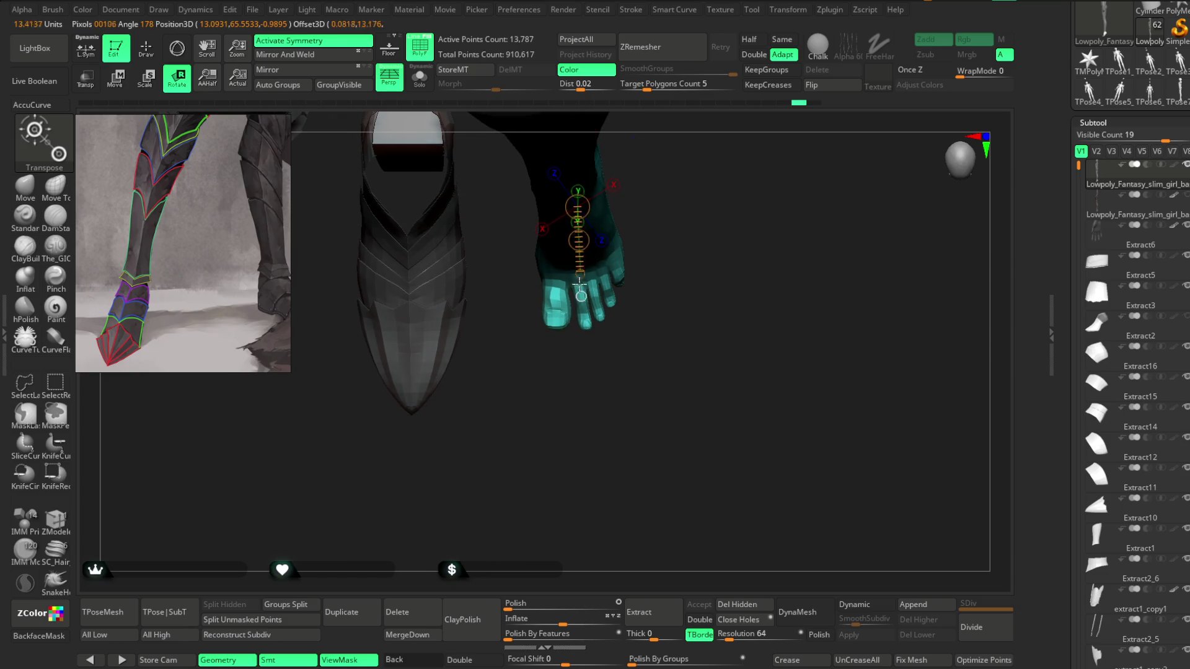
pyautogui.moveTo(696, 221)
pyautogui.mouseDown()
pyautogui.moveTo(725, 178)
pyautogui.moveTo(699, 173)
pyautogui.mouseUp()
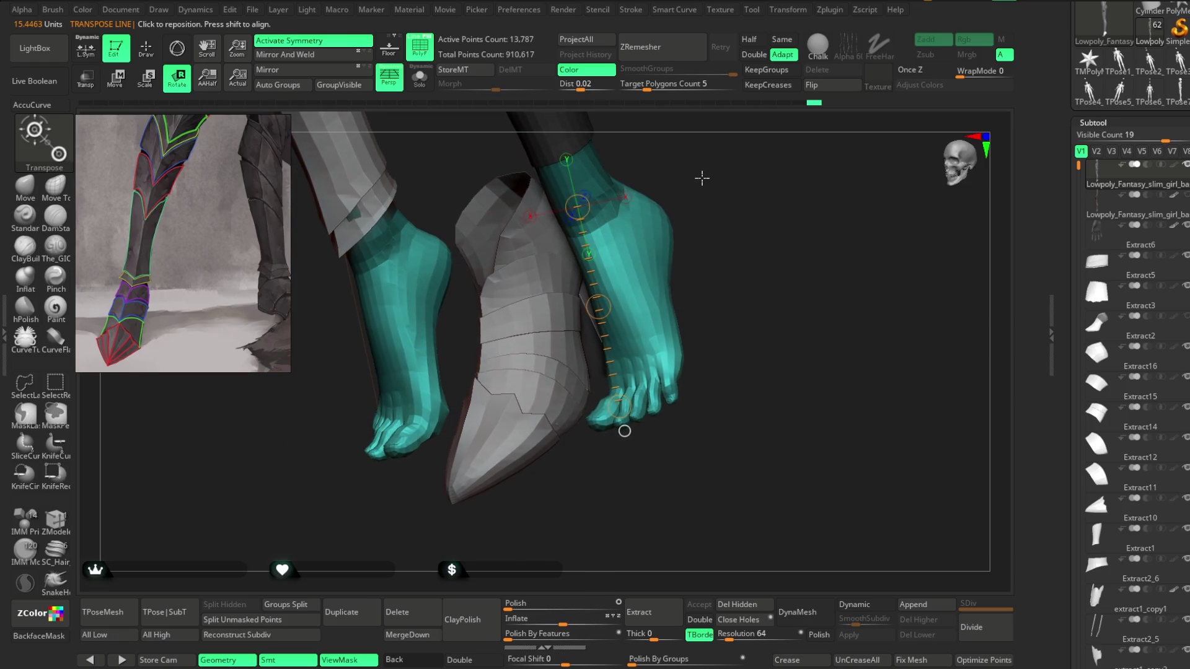
pyautogui.moveTo(717, 257)
pyautogui.mouseDown()
pyautogui.moveTo(682, 273)
pyautogui.moveTo(744, 200)
pyautogui.moveTo(599, 320)
pyautogui.mouseUp()
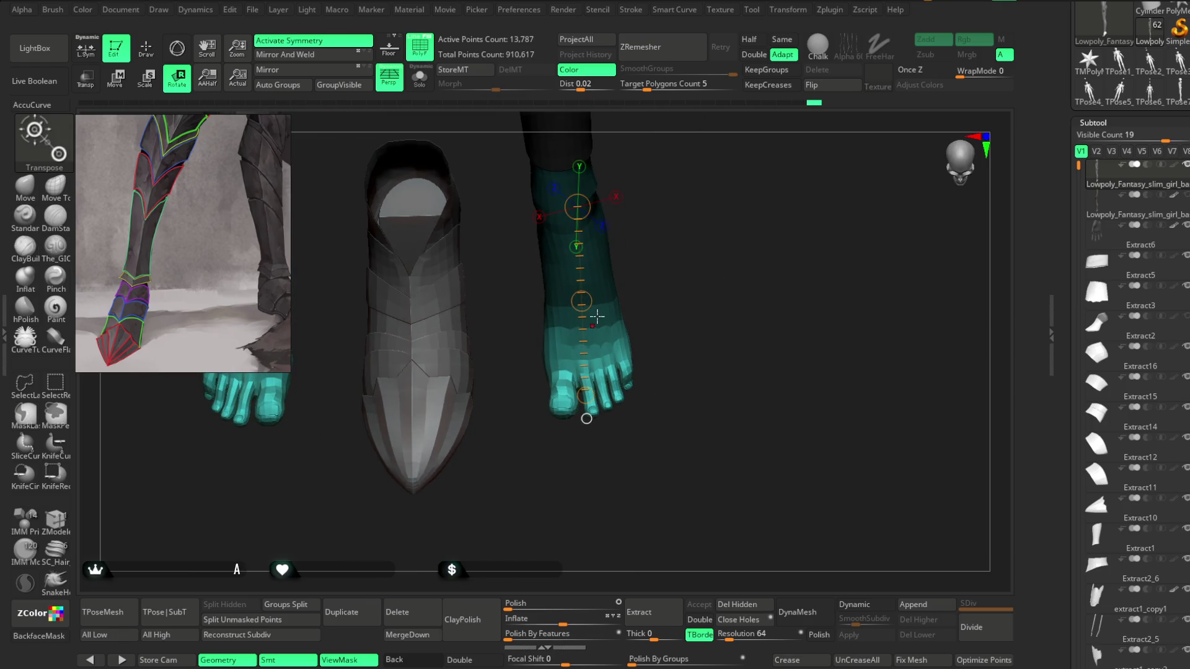
pyautogui.moveTo(648, 286); pyautogui.dragTo(598, 296)
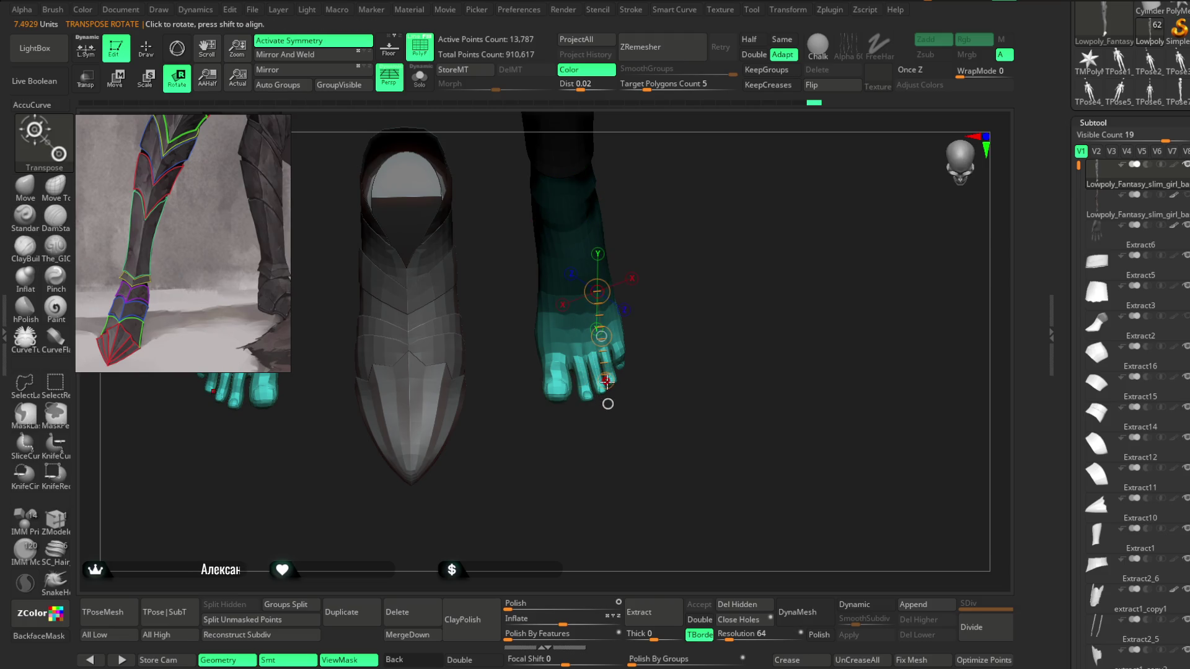
pyautogui.moveTo(661, 340)
pyautogui.mouseDown()
pyautogui.moveTo(682, 319)
pyautogui.moveTo(662, 242)
pyautogui.moveTo(679, 218)
pyautogui.moveTo(680, 324)
pyautogui.moveTo(672, 311)
pyautogui.moveTo(655, 366)
pyautogui.moveTo(638, 345)
pyautogui.moveTo(653, 221)
pyautogui.moveTo(662, 226)
pyautogui.moveTo(677, 154)
pyautogui.moveTo(690, 185)
pyautogui.moveTo(466, 213)
pyautogui.mouseUp()
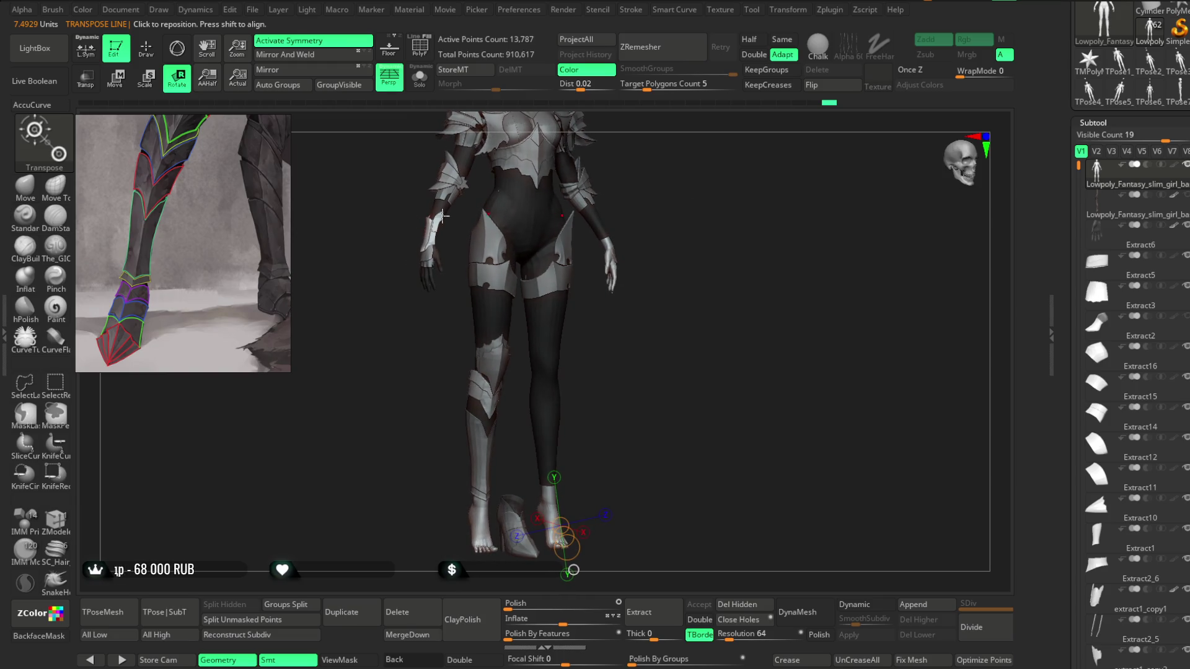
pyautogui.click(146, 54)
# Step: Frame the figure, make the hair (PM3D_Sphere3D1) the active subtool, and zoom onto the head
pyautogui.press('f')
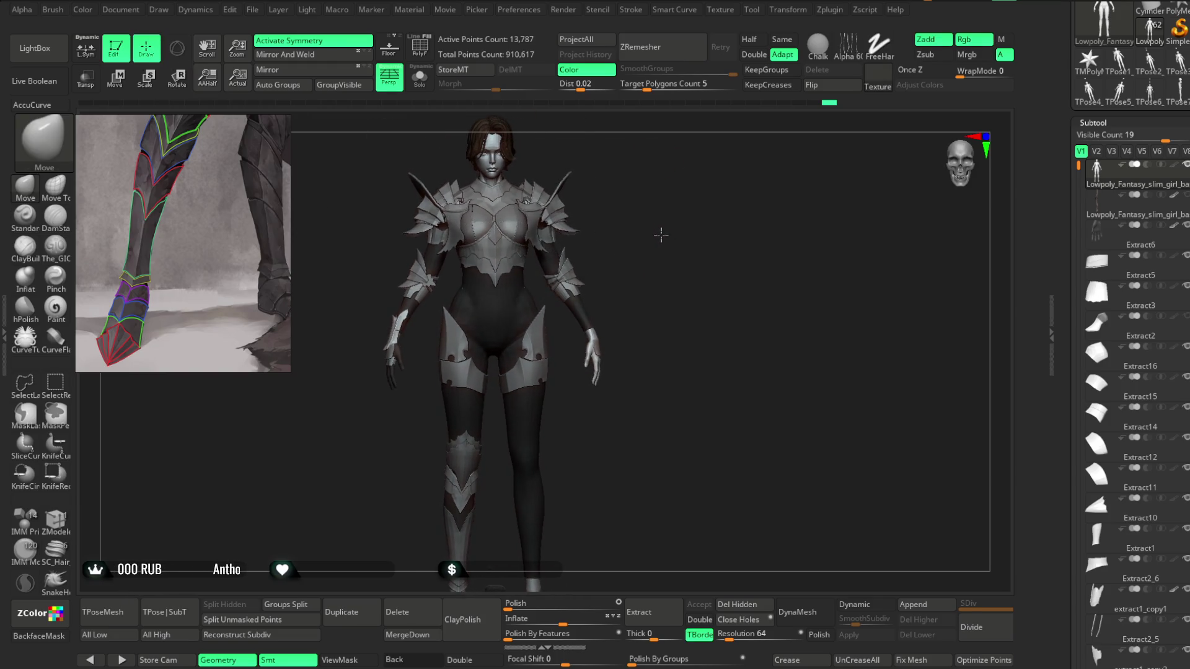
pyautogui.moveTo(658, 232)
pyautogui.keyDown('alt'); pyautogui.mouseDown()
pyautogui.moveTo(678, 359)
pyautogui.moveTo(677, 310)
pyautogui.moveTo(716, 317)
pyautogui.moveTo(731, 207)
pyautogui.moveTo(717, 202)
pyautogui.moveTo(742, 234)
pyautogui.moveTo(767, 183)
pyautogui.moveTo(762, 292)
pyautogui.moveTo(736, 226)
pyautogui.moveTo(719, 229)
pyautogui.mouseUp(); pyautogui.keyUp('alt')
pyautogui.keyDown('alt'); pyautogui.click(544, 267); pyautogui.keyUp('alt')
pyautogui.keyDown('alt'); pyautogui.moveTo(627, 212); pyautogui.dragTo(646, 332); pyautogui.keyUp('alt')
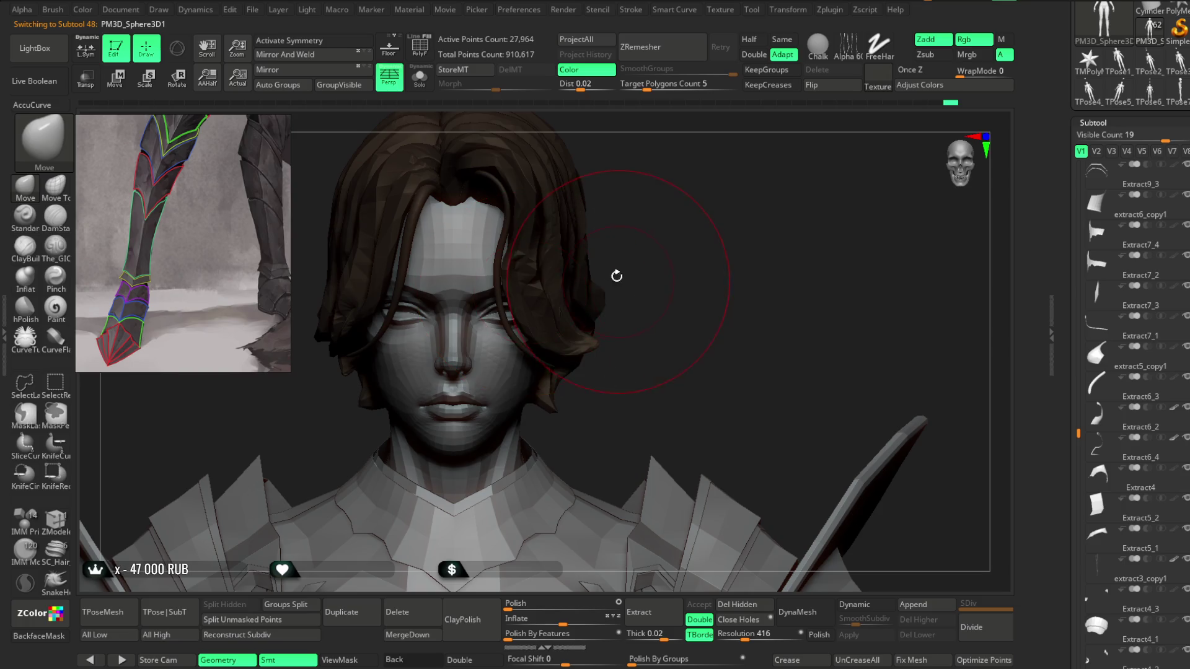
# Step: Orbit around the head to inspect the hair from profile and three-quarter angles
pyautogui.press('space')
pyautogui.moveTo(619, 280)
pyautogui.mouseDown()
pyautogui.moveTo(576, 335)
pyautogui.moveTo(616, 244)
pyautogui.moveTo(694, 265)
pyautogui.moveTo(680, 273)
pyautogui.mouseUp()
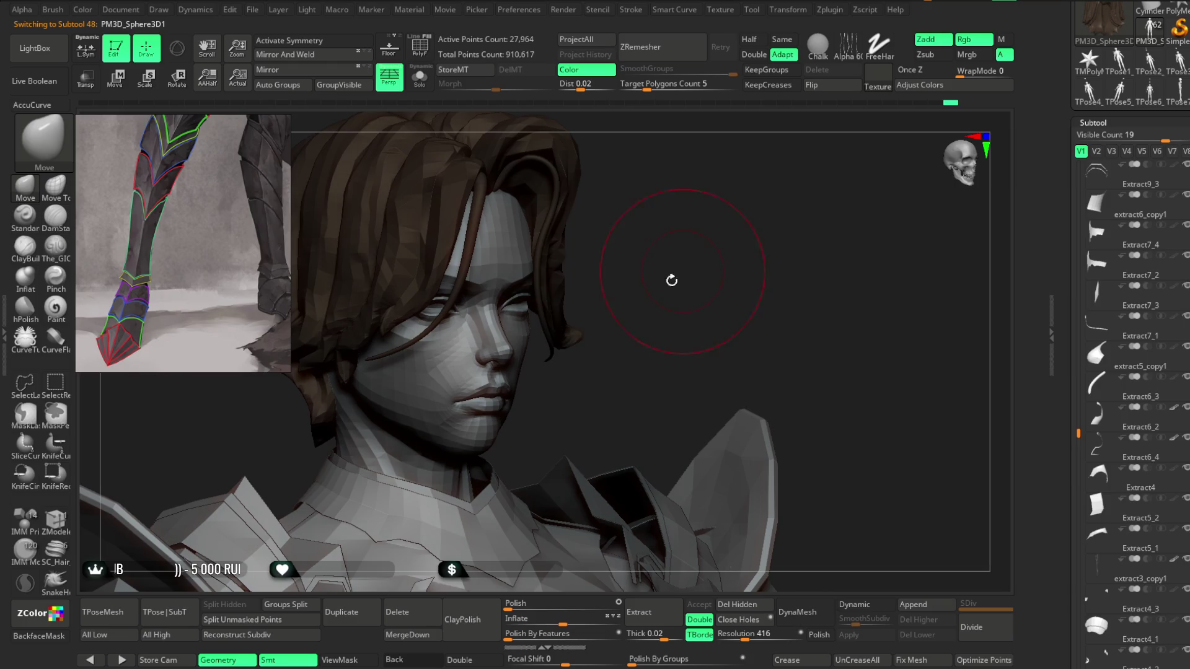
pyautogui.moveTo(563, 338)
pyautogui.mouseDown()
pyautogui.moveTo(616, 313)
pyautogui.moveTo(536, 310)
pyautogui.moveTo(600, 285)
pyautogui.moveTo(570, 286)
pyautogui.moveTo(595, 247)
pyautogui.moveTo(563, 301)
pyautogui.mouseUp()
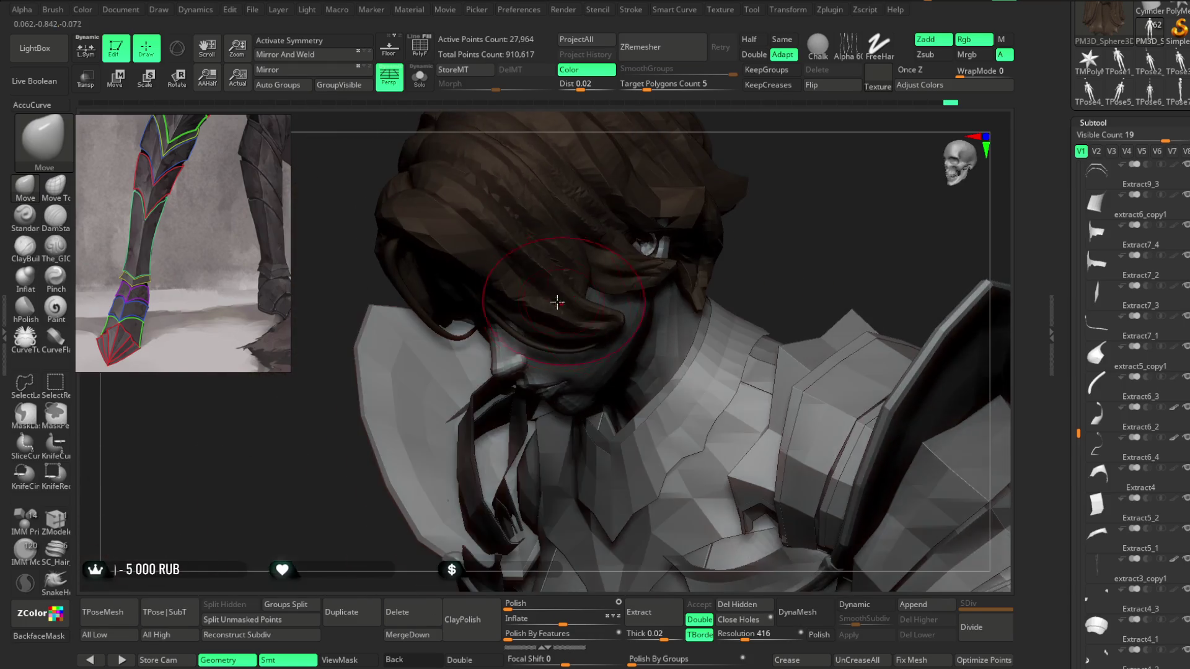
pyautogui.moveTo(486, 281)
pyautogui.mouseDown()
pyautogui.moveTo(764, 258)
pyautogui.moveTo(757, 184)
pyautogui.moveTo(941, 270)
pyautogui.mouseUp()
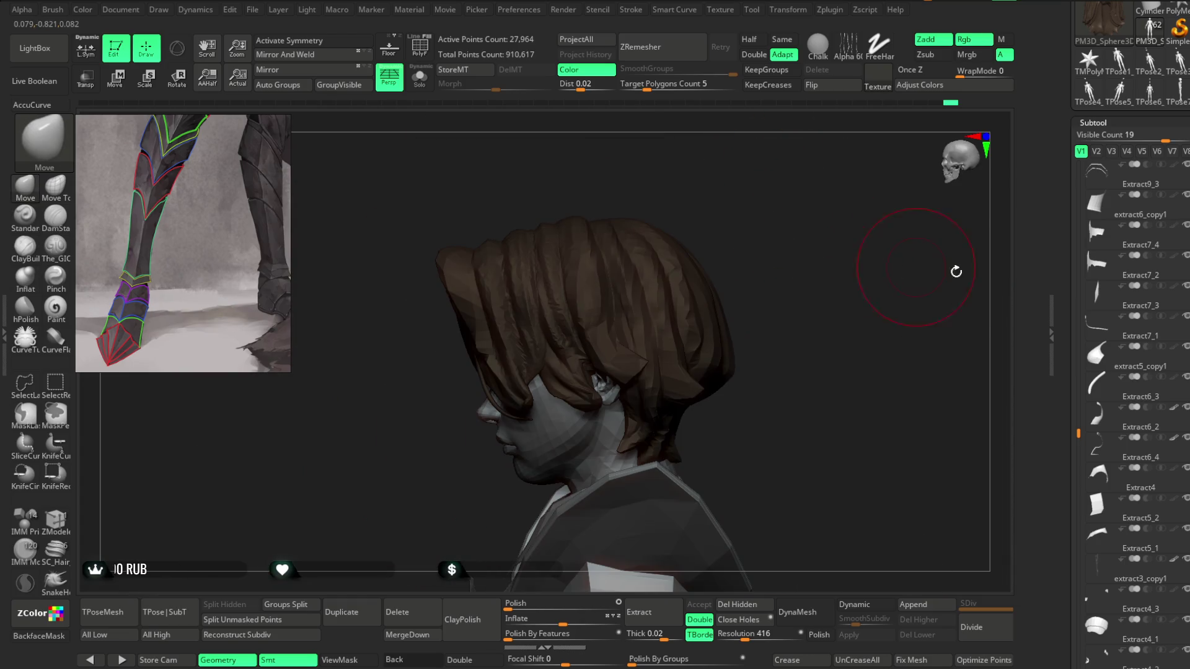
pyautogui.moveTo(799, 274)
pyautogui.mouseDown()
pyautogui.moveTo(828, 239)
pyautogui.moveTo(804, 260)
pyautogui.mouseUp()
pyautogui.moveTo(825, 308)
pyautogui.mouseDown()
pyautogui.moveTo(829, 285)
pyautogui.moveTo(787, 295)
pyautogui.moveTo(481, 281)
pyautogui.moveTo(531, 217)
pyautogui.moveTo(533, 255)
pyautogui.moveTo(490, 281)
pyautogui.moveTo(523, 199)
pyautogui.moveTo(509, 202)
pyautogui.mouseUp()
pyautogui.press('space')
pyautogui.moveTo(480, 299)
pyautogui.mouseDown()
pyautogui.moveTo(519, 207)
pyautogui.moveTo(471, 324)
pyautogui.moveTo(606, 228)
pyautogui.moveTo(585, 234)
pyautogui.moveTo(590, 212)
pyautogui.moveTo(500, 309)
pyautogui.mouseUp()
pyautogui.moveTo(409, 393)
pyautogui.mouseDown()
pyautogui.moveTo(606, 205)
pyautogui.moveTo(619, 250)
pyautogui.moveTo(609, 201)
pyautogui.mouseUp()
# Step: Check the hair from the front and above, reviewing brush settings between views
pyautogui.press('space')
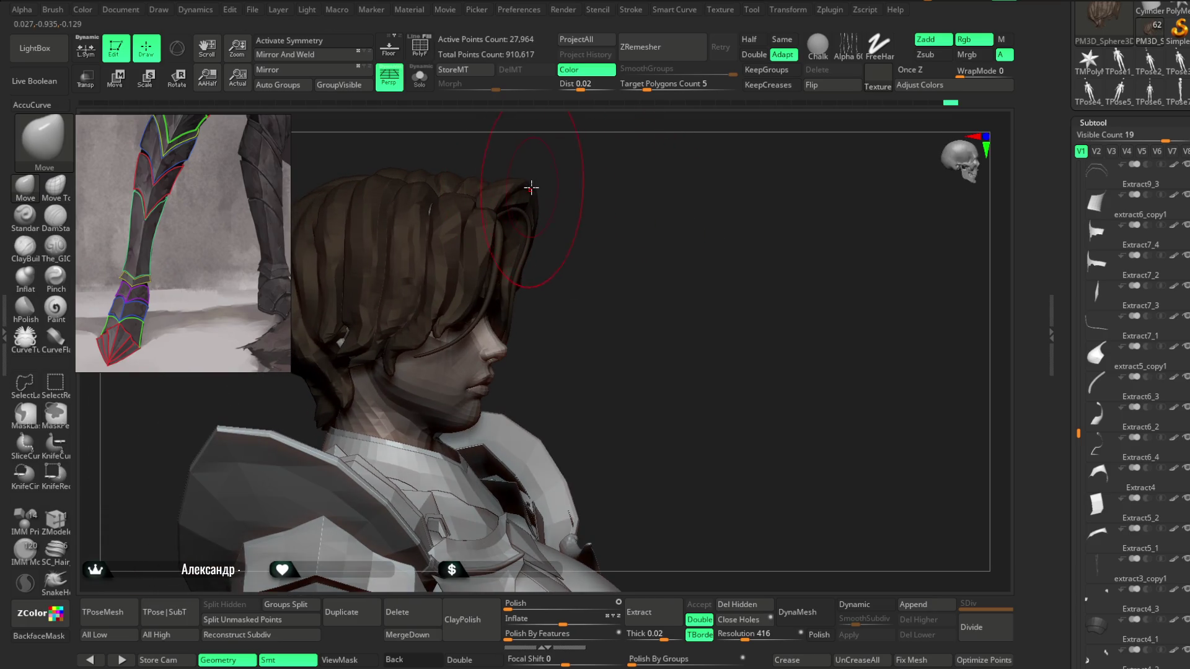
pyautogui.moveTo(532, 186)
pyautogui.mouseDown()
pyautogui.moveTo(576, 175)
pyautogui.moveTo(524, 197)
pyautogui.mouseUp()
pyautogui.press('space')
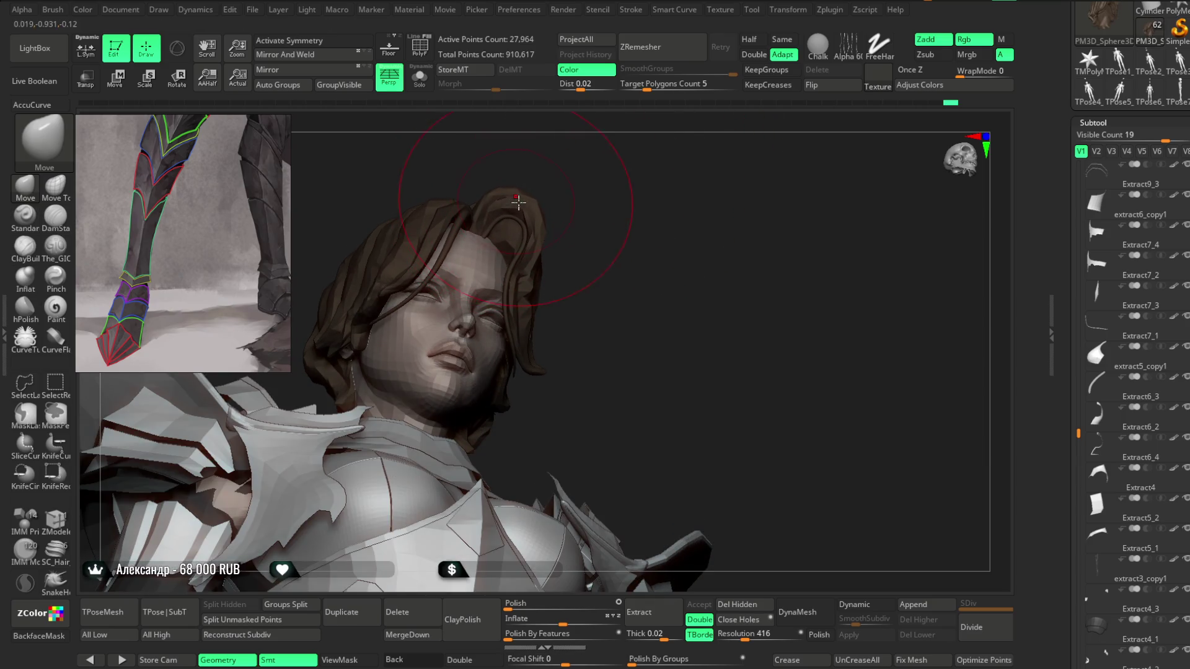
pyautogui.moveTo(541, 244)
pyautogui.mouseDown()
pyautogui.moveTo(620, 194)
pyautogui.moveTo(619, 205)
pyautogui.mouseUp()
pyautogui.moveTo(453, 198)
pyautogui.mouseDown()
pyautogui.moveTo(469, 211)
pyautogui.moveTo(456, 193)
pyautogui.moveTo(589, 165)
pyautogui.moveTo(606, 217)
pyautogui.mouseUp()
pyautogui.press('space')
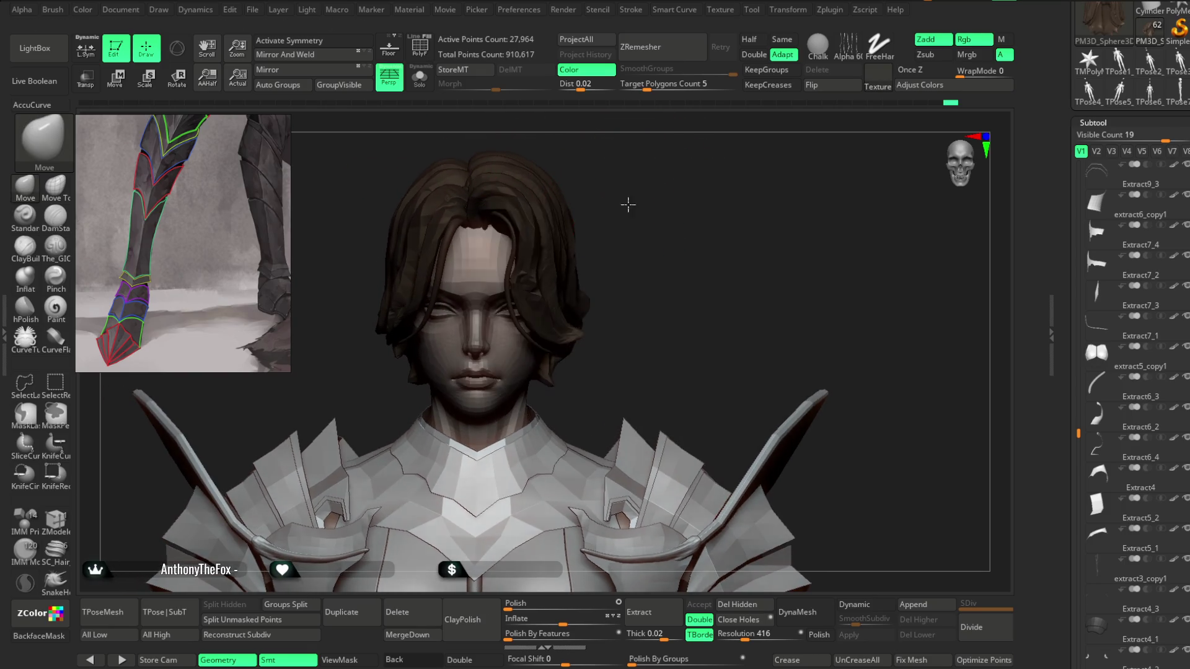
pyautogui.moveTo(530, 237)
pyautogui.mouseDown(button='right')
pyautogui.moveTo(616, 212)
pyautogui.moveTo(616, 297)
pyautogui.moveTo(542, 321)
pyautogui.mouseUp(button='right')
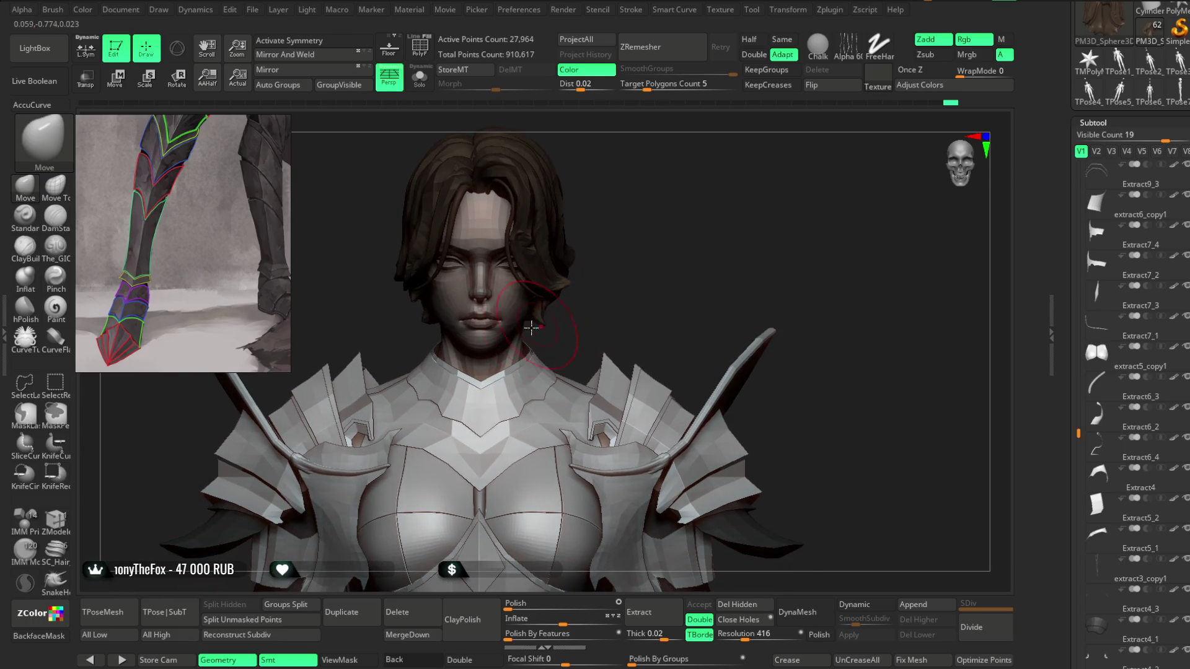
pyautogui.moveTo(616, 234)
pyautogui.mouseDown(button='right')
pyautogui.moveTo(574, 256)
pyautogui.moveTo(616, 186)
pyautogui.moveTo(550, 251)
pyautogui.moveTo(650, 220)
pyautogui.moveTo(589, 290)
pyautogui.moveTo(598, 269)
pyautogui.mouseUp(button='right')
pyautogui.press('space')
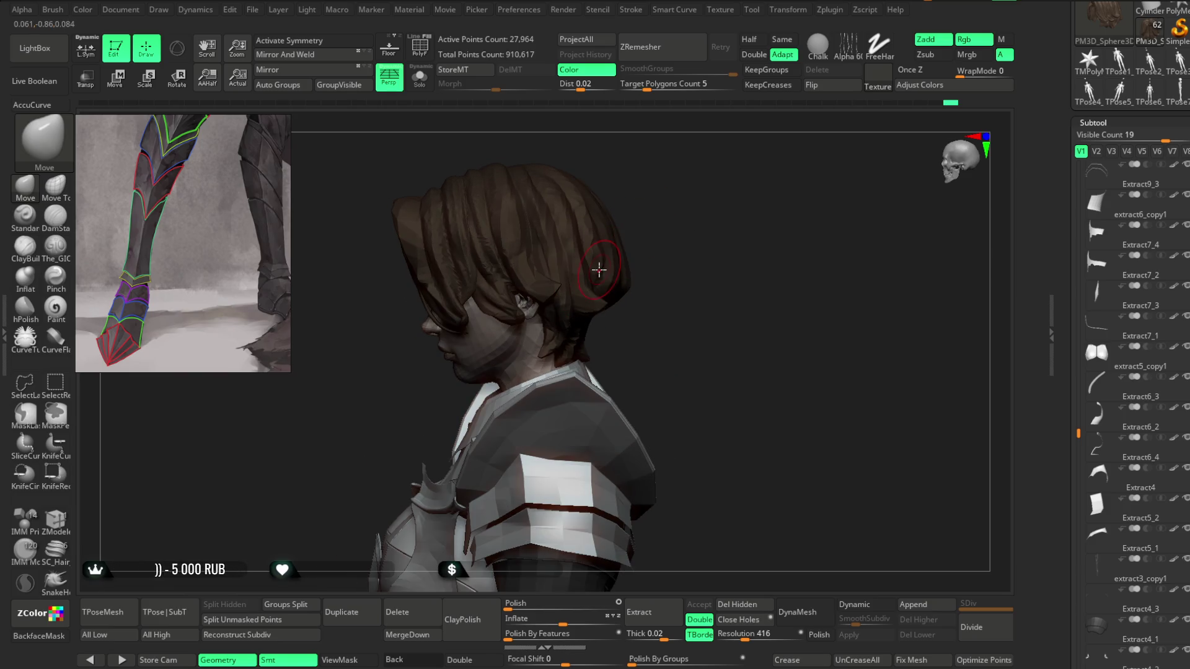
pyautogui.moveTo(637, 227); pyautogui.dragTo(598, 232, button='right')
pyautogui.press('space')
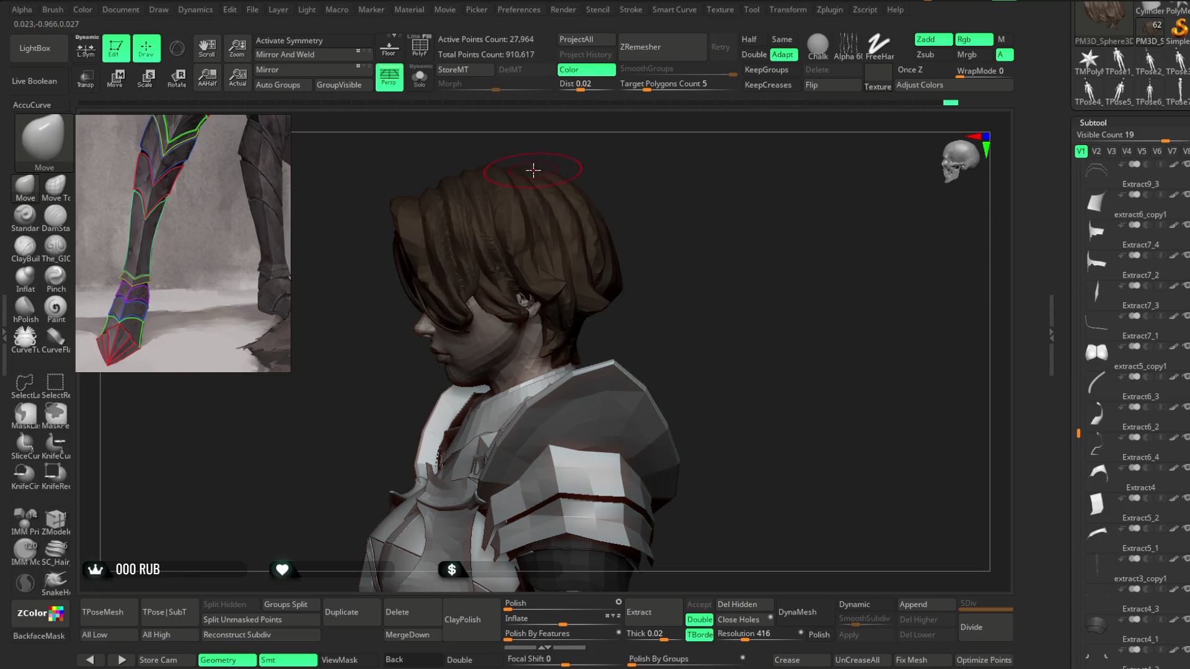
pyautogui.scroll(5, 630, 244)
pyautogui.press('space')
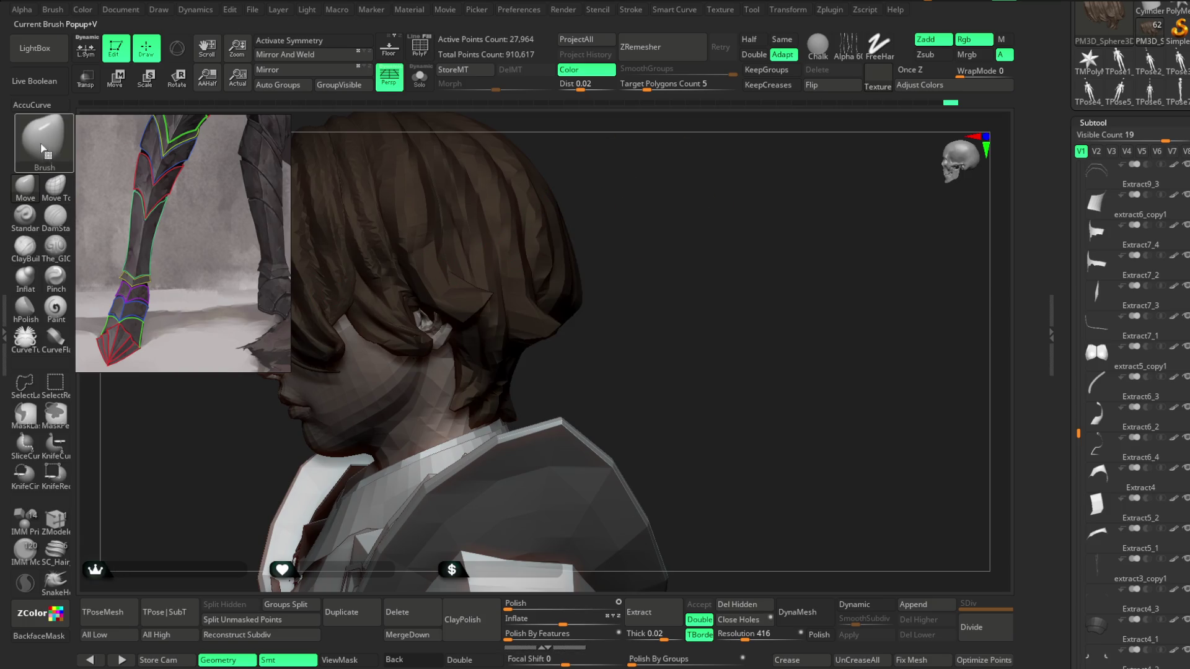
pyautogui.click(45, 106)
pyautogui.moveTo(626, 204)
pyautogui.mouseDown()
pyautogui.moveTo(641, 192)
pyautogui.moveTo(545, 284)
pyautogui.moveTo(559, 303)
pyautogui.moveTo(629, 210)
pyautogui.mouseUp()
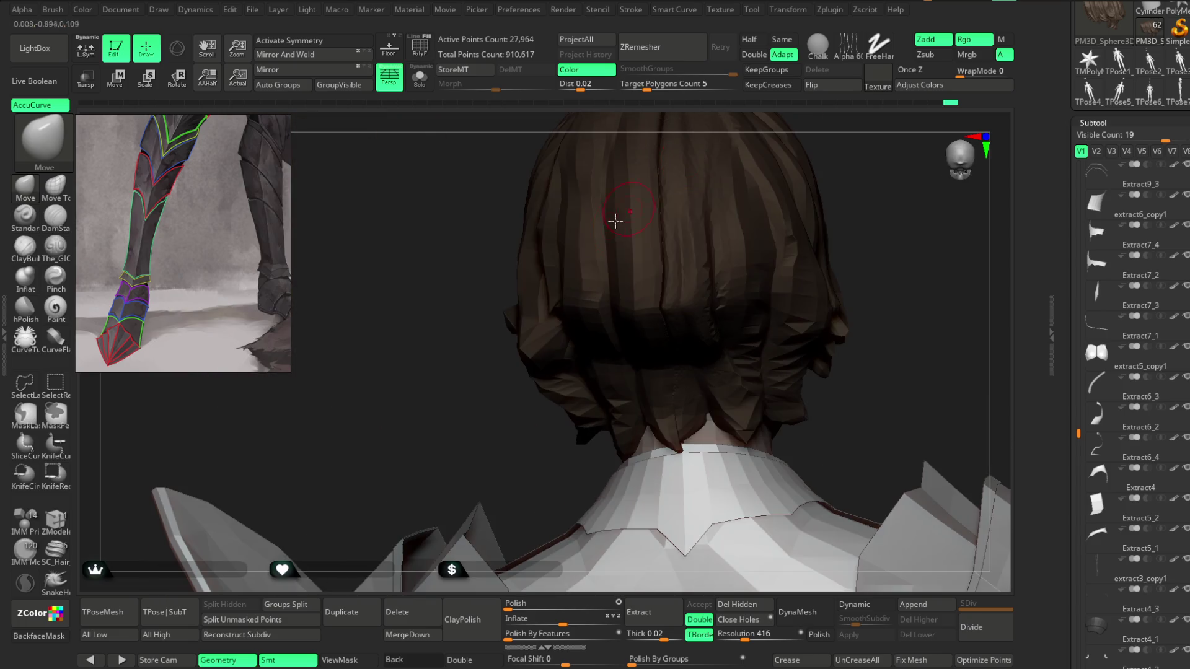
pyautogui.moveTo(460, 446); pyautogui.dragTo(641, 258)
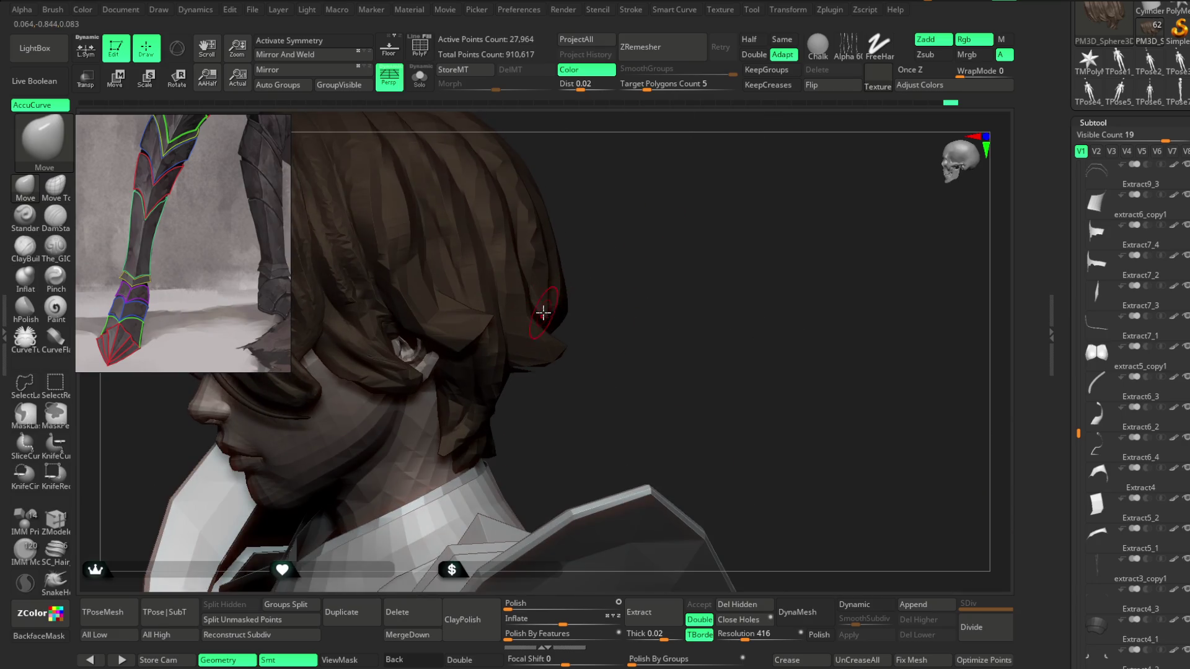
pyautogui.moveTo(593, 289); pyautogui.dragTo(542, 280)
pyautogui.moveTo(637, 283)
pyautogui.mouseDown()
pyautogui.moveTo(619, 215)
pyautogui.moveTo(654, 186)
pyautogui.moveTo(657, 239)
pyautogui.mouseUp()
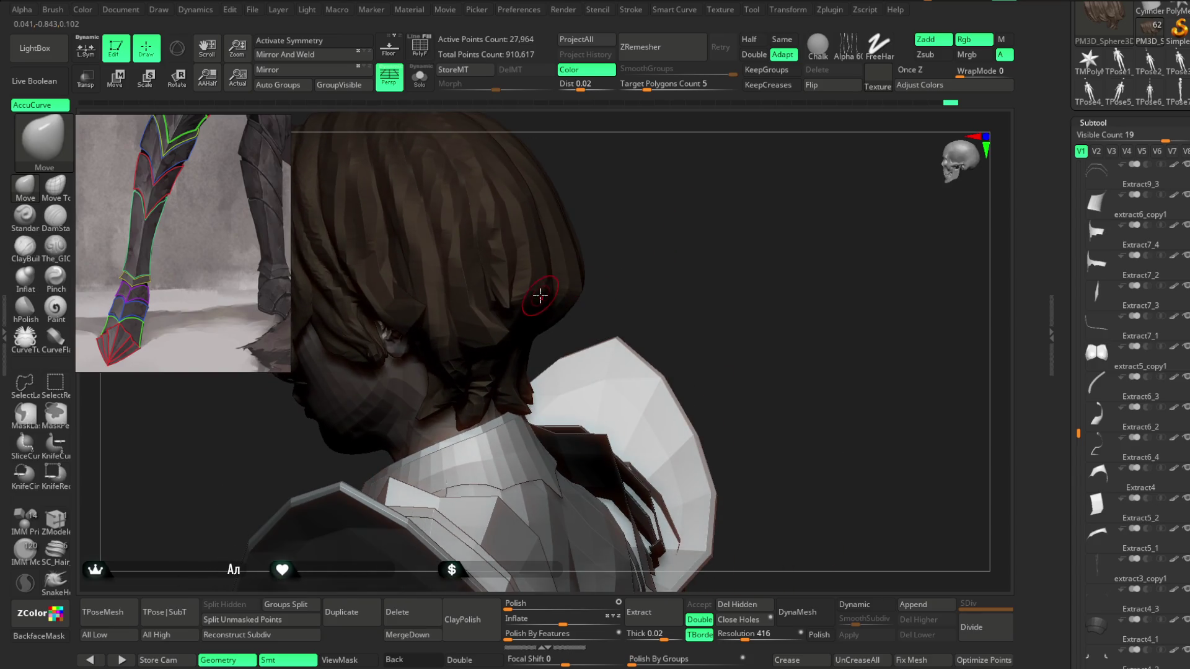
pyautogui.moveTo(562, 300)
pyautogui.mouseDown()
pyautogui.moveTo(564, 244)
pyautogui.moveTo(567, 333)
pyautogui.moveTo(539, 425)
pyautogui.moveTo(675, 229)
pyautogui.moveTo(604, 288)
pyautogui.mouseUp()
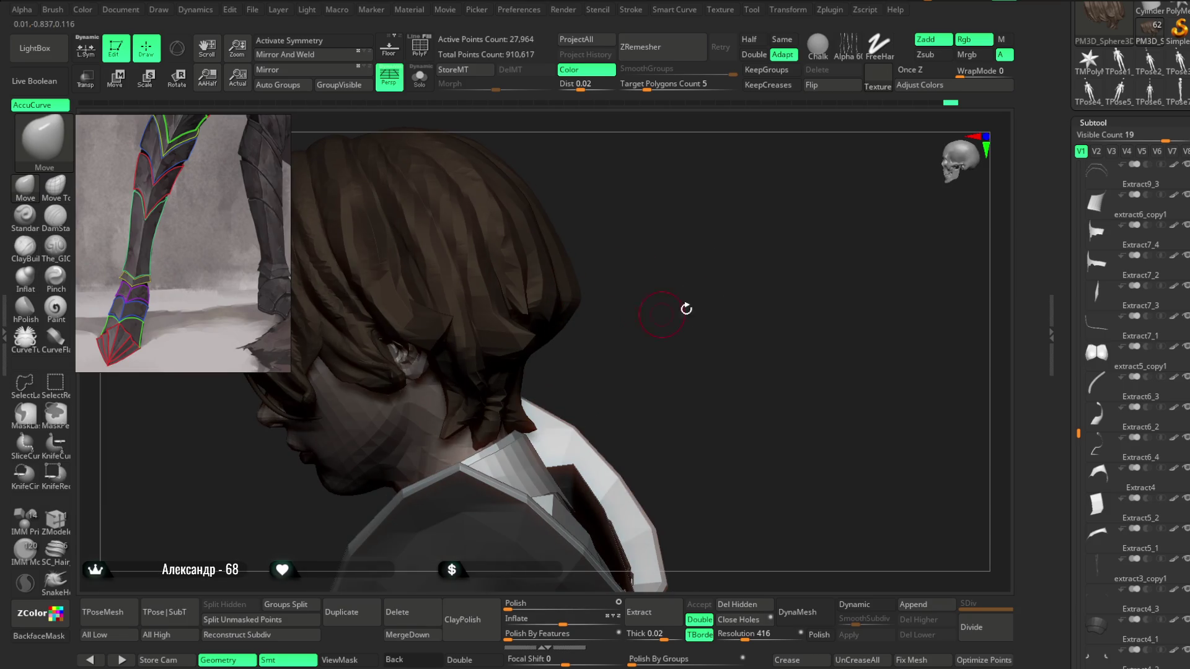
pyautogui.moveTo(654, 310)
pyautogui.mouseDown()
pyautogui.moveTo(536, 318)
pyautogui.moveTo(624, 279)
pyautogui.moveTo(494, 313)
pyautogui.mouseUp()
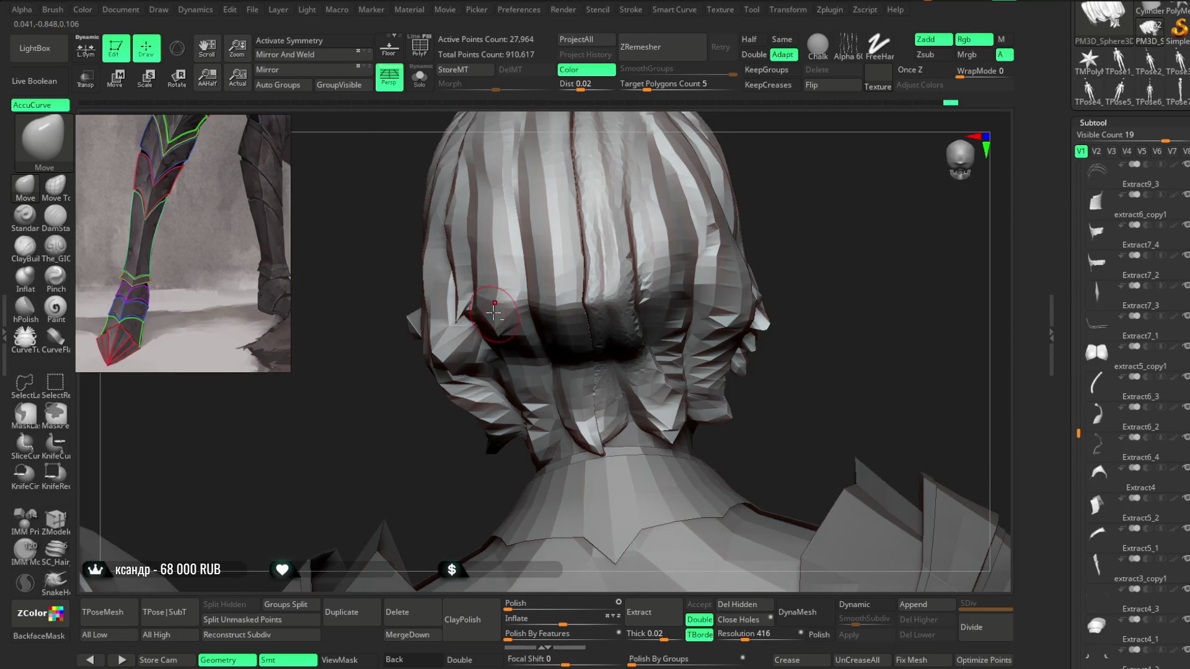
# Step: Move the back hair strands into a gathered tuck with pointed tips at the nape
pyautogui.moveTo(433, 456); pyautogui.dragTo(496, 303)
pyautogui.press('space')
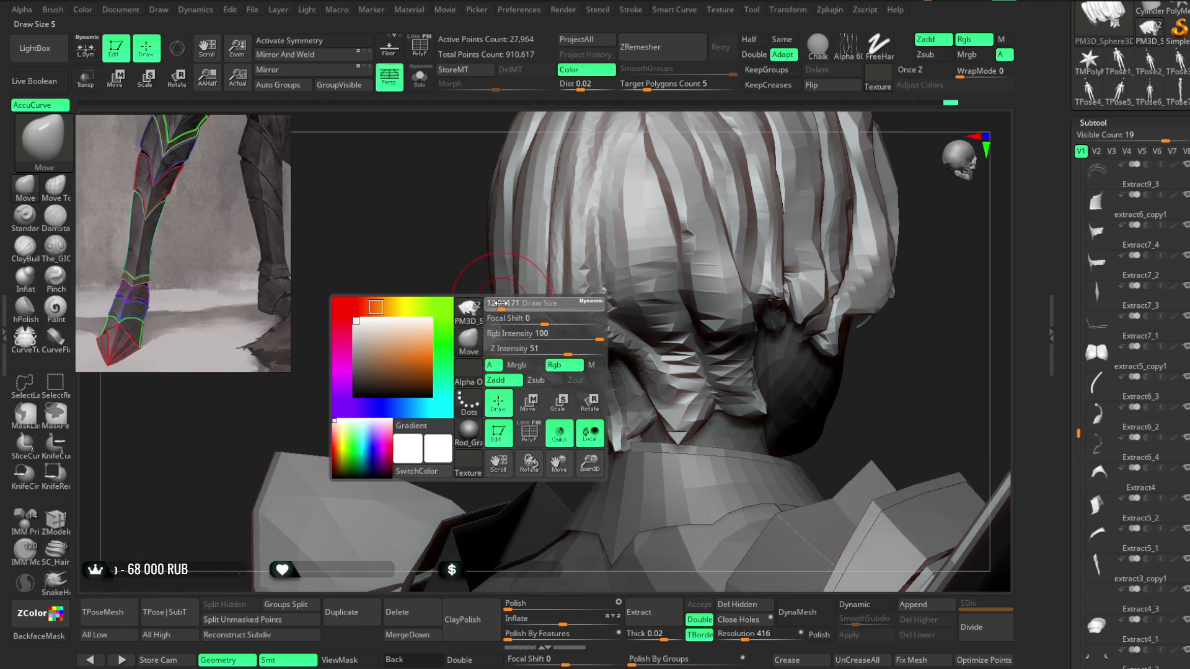
pyautogui.keyDown('alt'); pyautogui.moveTo(417, 359); pyautogui.dragTo(479, 329); pyautogui.keyUp('alt')
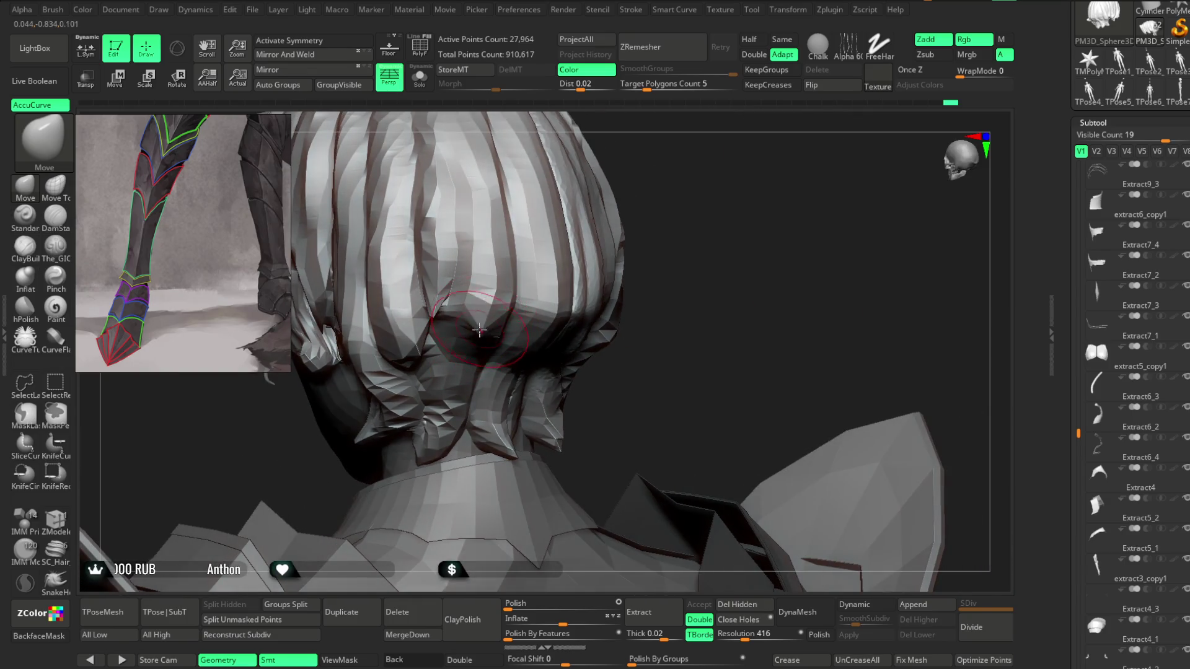
pyautogui.moveTo(678, 231); pyautogui.dragTo(600, 269)
pyautogui.press('space')
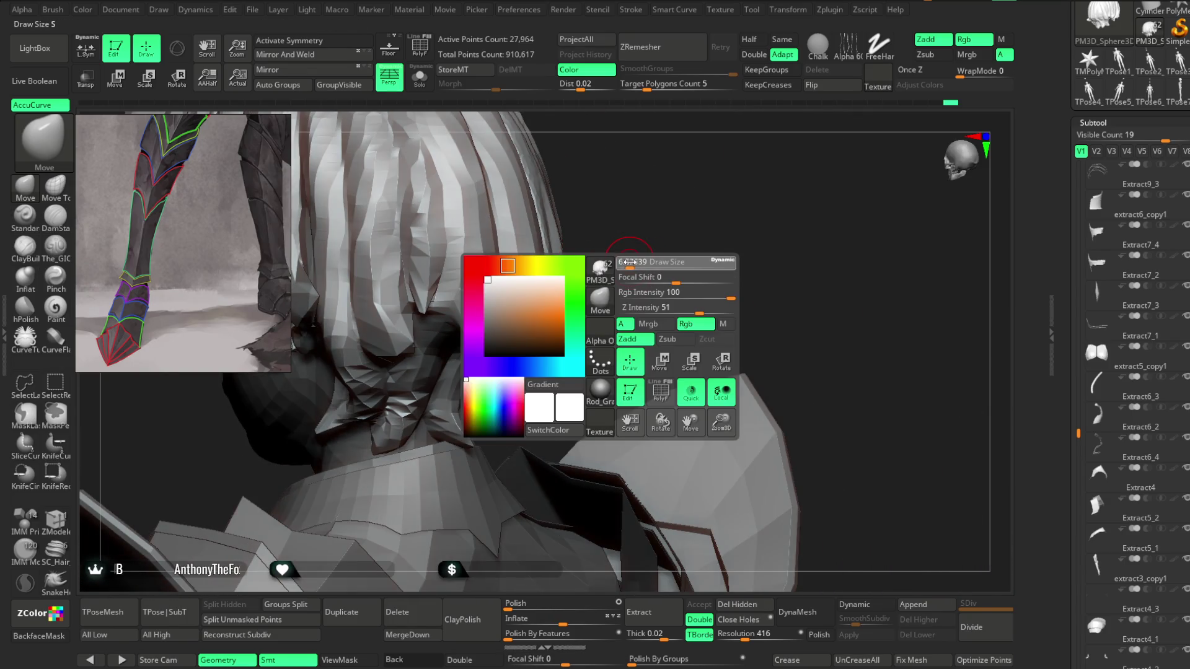
pyautogui.keyDown('alt'); pyautogui.moveTo(645, 239); pyautogui.dragTo(576, 293); pyautogui.keyUp('alt')
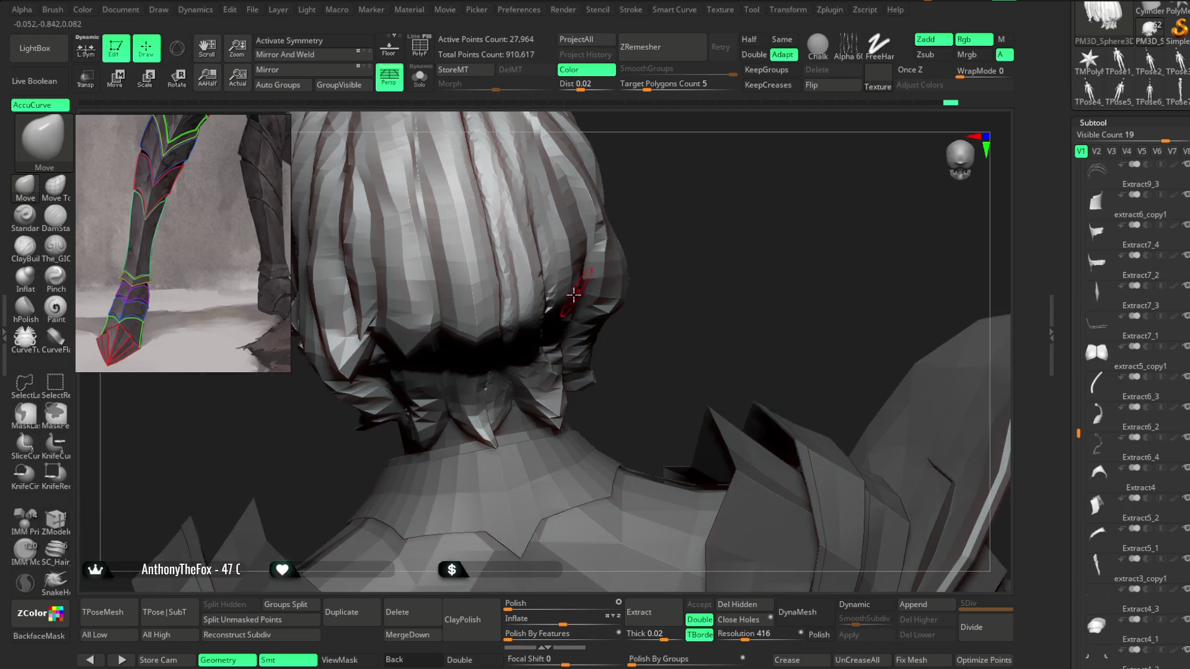
pyautogui.moveTo(651, 273)
pyautogui.mouseDown()
pyautogui.moveTo(428, 433)
pyautogui.moveTo(523, 347)
pyautogui.mouseUp()
pyautogui.moveTo(589, 298)
pyautogui.mouseDown()
pyautogui.moveTo(576, 416)
pyautogui.moveTo(739, 207)
pyautogui.moveTo(643, 266)
pyautogui.mouseUp()
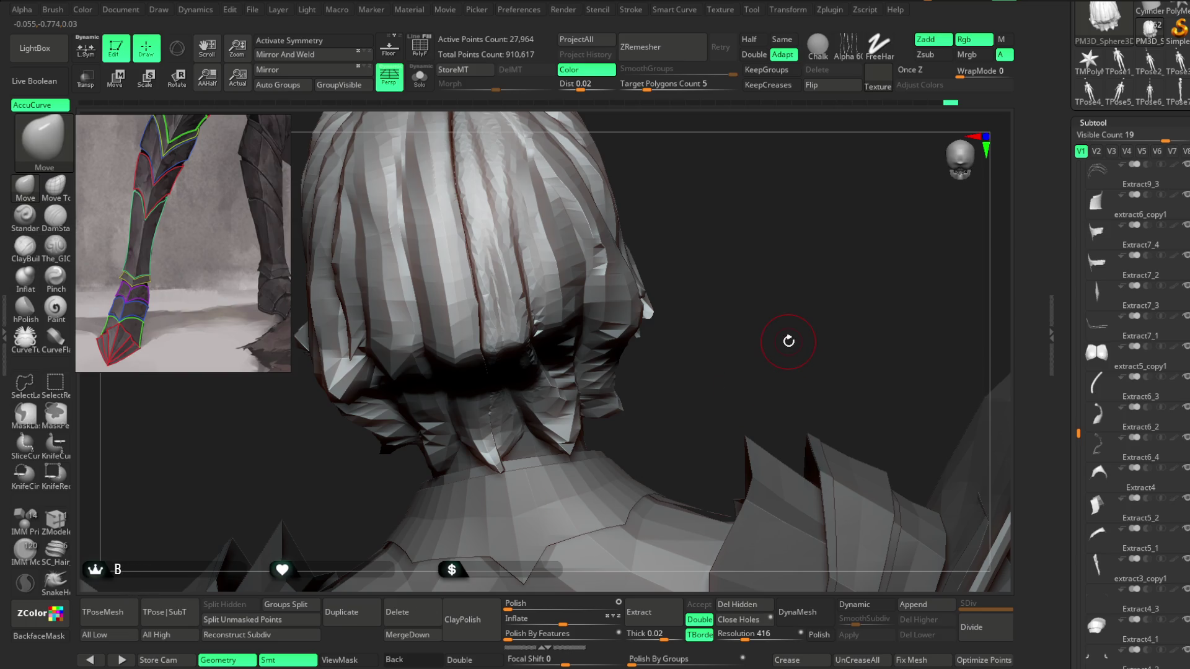
pyautogui.moveTo(682, 378); pyautogui.dragTo(718, 307)
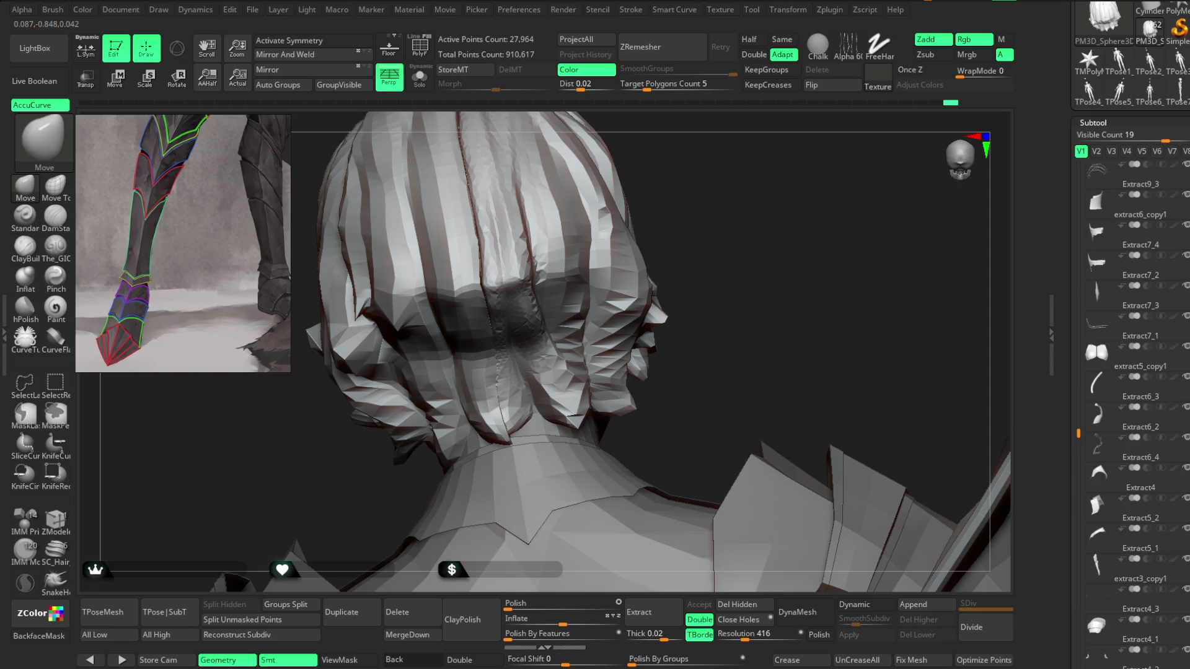
pyautogui.click(60, 246)
# Step: Carve a deeper groove lower down the back hair with The_GIO brush in Zsub mode
pyautogui.press('space')
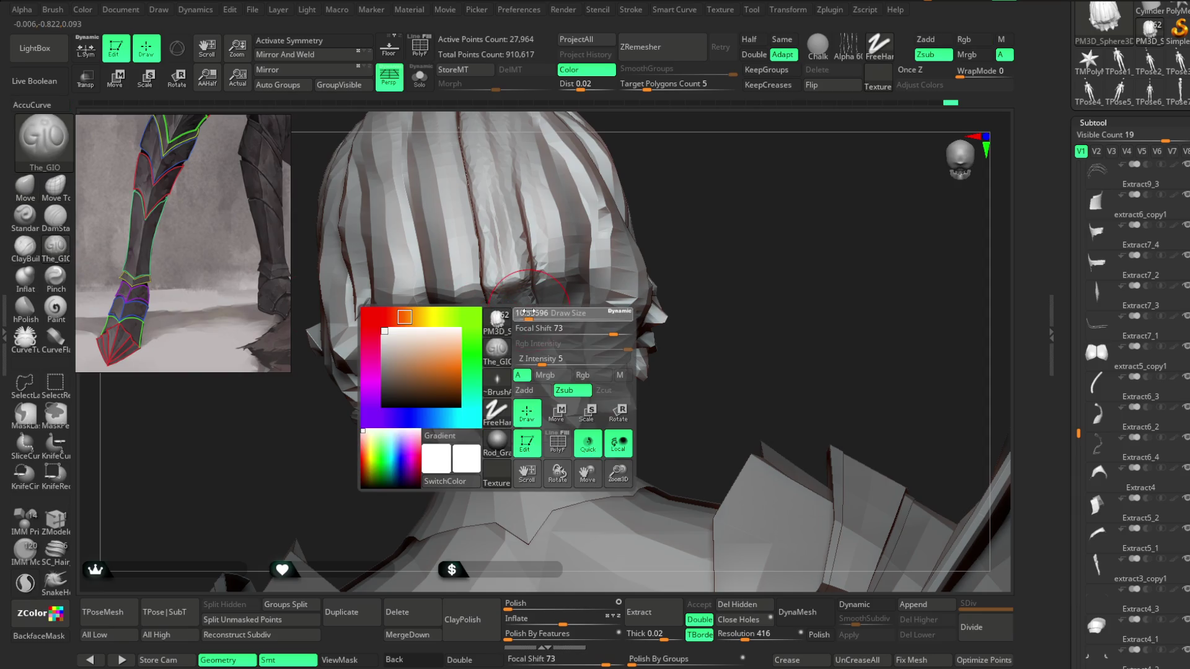
pyautogui.moveTo(502, 308)
pyautogui.mouseDown()
pyautogui.moveTo(515, 397)
pyautogui.moveTo(472, 338)
pyautogui.moveTo(497, 375)
pyautogui.moveTo(492, 350)
pyautogui.moveTo(502, 397)
pyautogui.moveTo(465, 334)
pyautogui.moveTo(493, 422)
pyautogui.moveTo(437, 370)
pyautogui.mouseUp()
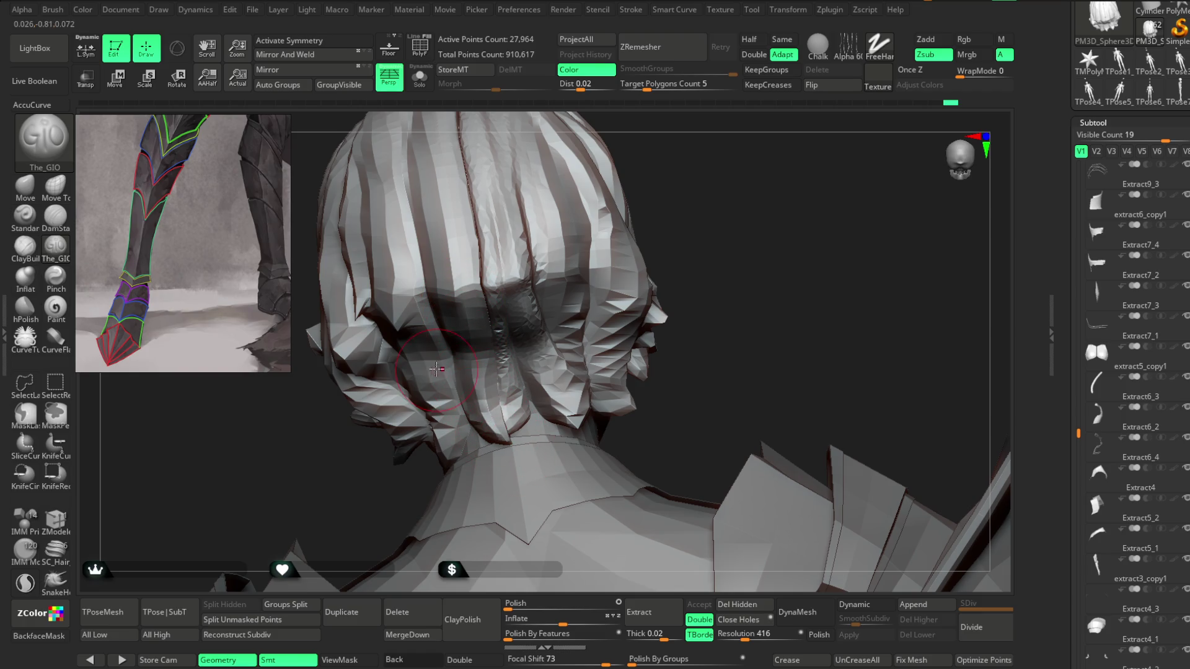
pyautogui.moveTo(471, 424); pyautogui.dragTo(514, 341, button='right')
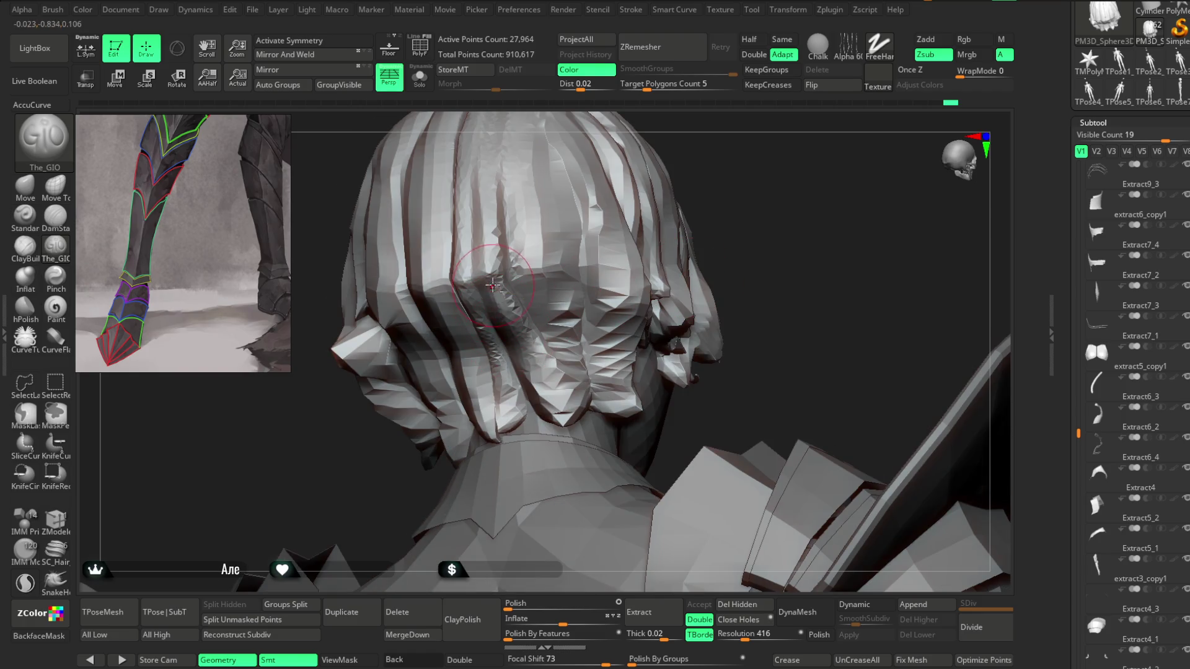
pyautogui.moveTo(730, 226)
pyautogui.mouseDown()
pyautogui.moveTo(728, 195)
pyautogui.moveTo(682, 211)
pyautogui.mouseUp()
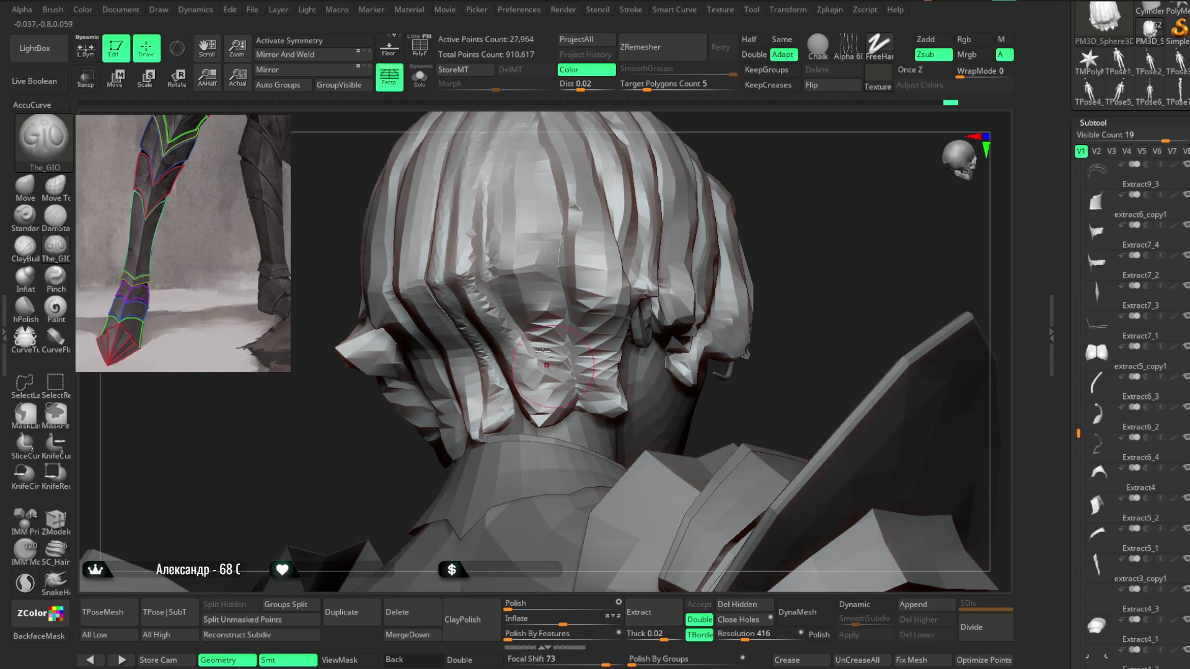
pyautogui.moveTo(784, 178); pyautogui.dragTo(712, 204)
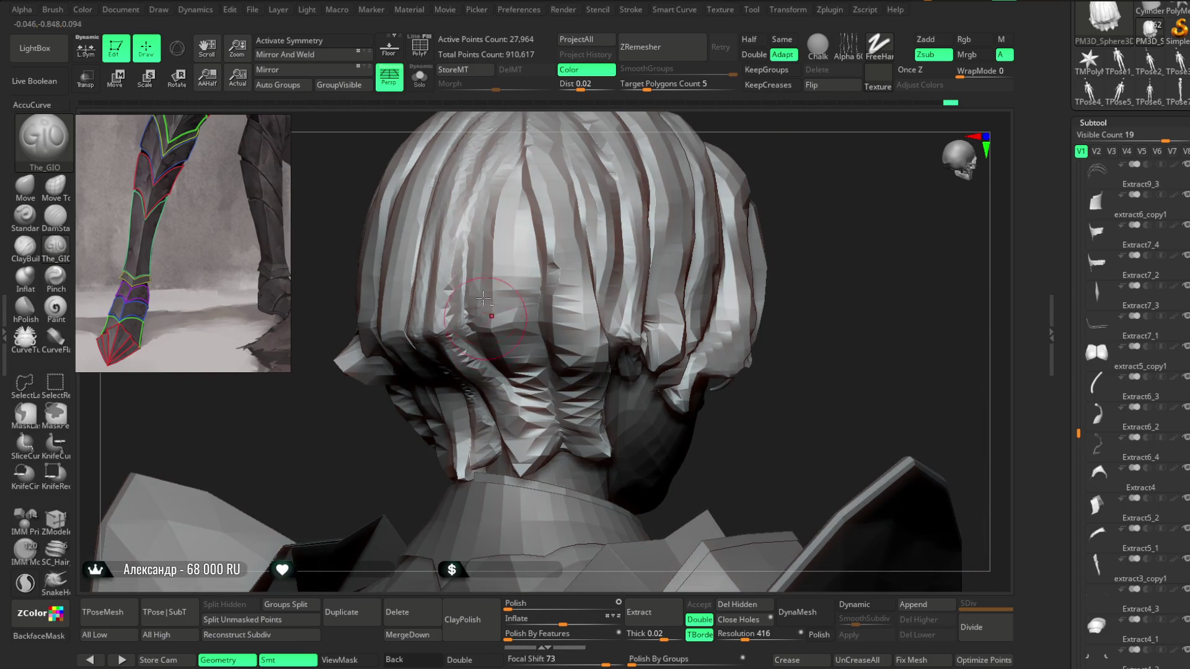
pyautogui.moveTo(797, 146); pyautogui.dragTo(775, 163)
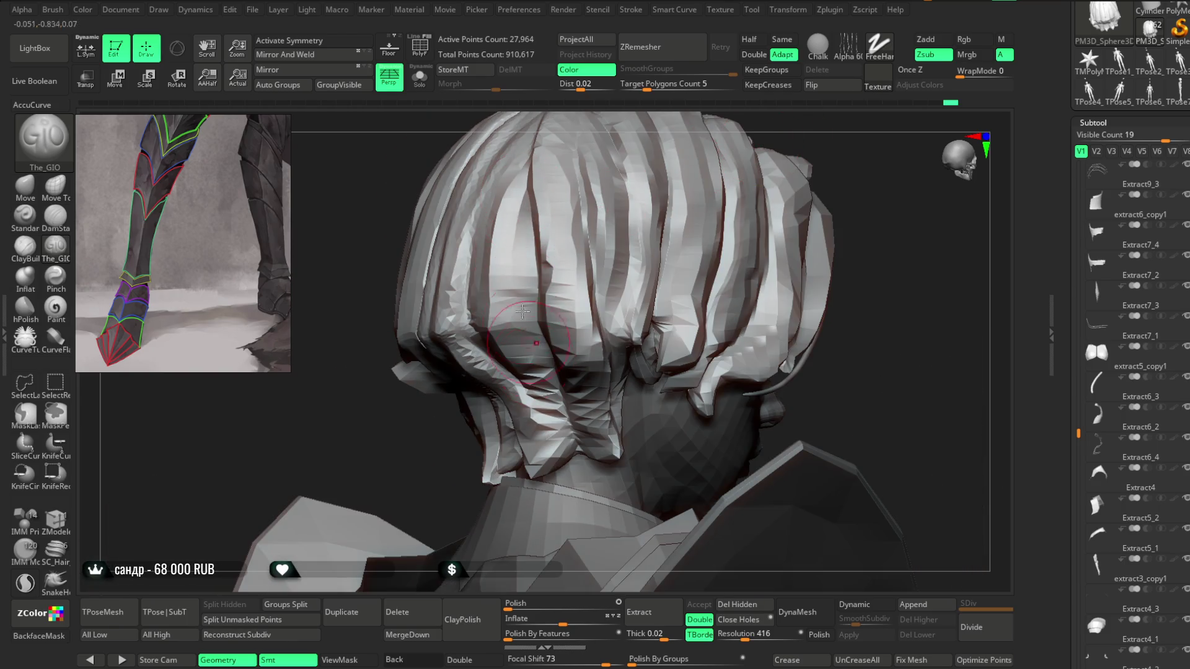
# Step: Orbit the head round to face the back of the hair squarely and up close
pyautogui.moveTo(395, 443)
pyautogui.mouseDown()
pyautogui.moveTo(618, 178)
pyautogui.moveTo(527, 205)
pyautogui.mouseUp()
pyautogui.moveTo(642, 212); pyautogui.dragTo(719, 199)
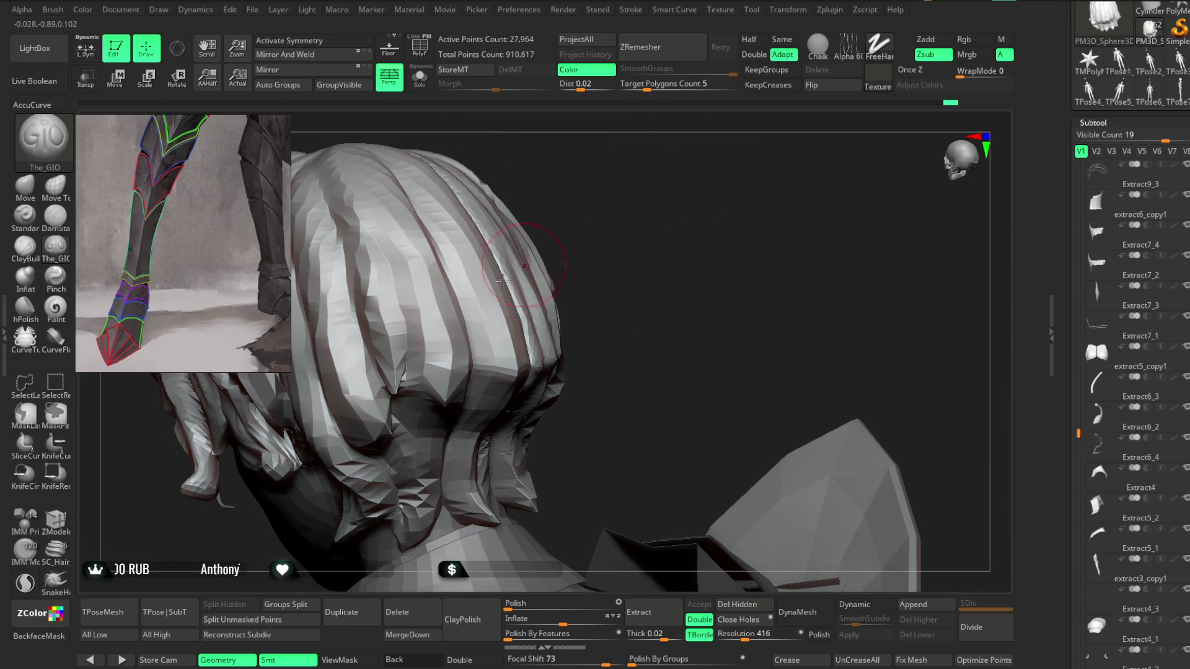
pyautogui.moveTo(551, 192)
pyautogui.mouseDown()
pyautogui.moveTo(537, 186)
pyautogui.moveTo(652, 205)
pyautogui.moveTo(644, 242)
pyautogui.mouseUp()
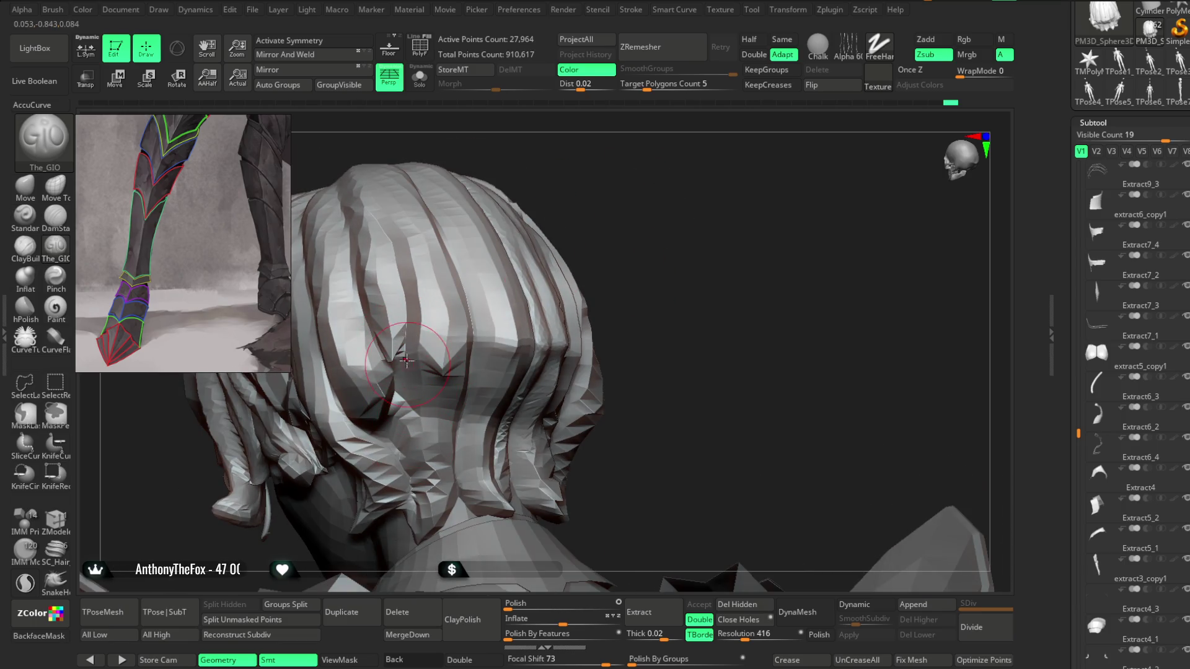
pyautogui.moveTo(612, 396); pyautogui.dragTo(601, 292)
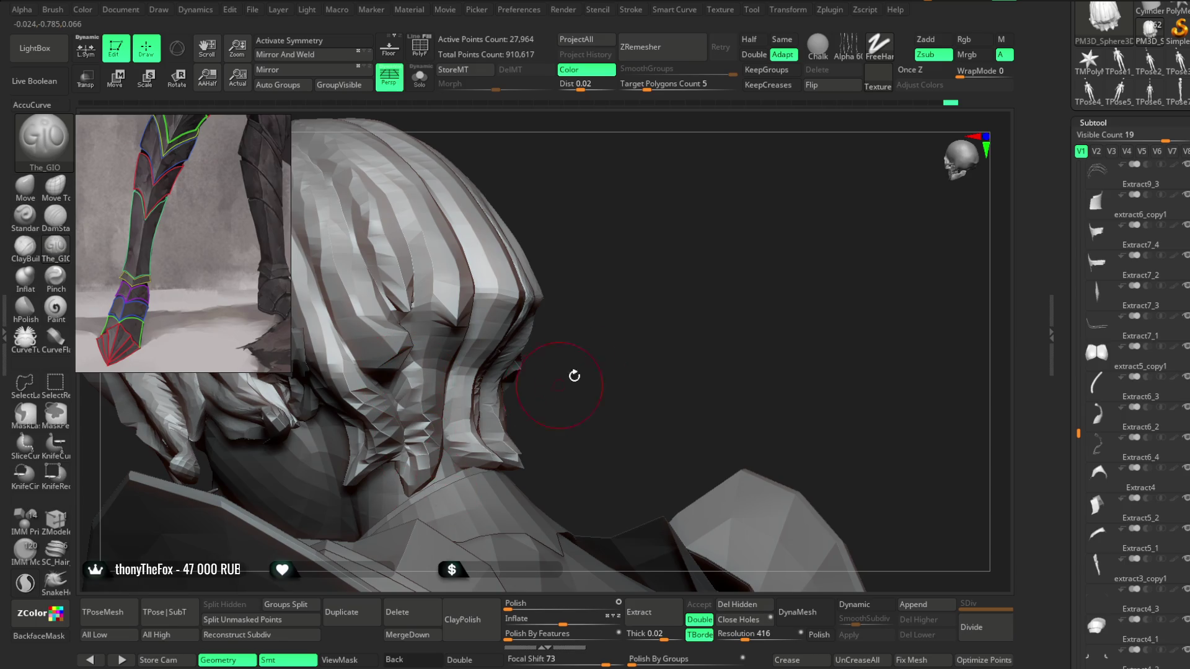
pyautogui.moveTo(566, 380); pyautogui.dragTo(430, 401)
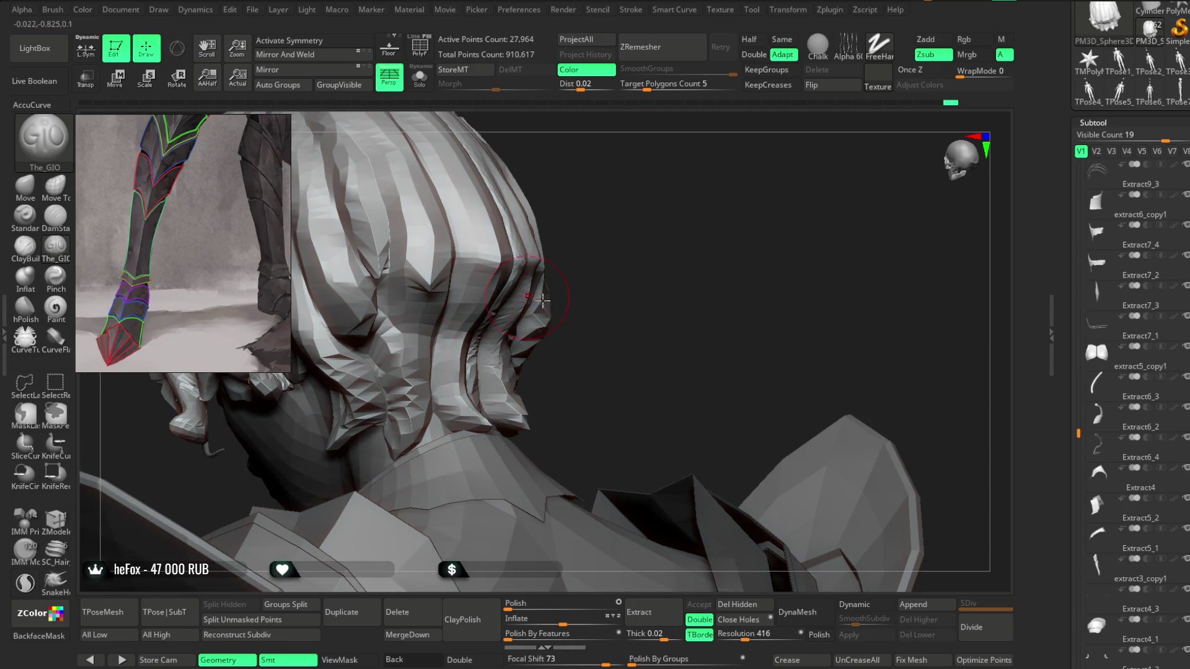
pyautogui.moveTo(558, 372); pyautogui.dragTo(430, 349)
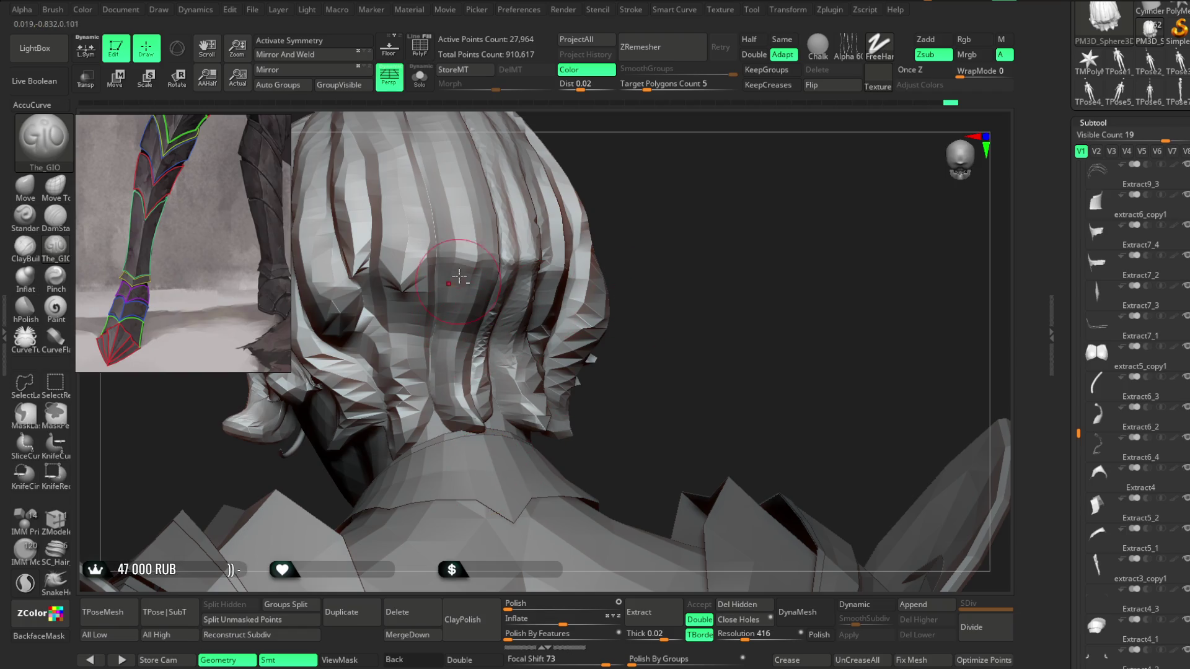
pyautogui.moveTo(462, 423); pyautogui.dragTo(490, 317)
pyautogui.moveTo(488, 404)
pyautogui.mouseDown()
pyautogui.moveTo(672, 239)
pyautogui.moveTo(479, 281)
pyautogui.mouseUp()
pyautogui.moveTo(708, 212)
pyautogui.mouseDown()
pyautogui.moveTo(717, 194)
pyautogui.moveTo(694, 214)
pyautogui.mouseUp()
# Step: Switch to the Move brush with X symmetry on, and shrink the brush at a side profile
pyautogui.click(38, 187)
pyautogui.press('x')
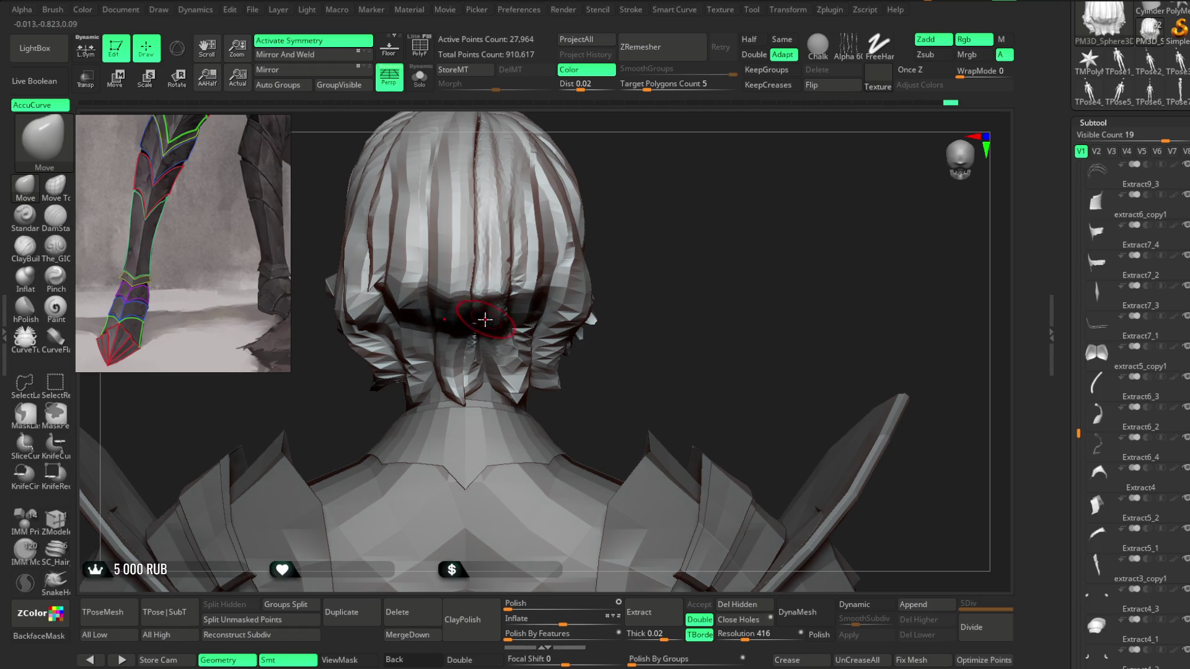
pyautogui.press('space')
pyautogui.moveTo(584, 234); pyautogui.dragTo(542, 370)
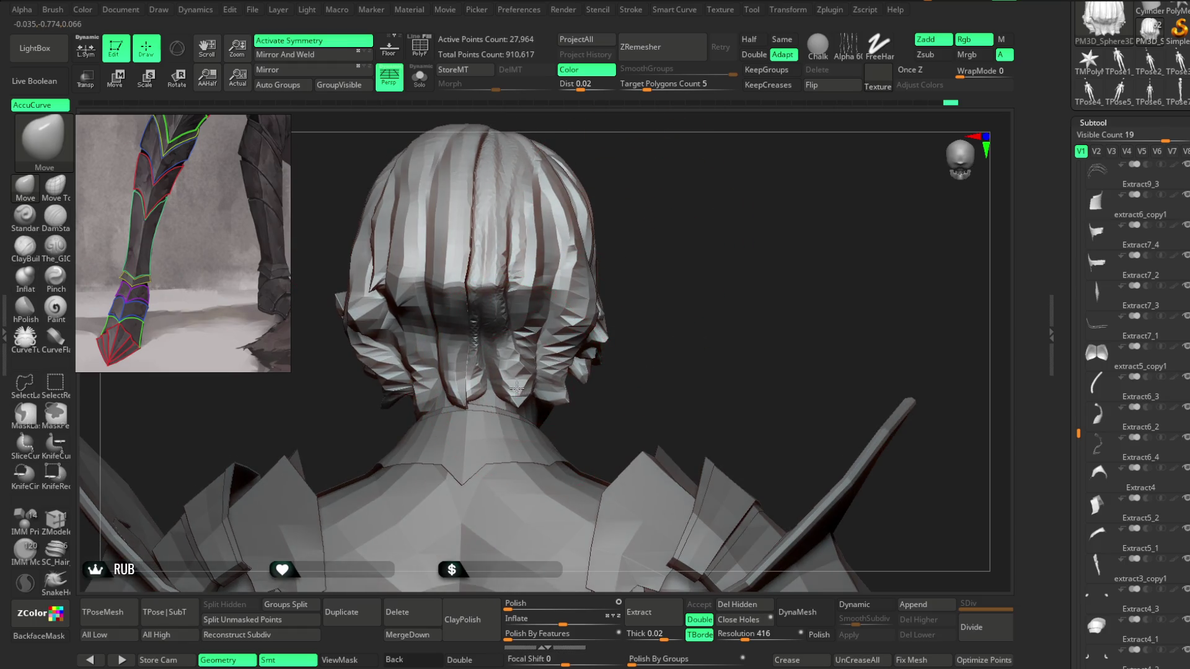
pyautogui.moveTo(637, 287)
pyautogui.mouseDown()
pyautogui.moveTo(510, 385)
pyautogui.moveTo(518, 346)
pyautogui.mouseUp()
pyautogui.moveTo(622, 306)
pyautogui.mouseDown()
pyautogui.moveTo(650, 306)
pyautogui.moveTo(413, 398)
pyautogui.mouseUp()
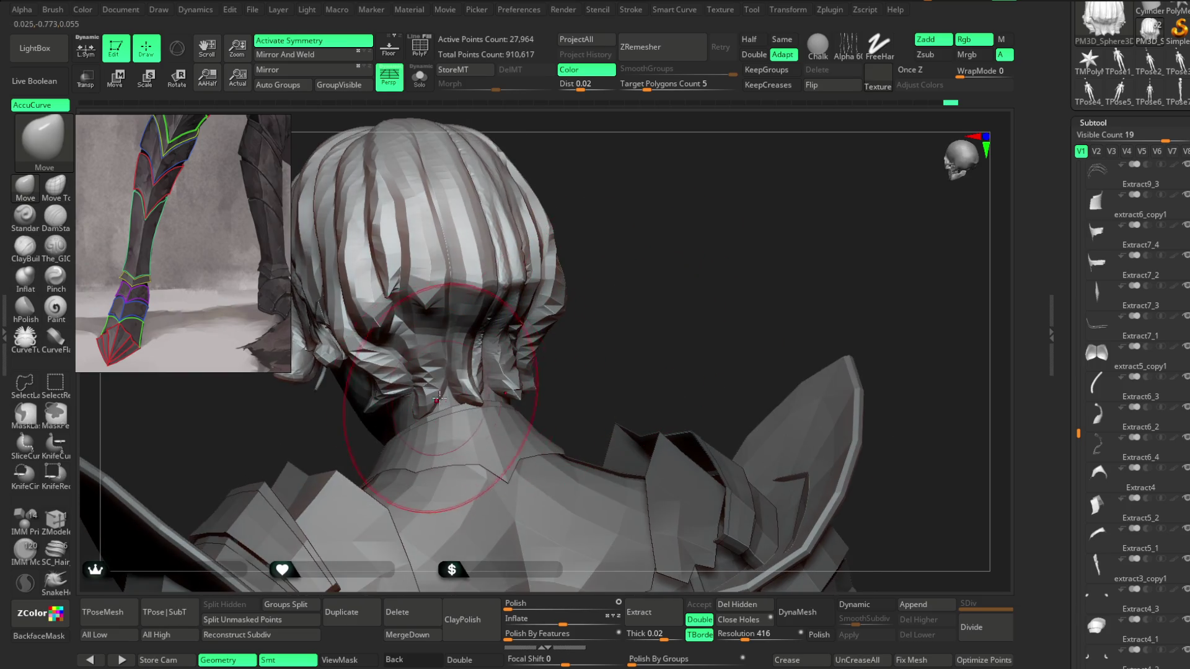
pyautogui.moveTo(595, 337)
pyautogui.mouseDown()
pyautogui.moveTo(622, 268)
pyautogui.moveTo(616, 283)
pyautogui.moveTo(436, 389)
pyautogui.mouseUp()
pyautogui.moveTo(580, 327)
pyautogui.mouseDown()
pyautogui.moveTo(587, 292)
pyautogui.moveTo(620, 254)
pyautogui.moveTo(634, 258)
pyautogui.moveTo(598, 244)
pyautogui.moveTo(614, 279)
pyautogui.moveTo(584, 284)
pyautogui.moveTo(601, 302)
pyautogui.moveTo(616, 293)
pyautogui.mouseUp()
pyautogui.press('space')
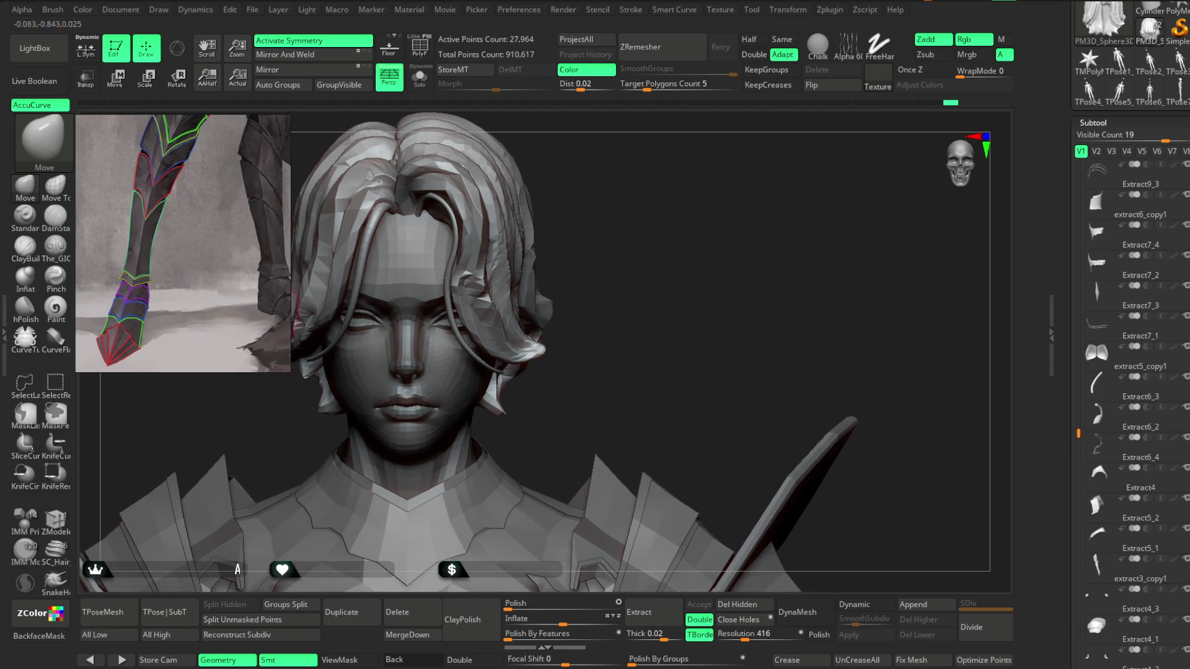
# Step: Switch to Move Topological, enlarge the brush, and turn off X symmetry
pyautogui.click(55, 186)
pyautogui.press('space')
pyautogui.moveTo(535, 305); pyautogui.dragTo(595, 305)
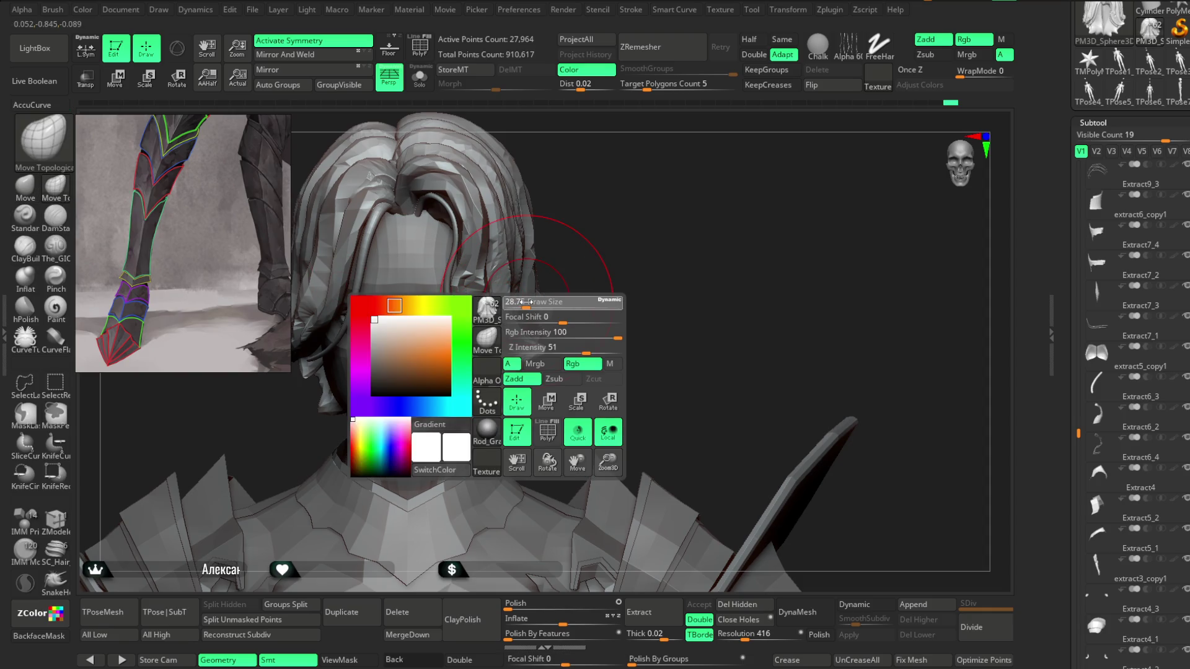
pyautogui.press('x')
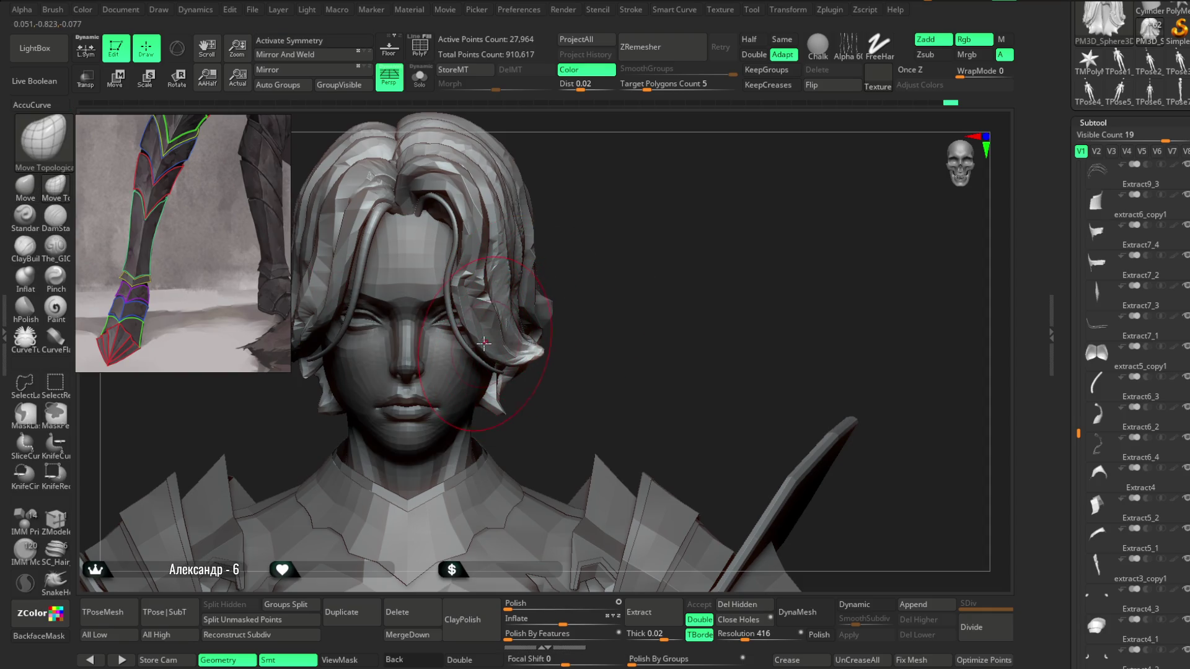
pyautogui.moveTo(593, 268); pyautogui.dragTo(536, 322)
pyautogui.moveTo(649, 249)
pyautogui.mouseDown()
pyautogui.moveTo(542, 332)
pyautogui.moveTo(594, 290)
pyautogui.moveTo(611, 308)
pyautogui.moveTo(569, 344)
pyautogui.mouseUp()
# Step: Try the Inflate brush while orbiting from the back of the hair round to the face
pyautogui.press('space')
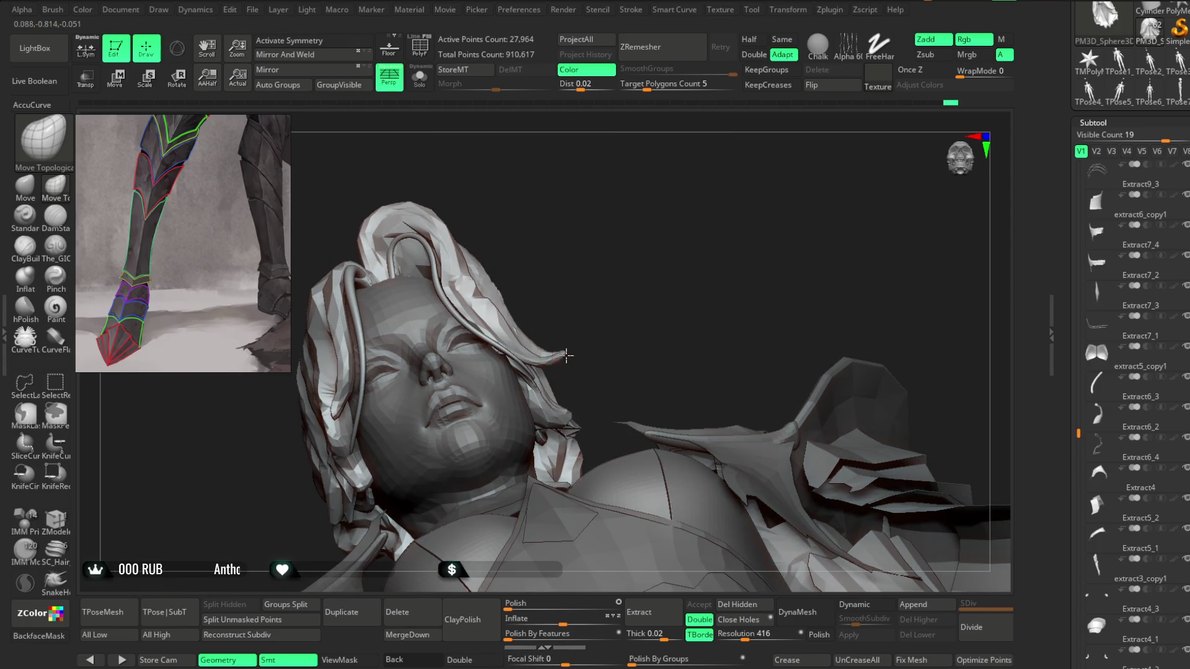
pyautogui.press('space')
pyautogui.moveTo(611, 292)
pyautogui.mouseDown()
pyautogui.moveTo(493, 322)
pyautogui.moveTo(539, 368)
pyautogui.mouseUp()
pyautogui.moveTo(615, 302)
pyautogui.mouseDown()
pyautogui.moveTo(528, 377)
pyautogui.moveTo(471, 378)
pyautogui.moveTo(499, 334)
pyautogui.mouseUp()
pyautogui.press('space')
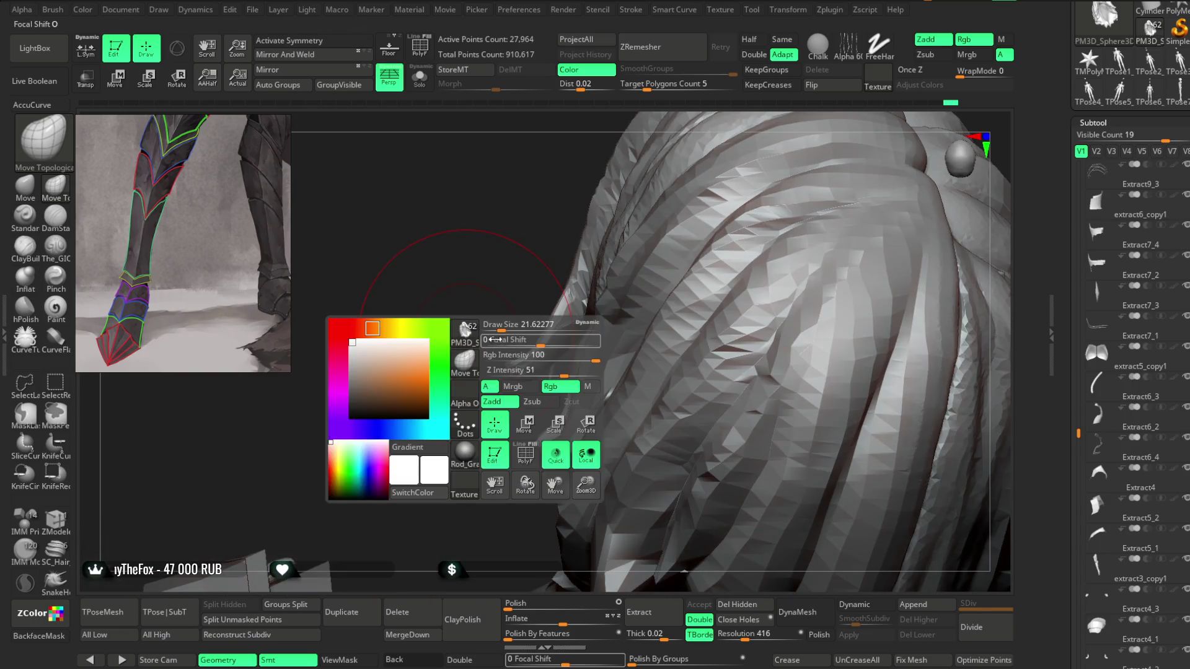
pyautogui.click(24, 276)
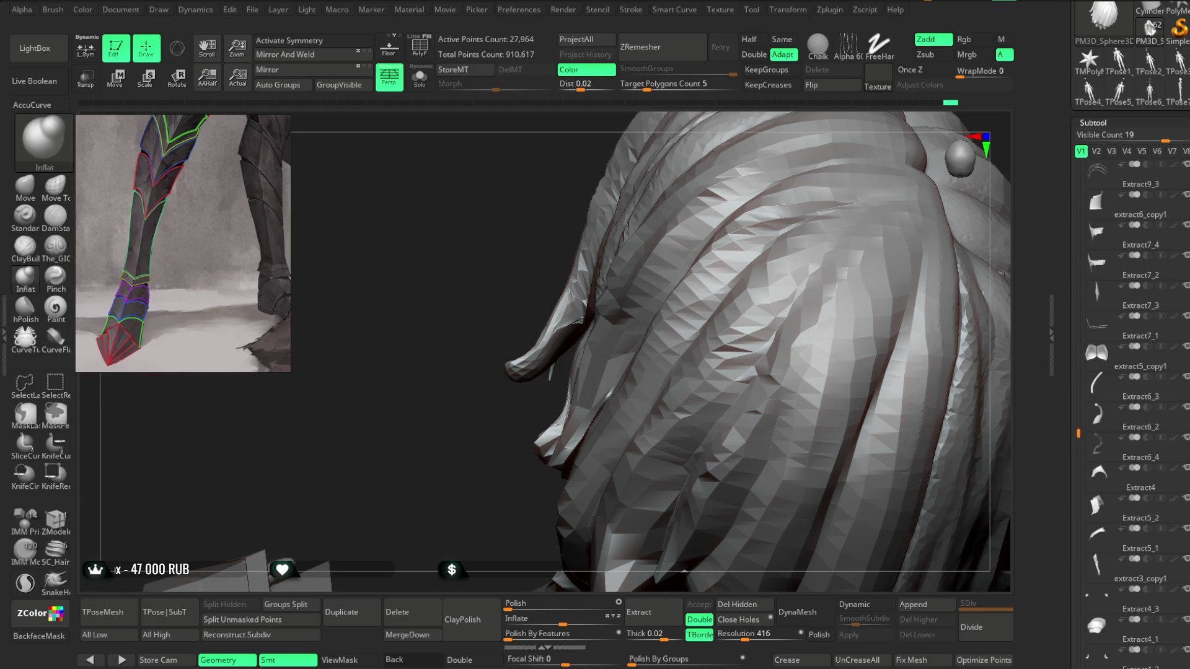
pyautogui.press('space')
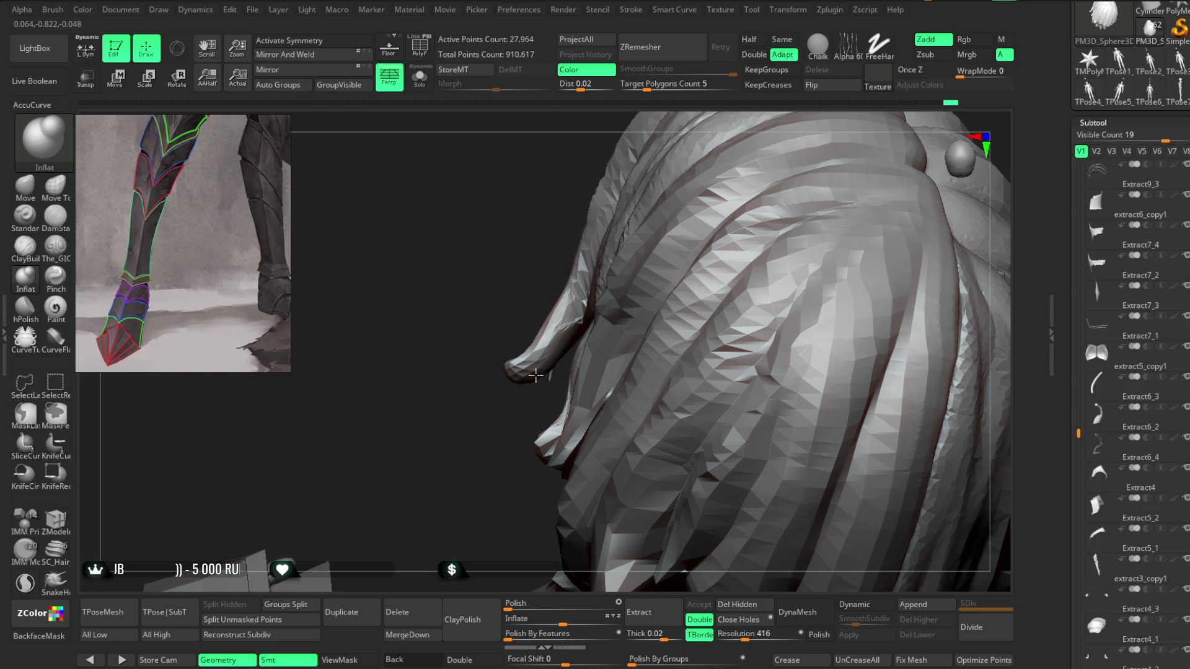
pyautogui.moveTo(459, 407); pyautogui.dragTo(547, 339)
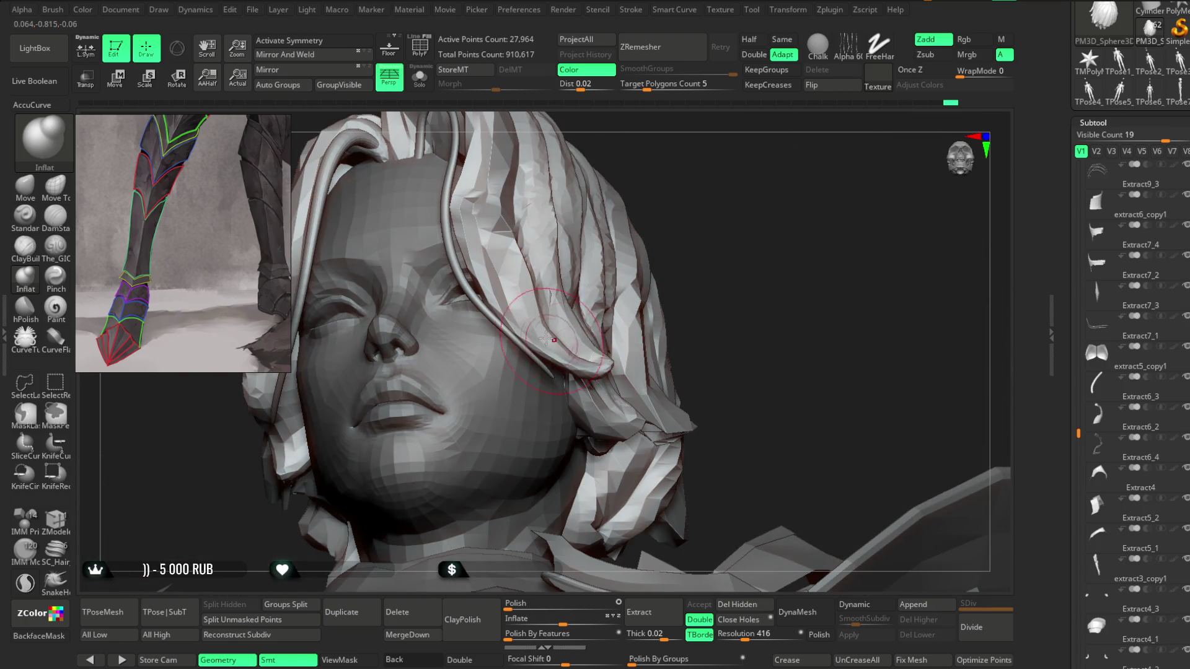
pyautogui.moveTo(690, 231); pyautogui.dragTo(665, 280)
# Step: Undo the last hair stroke, choose Pinch, check its Z Intensity, and isolate the edited strand
pyautogui.click(66, 193)
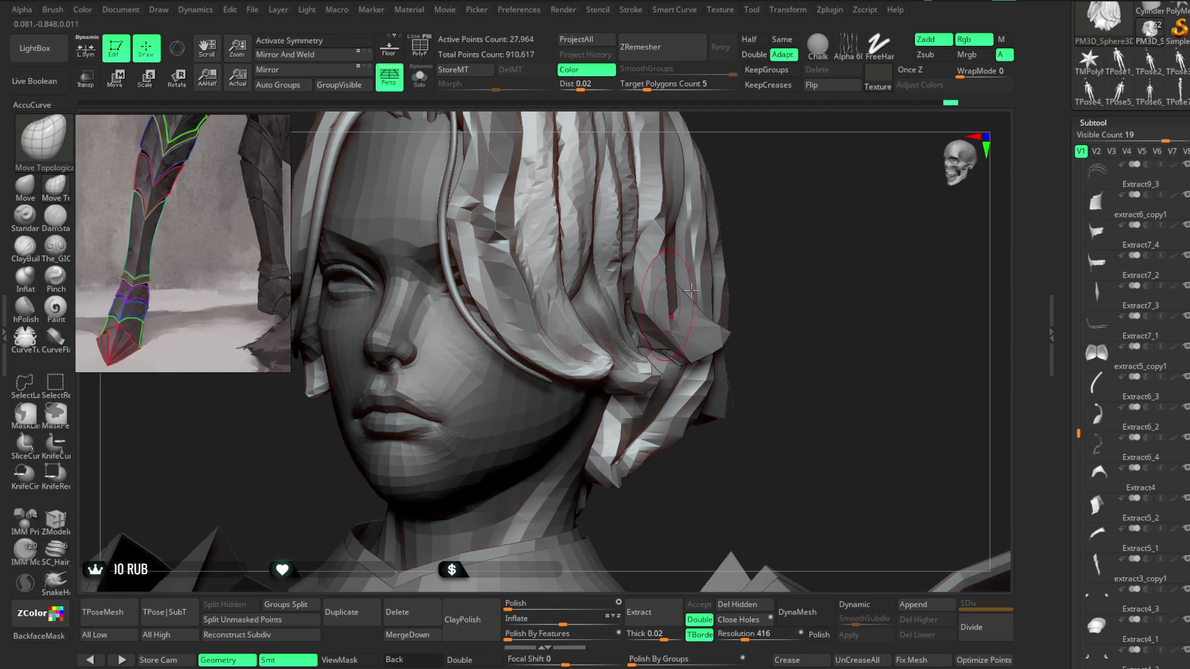
pyautogui.hotkey('ctrl', 'z')
pyautogui.click(68, 282)
pyautogui.press('space')
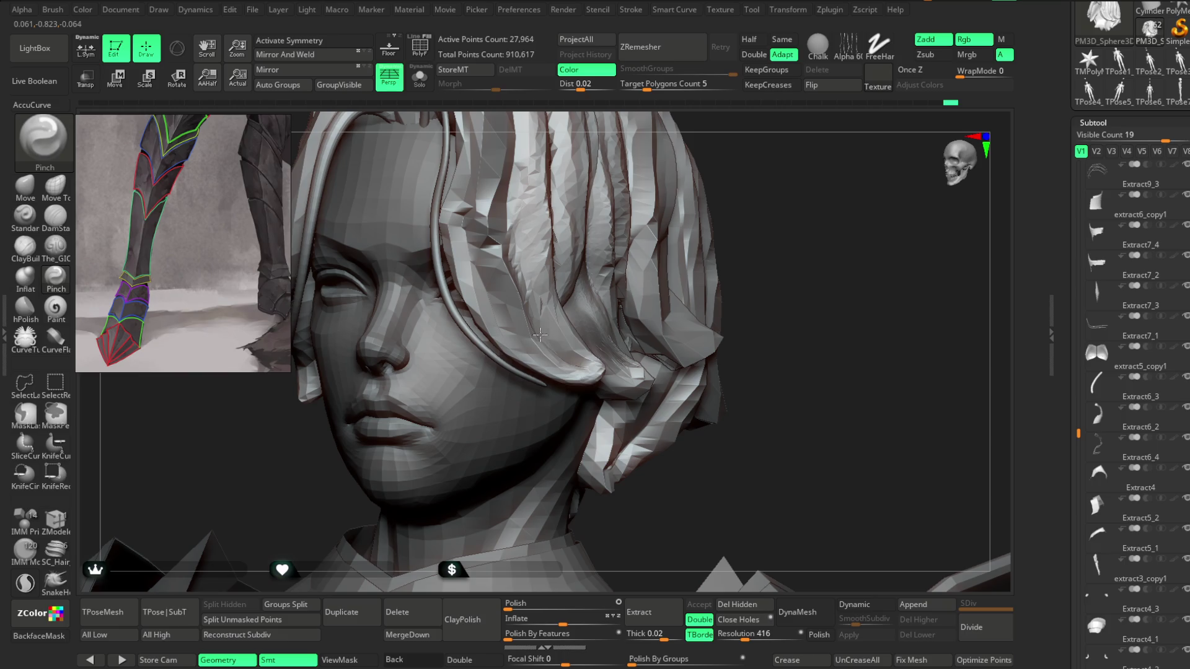
pyautogui.press('space')
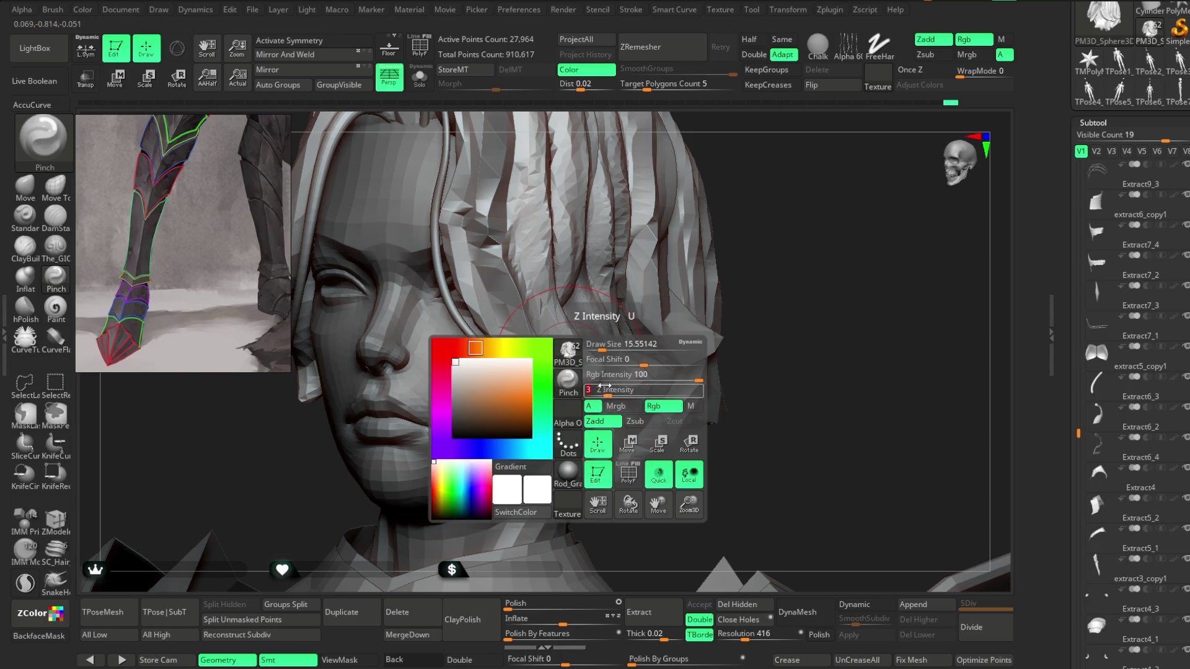
pyautogui.keyDown('ctrl'); pyautogui.keyDown('shift'); pyautogui.click(559, 357); pyautogui.keyUp('shift'); pyautogui.keyUp('ctrl')
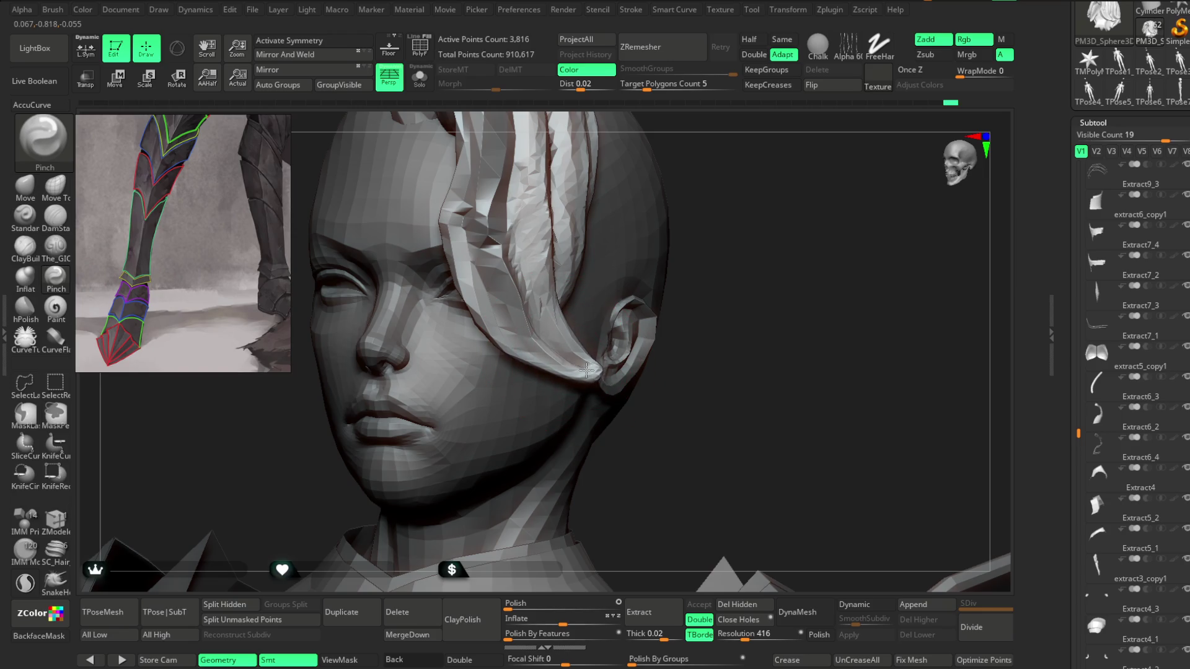
# Step: Pick the Move brush with AccuCurve and zoom out to a front view of all the hair
pyautogui.press('space')
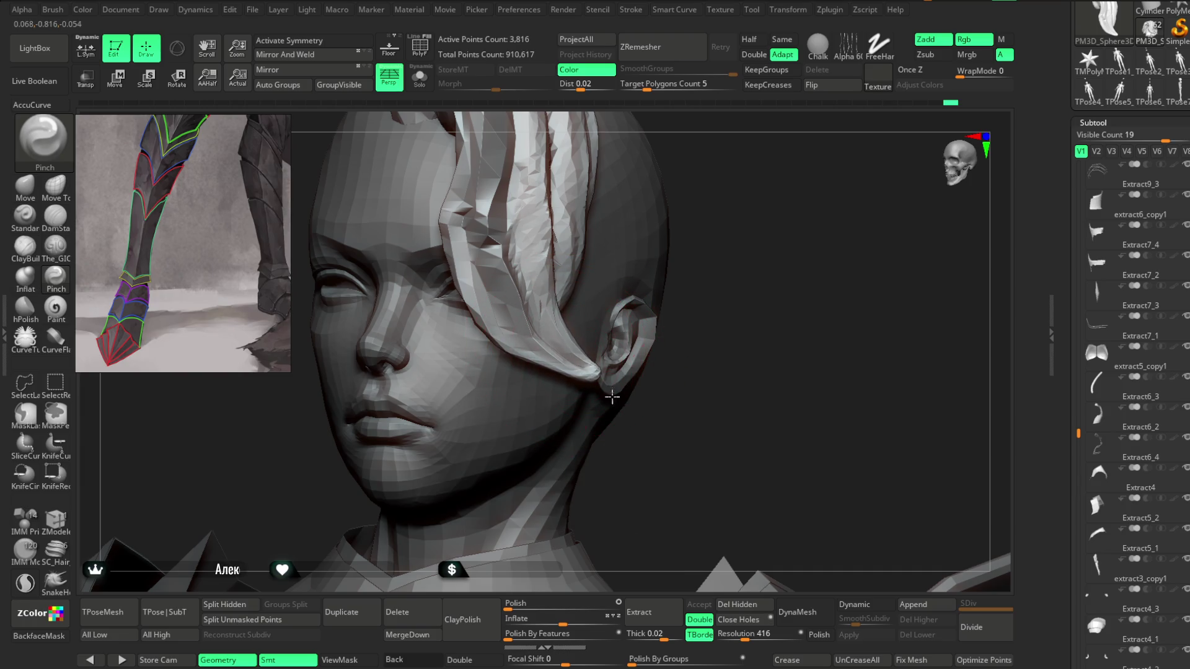
pyautogui.click(25, 186)
pyautogui.press('space')
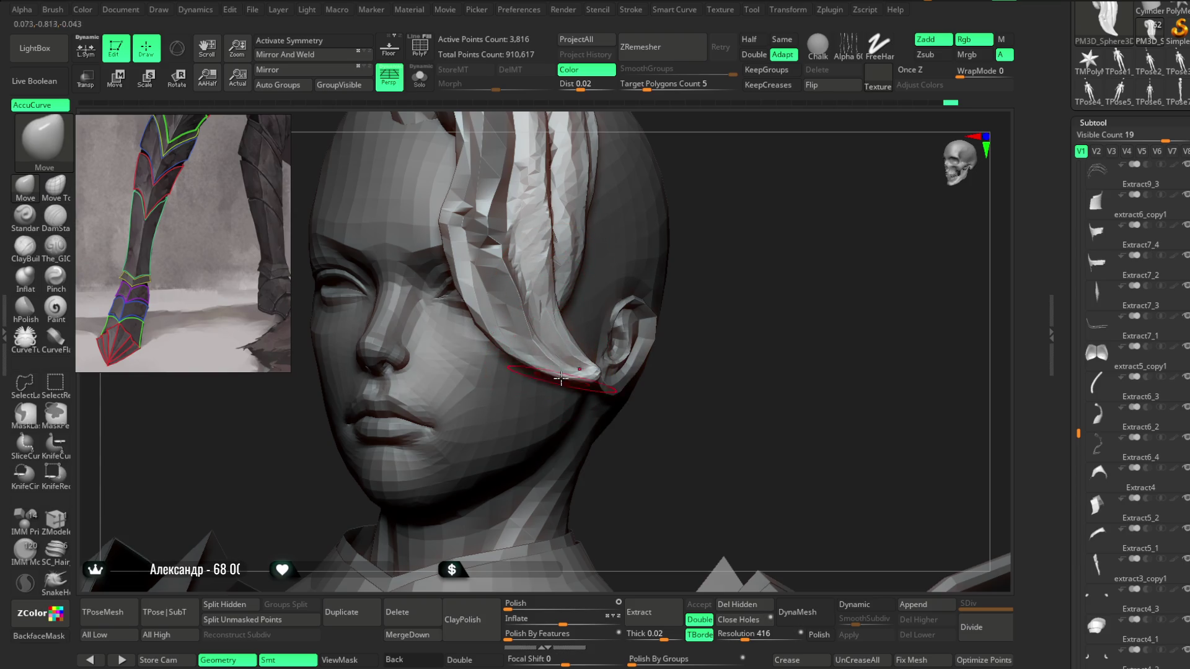
pyautogui.moveTo(694, 347)
pyautogui.mouseDown()
pyautogui.moveTo(712, 237)
pyautogui.moveTo(651, 247)
pyautogui.moveTo(652, 274)
pyautogui.moveTo(650, 233)
pyautogui.moveTo(672, 263)
pyautogui.moveTo(661, 234)
pyautogui.moveTo(679, 239)
pyautogui.moveTo(616, 234)
pyautogui.moveTo(696, 207)
pyautogui.moveTo(673, 206)
pyautogui.moveTo(685, 221)
pyautogui.mouseUp()
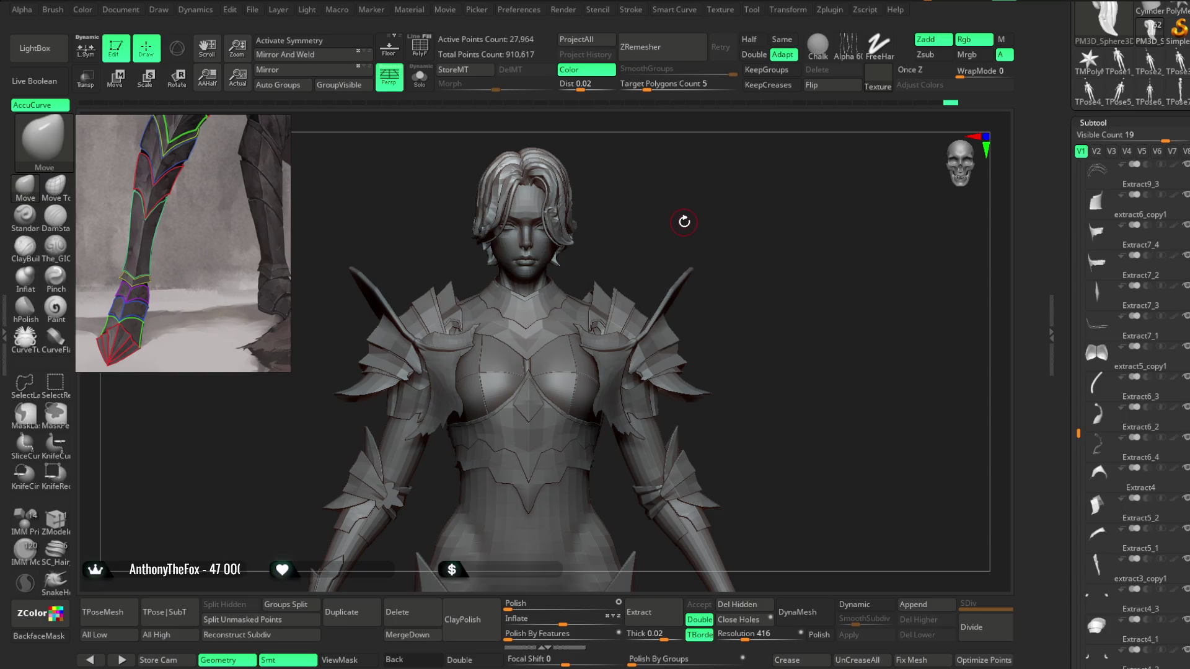
# Step: Orbit the armored bust through three-quarter and front views, then zoom in on the upper body
pyautogui.moveTo(684, 225)
pyautogui.mouseDown()
pyautogui.moveTo(663, 233)
pyautogui.moveTo(682, 252)
pyautogui.mouseUp()
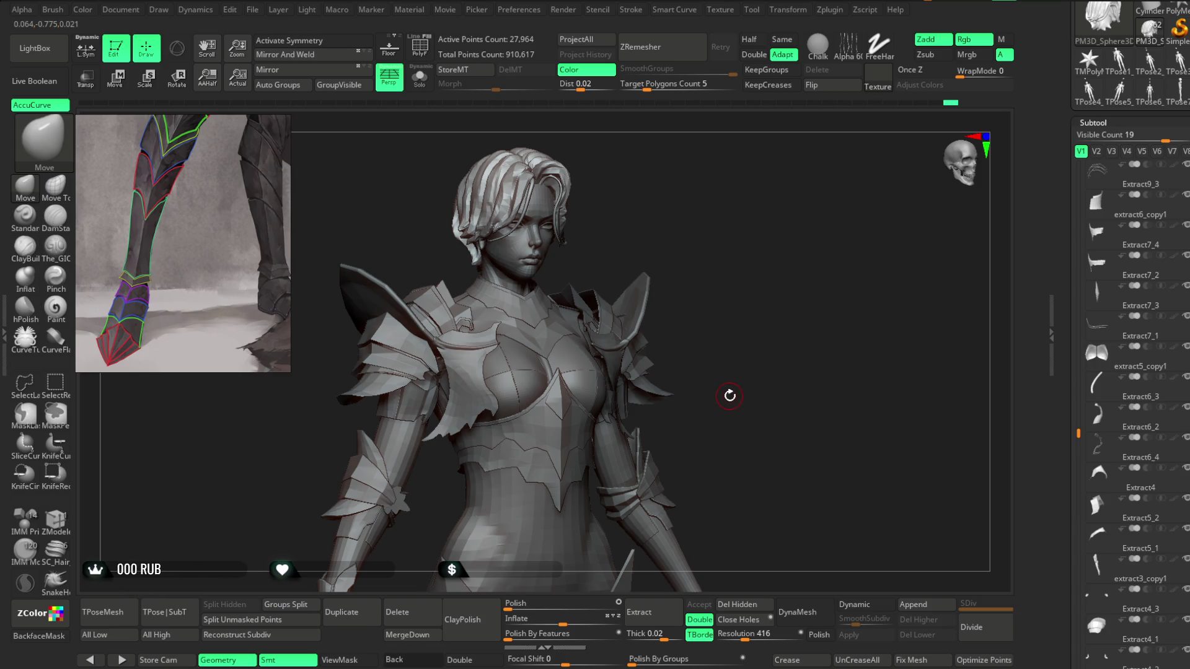
pyautogui.moveTo(682, 314)
pyautogui.keyDown('shift'); pyautogui.mouseDown()
pyautogui.moveTo(712, 313)
pyautogui.moveTo(696, 297)
pyautogui.moveTo(712, 260)
pyautogui.moveTo(753, 257)
pyautogui.moveTo(735, 233)
pyautogui.moveTo(762, 250)
pyautogui.moveTo(736, 244)
pyautogui.mouseUp(); pyautogui.keyUp('shift')
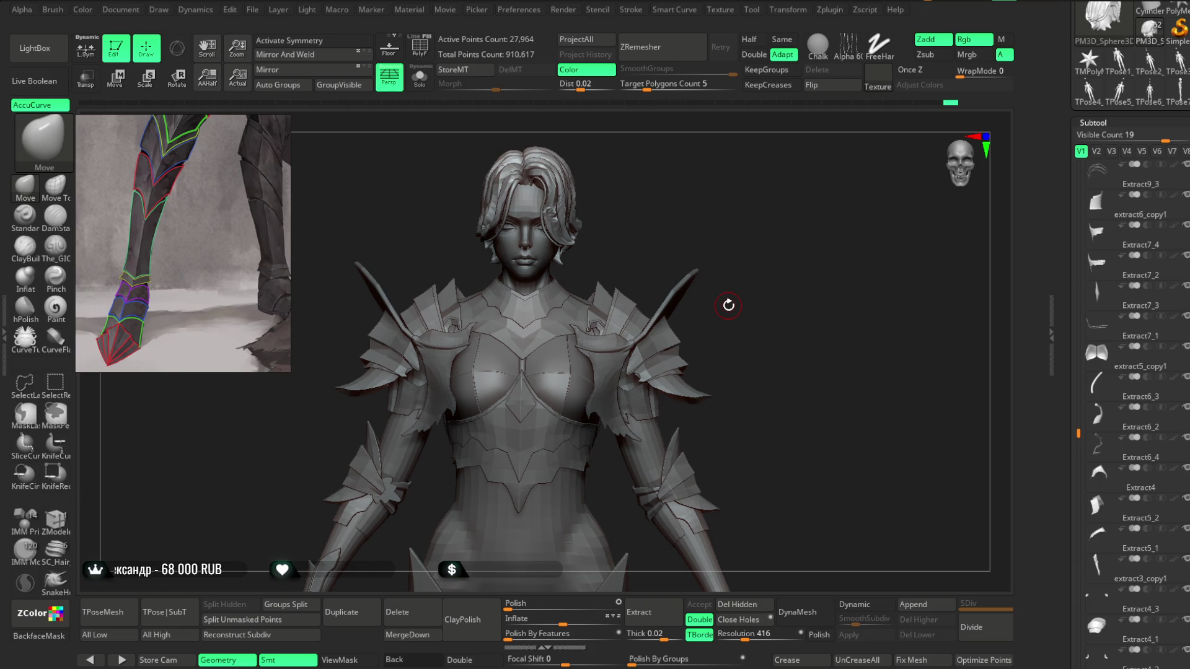
pyautogui.moveTo(661, 228)
pyautogui.mouseDown()
pyautogui.moveTo(683, 228)
pyautogui.moveTo(657, 215)
pyautogui.mouseUp()
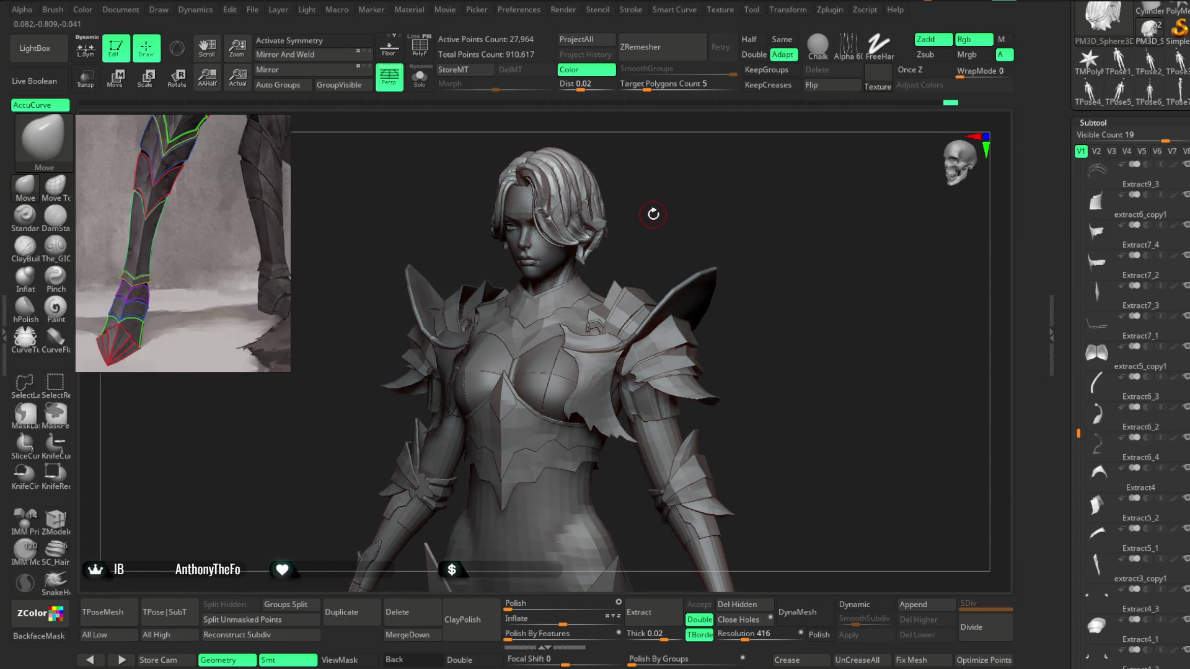
pyautogui.moveTo(657, 213)
pyautogui.mouseDown()
pyautogui.moveTo(669, 217)
pyautogui.moveTo(659, 202)
pyautogui.moveTo(654, 248)
pyautogui.mouseUp()
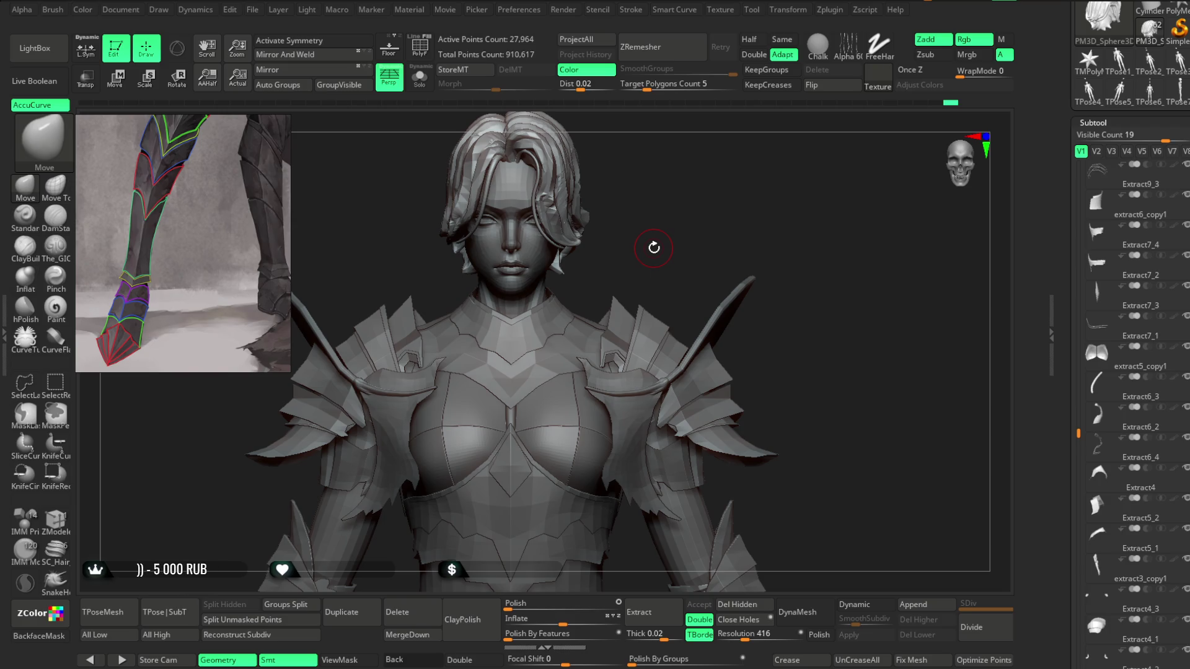
pyautogui.moveTo(643, 229)
pyautogui.keyDown('alt'); pyautogui.mouseDown()
pyautogui.moveTo(645, 215)
pyautogui.moveTo(686, 201)
pyautogui.moveTo(686, 186)
pyautogui.moveTo(657, 214)
pyautogui.mouseUp(); pyautogui.keyUp('alt')
# Step: Select the Extract7 shoulder pad subtool and orbit closely around it
pyautogui.keyDown('alt'); pyautogui.click(654, 319); pyautogui.keyUp('alt')
pyautogui.moveTo(744, 232)
pyautogui.keyDown('alt'); pyautogui.mouseDown()
pyautogui.moveTo(721, 218)
pyautogui.moveTo(610, 322)
pyautogui.mouseUp(); pyautogui.keyUp('alt')
pyautogui.moveTo(693, 202)
pyautogui.mouseDown()
pyautogui.moveTo(670, 256)
pyautogui.moveTo(606, 313)
pyautogui.mouseUp()
pyautogui.moveTo(722, 177); pyautogui.dragTo(609, 317)
pyautogui.moveTo(735, 172)
pyautogui.mouseDown()
pyautogui.moveTo(696, 224)
pyautogui.moveTo(616, 266)
pyautogui.mouseUp()
pyautogui.moveTo(694, 217)
pyautogui.mouseDown()
pyautogui.moveTo(725, 194)
pyautogui.moveTo(706, 229)
pyautogui.mouseUp()
pyautogui.moveTo(486, 348)
pyautogui.mouseDown()
pyautogui.moveTo(403, 425)
pyautogui.moveTo(399, 380)
pyautogui.mouseUp()
pyautogui.moveTo(396, 436)
pyautogui.mouseDown()
pyautogui.moveTo(723, 184)
pyautogui.moveTo(733, 160)
pyautogui.moveTo(736, 179)
pyautogui.mouseUp()
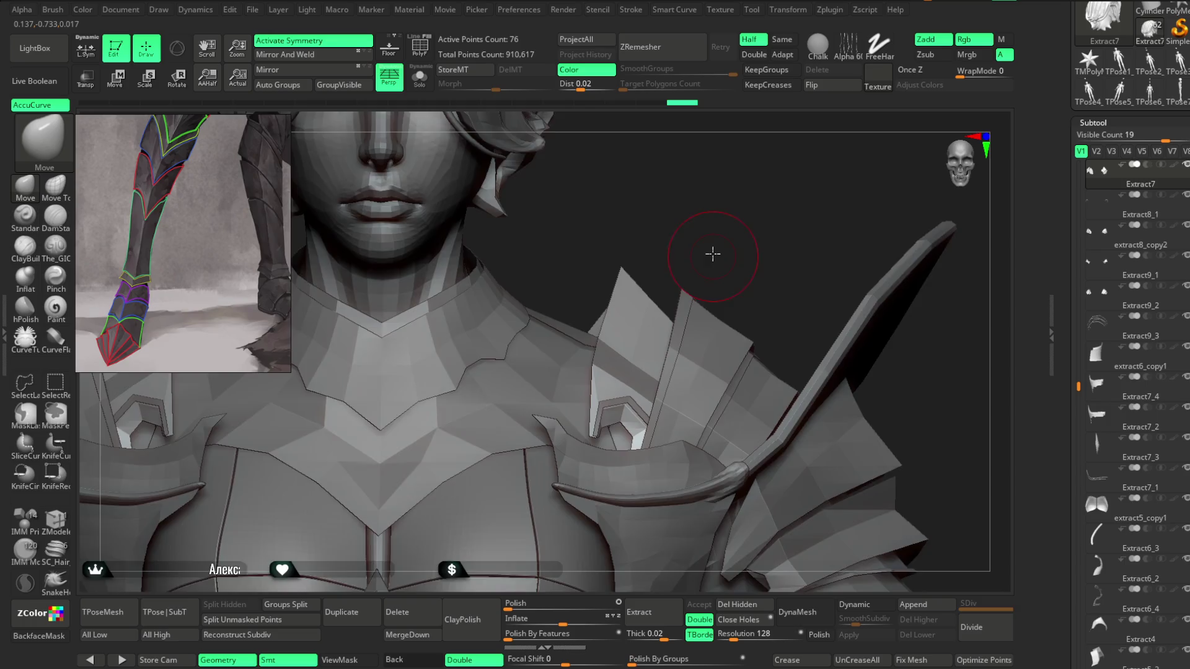
pyautogui.keyDown('ctrl'); pyautogui.moveTo(712, 253); pyautogui.dragTo(700, 207, button='right'); pyautogui.keyUp('ctrl')
pyautogui.moveTo(703, 241)
pyautogui.mouseDown()
pyautogui.moveTo(698, 223)
pyautogui.moveTo(645, 328)
pyautogui.moveTo(660, 274)
pyautogui.mouseUp()
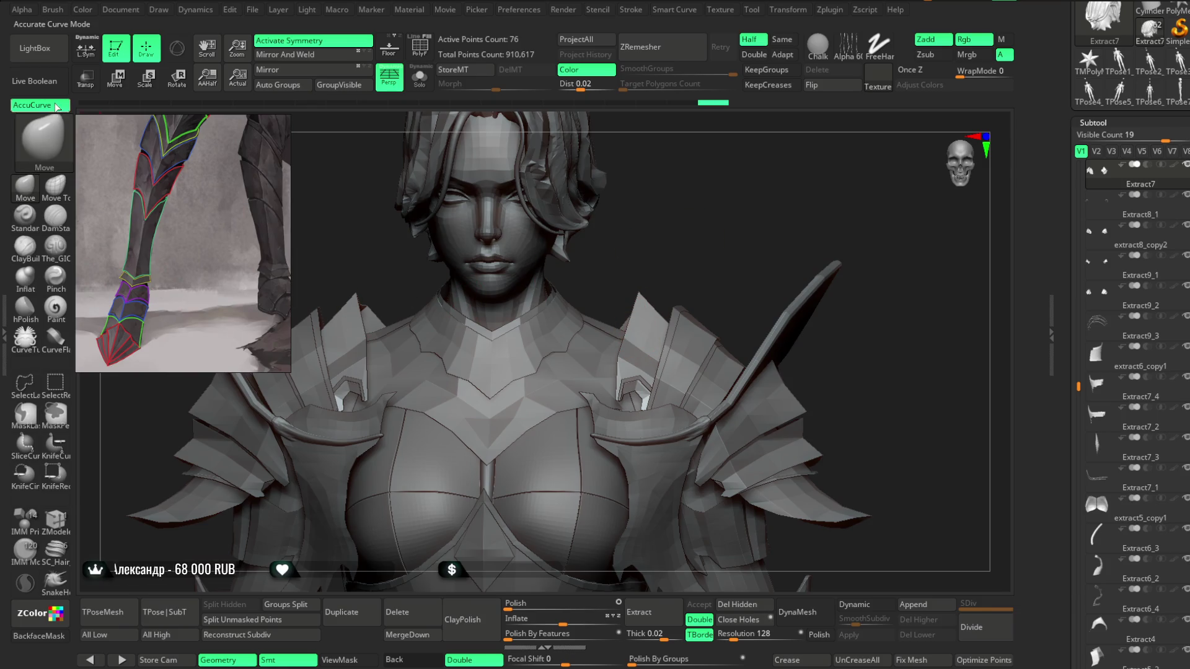
pyautogui.moveTo(701, 231); pyautogui.dragTo(701, 231)
pyautogui.keyDown('ctrl'); pyautogui.moveTo(701, 231); pyautogui.dragTo(684, 275, button='right'); pyautogui.keyUp('ctrl')
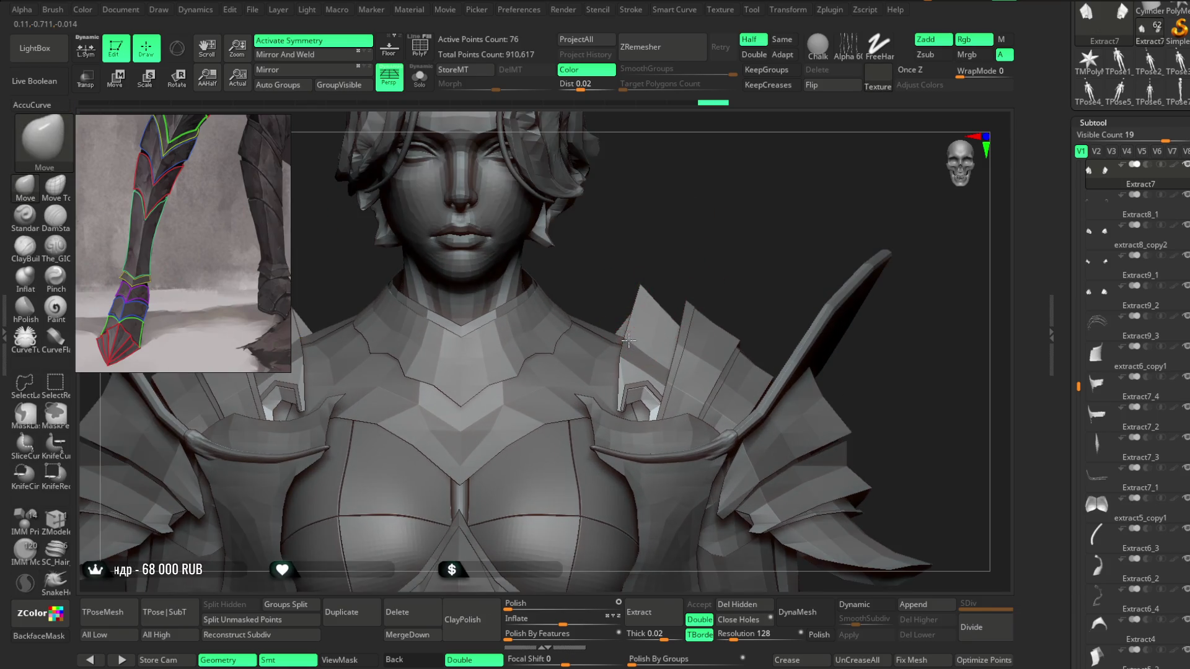
pyautogui.moveTo(699, 244); pyautogui.dragTo(722, 320)
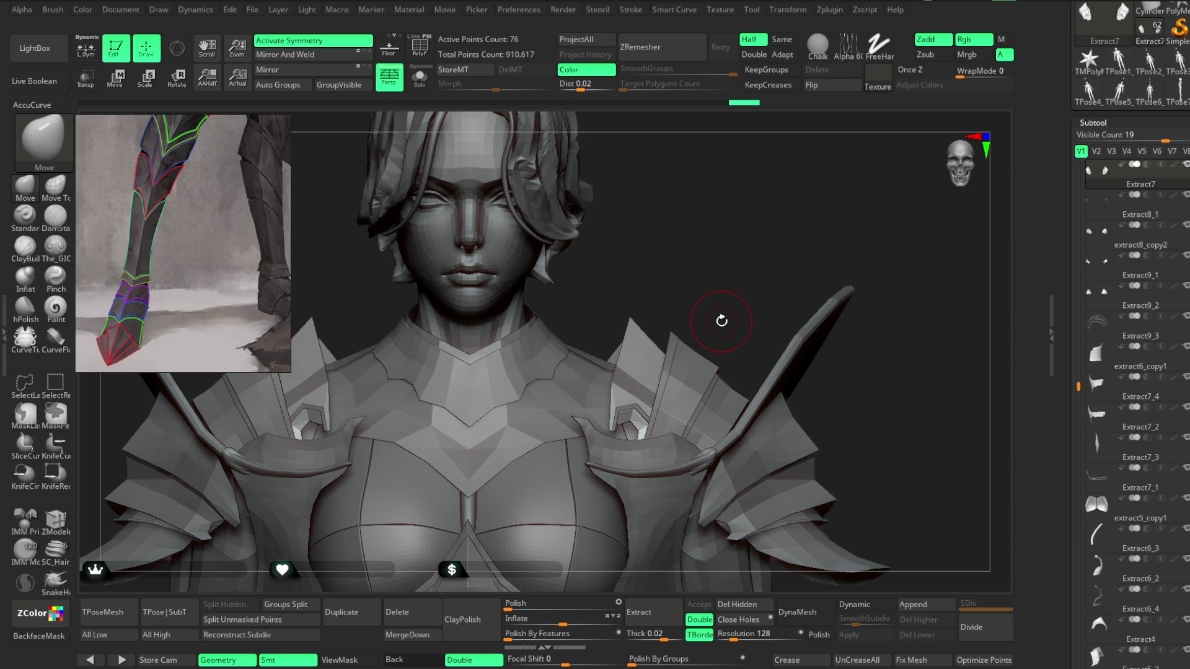
pyautogui.moveTo(664, 212)
pyautogui.mouseDown()
pyautogui.moveTo(683, 212)
pyautogui.moveTo(699, 244)
pyautogui.moveTo(677, 213)
pyautogui.moveTo(680, 234)
pyautogui.moveTo(627, 283)
pyautogui.mouseUp()
pyautogui.moveTo(659, 235)
pyautogui.mouseDown()
pyautogui.moveTo(638, 276)
pyautogui.moveTo(642, 241)
pyautogui.moveTo(648, 296)
pyautogui.mouseUp()
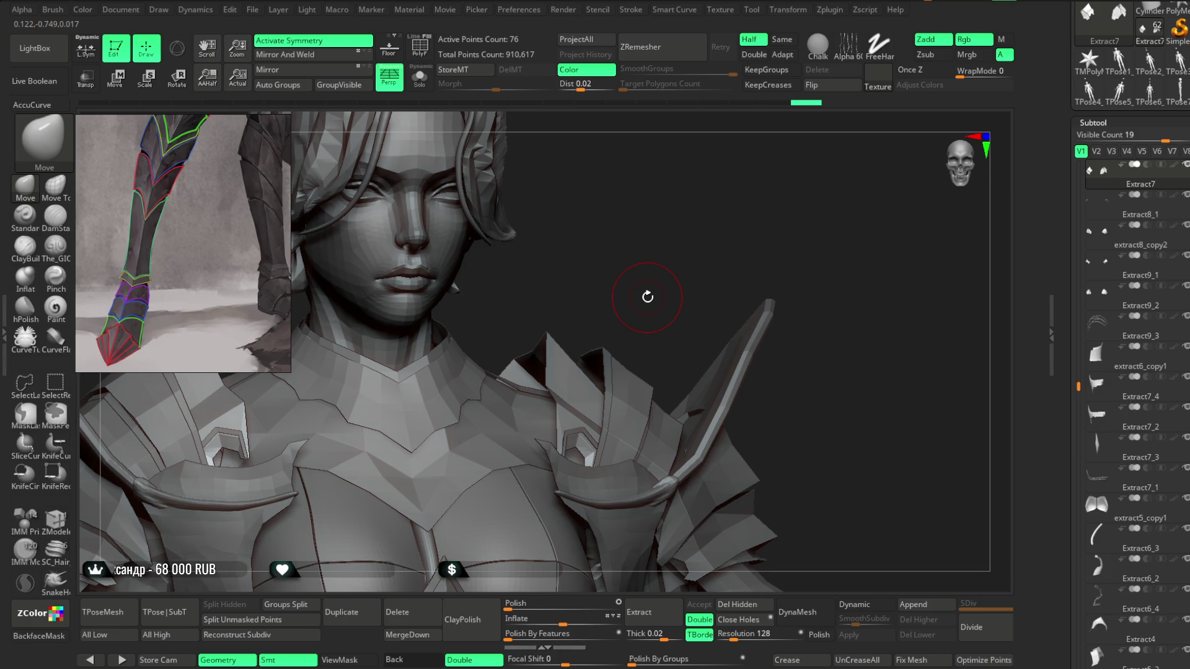
pyautogui.moveTo(632, 340)
pyautogui.mouseDown()
pyautogui.moveTo(579, 273)
pyautogui.moveTo(621, 240)
pyautogui.moveTo(539, 266)
pyautogui.moveTo(733, 168)
pyautogui.moveTo(502, 310)
pyautogui.moveTo(513, 273)
pyautogui.moveTo(497, 266)
pyautogui.moveTo(518, 266)
pyautogui.moveTo(518, 252)
pyautogui.moveTo(527, 276)
pyautogui.moveTo(507, 269)
pyautogui.moveTo(497, 392)
pyautogui.mouseUp()
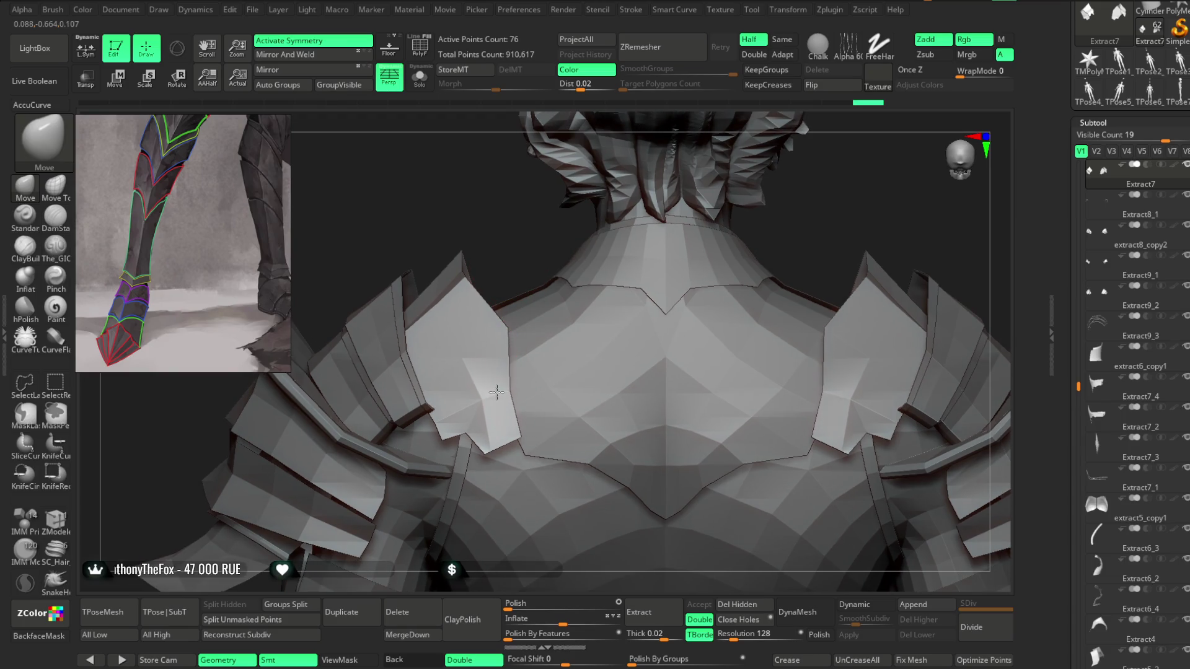
pyautogui.moveTo(518, 258); pyautogui.dragTo(501, 372)
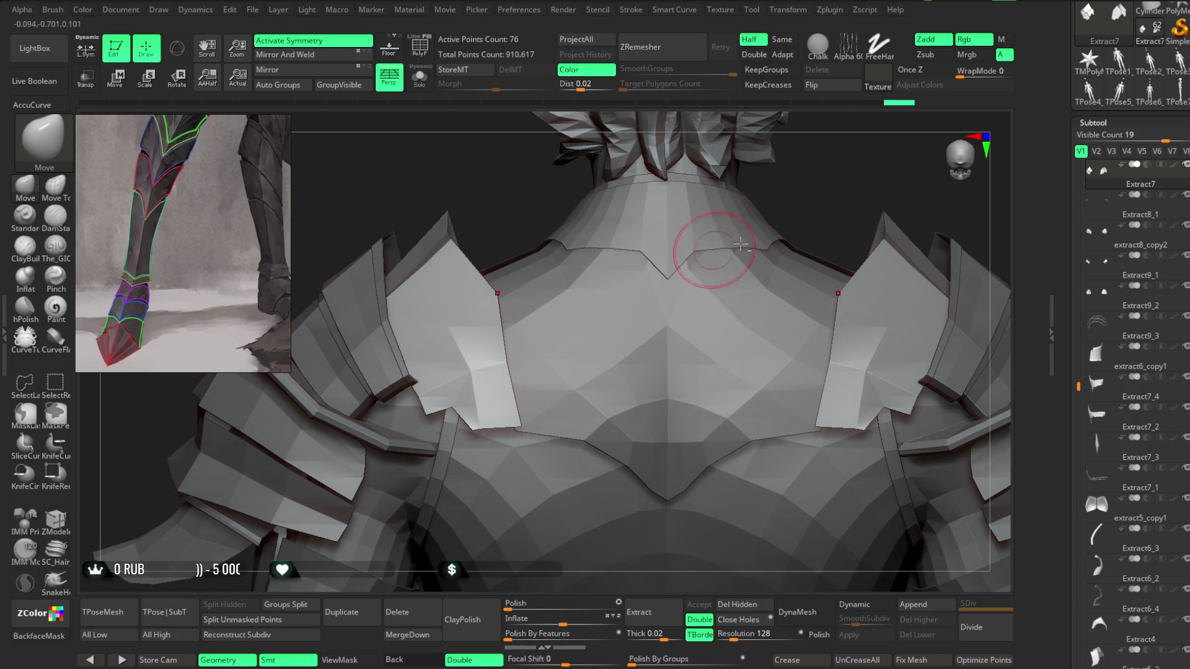
pyautogui.moveTo(871, 181)
pyautogui.mouseDown()
pyautogui.moveTo(793, 214)
pyautogui.moveTo(797, 194)
pyautogui.moveTo(816, 199)
pyautogui.moveTo(791, 230)
pyautogui.moveTo(771, 306)
pyautogui.mouseUp()
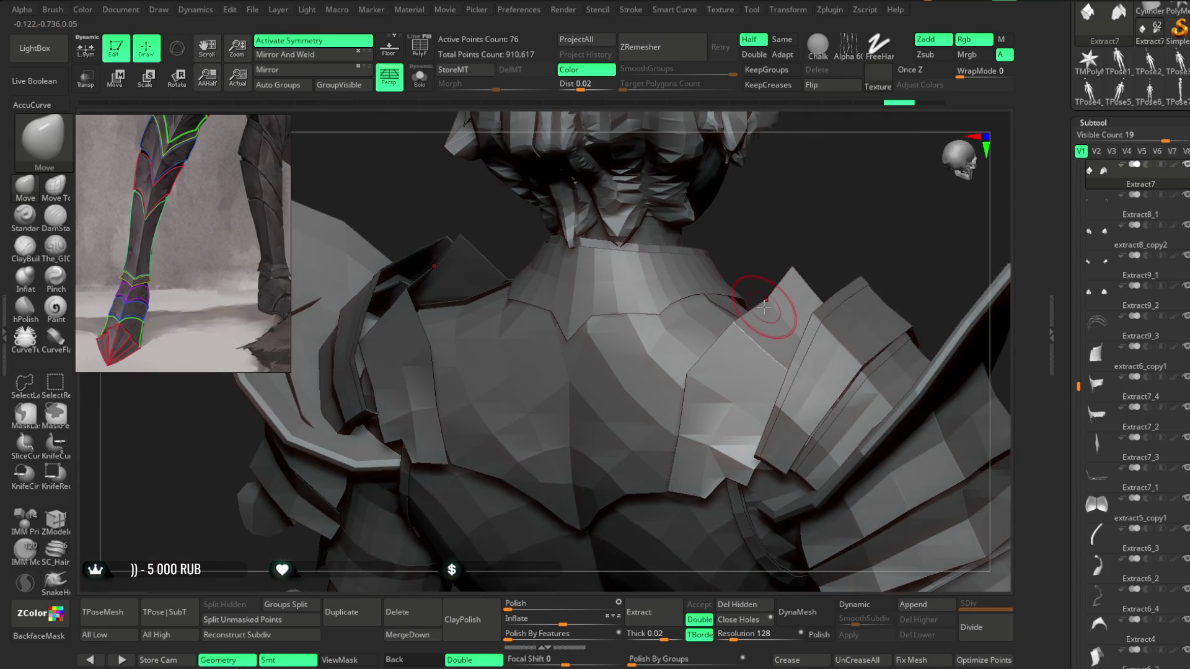
pyautogui.moveTo(812, 223)
pyautogui.mouseDown()
pyautogui.moveTo(819, 212)
pyautogui.moveTo(746, 315)
pyautogui.mouseUp()
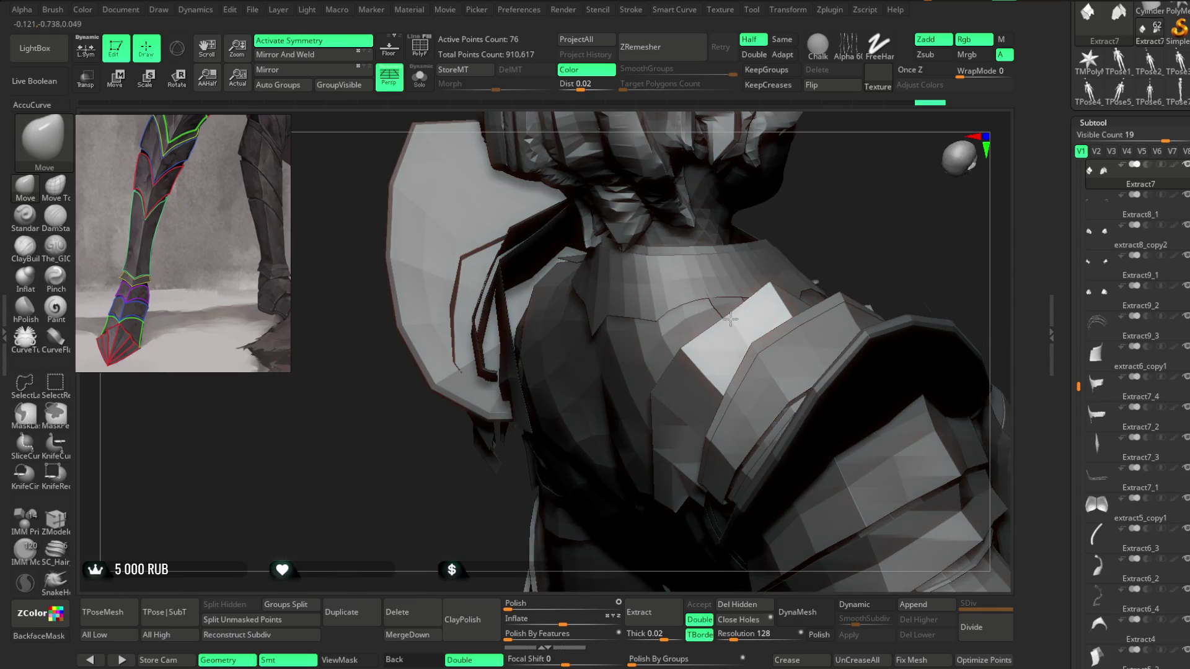
pyautogui.moveTo(827, 231)
pyautogui.mouseDown()
pyautogui.moveTo(724, 321)
pyautogui.moveTo(826, 202)
pyautogui.moveTo(731, 290)
pyautogui.moveTo(797, 194)
pyautogui.moveTo(819, 232)
pyautogui.moveTo(762, 242)
pyautogui.moveTo(727, 290)
pyautogui.moveTo(731, 212)
pyautogui.moveTo(740, 254)
pyautogui.mouseUp()
pyautogui.moveTo(735, 261)
pyautogui.mouseDown()
pyautogui.moveTo(750, 213)
pyautogui.moveTo(749, 244)
pyautogui.moveTo(757, 223)
pyautogui.moveTo(767, 260)
pyautogui.moveTo(746, 277)
pyautogui.mouseUp()
pyautogui.press('space')
pyautogui.moveTo(711, 319); pyautogui.dragTo(717, 294)
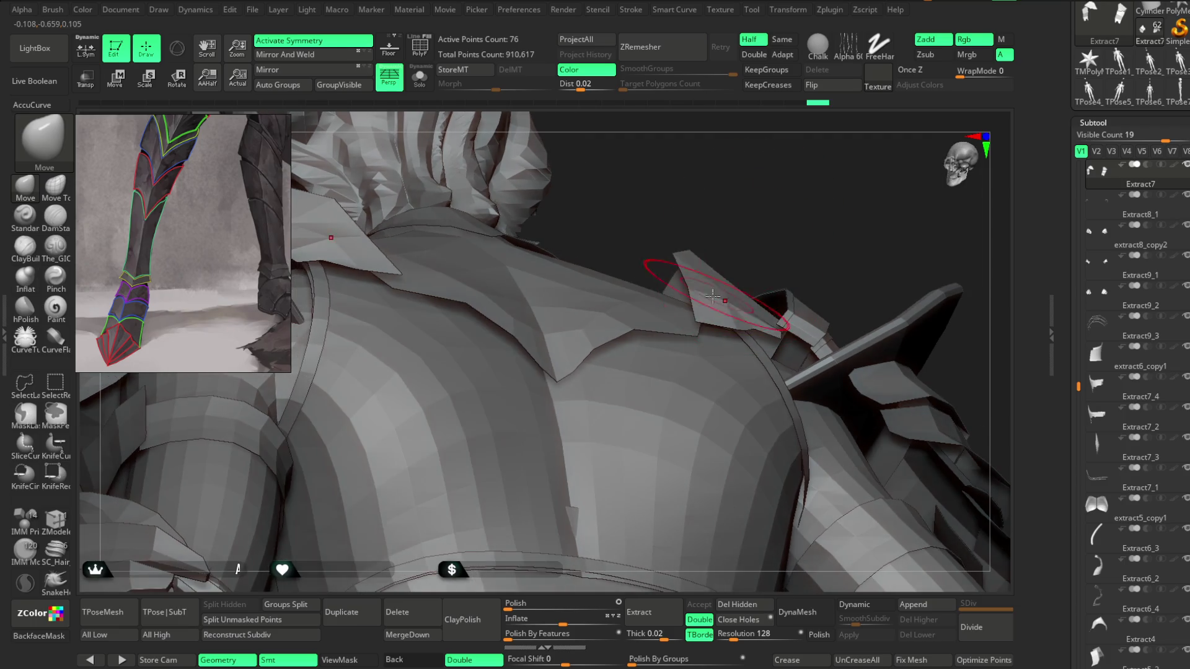
pyautogui.moveTo(783, 234)
pyautogui.mouseDown()
pyautogui.moveTo(764, 286)
pyautogui.moveTo(780, 229)
pyautogui.moveTo(775, 260)
pyautogui.moveTo(696, 244)
pyautogui.moveTo(762, 267)
pyautogui.mouseUp()
pyautogui.moveTo(924, 318); pyautogui.dragTo(774, 272)
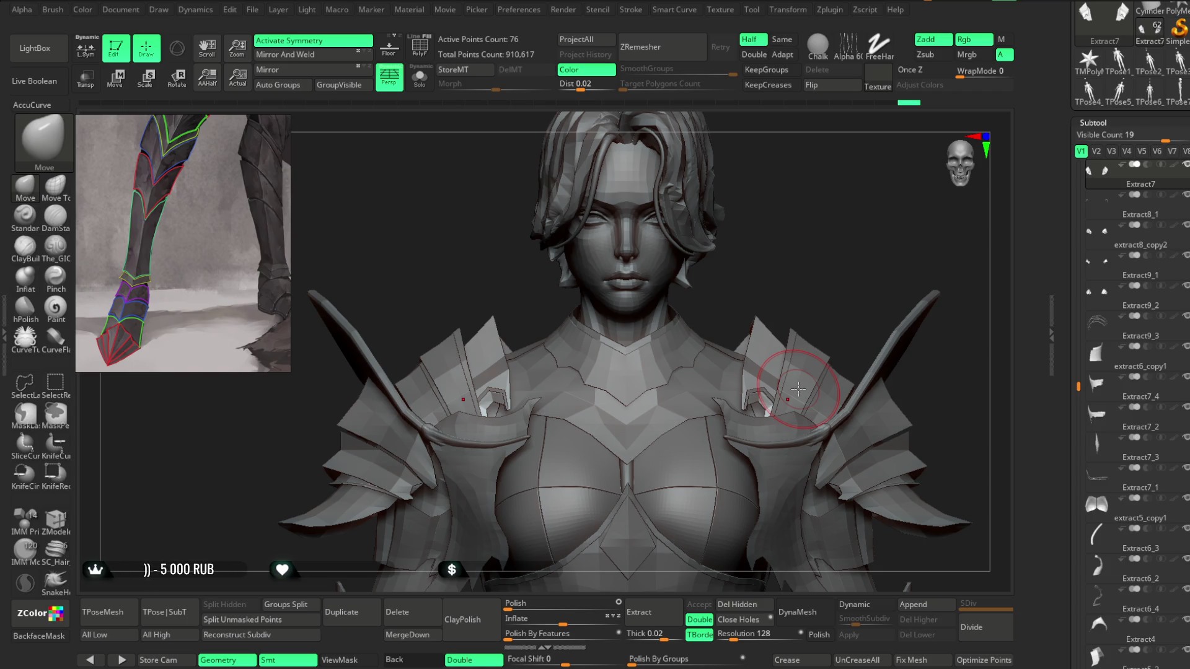
pyautogui.moveTo(754, 212)
pyautogui.mouseDown()
pyautogui.moveTo(680, 229)
pyautogui.moveTo(680, 265)
pyautogui.moveTo(595, 259)
pyautogui.mouseUp()
pyautogui.keyDown('alt'); pyautogui.click(595, 259); pyautogui.keyUp('alt')
# Step: Select the hair subtool PM3D_Sphere3D1 and choose the Move Topological brush
pyautogui.keyDown('alt'); pyautogui.moveTo(680, 187); pyautogui.dragTo(680, 213); pyautogui.keyUp('alt')
pyautogui.moveTo(567, 267); pyautogui.dragTo(564, 268)
pyautogui.moveTo(732, 192)
pyautogui.mouseDown()
pyautogui.moveTo(744, 195)
pyautogui.moveTo(728, 199)
pyautogui.mouseUp()
pyautogui.click(55, 186)
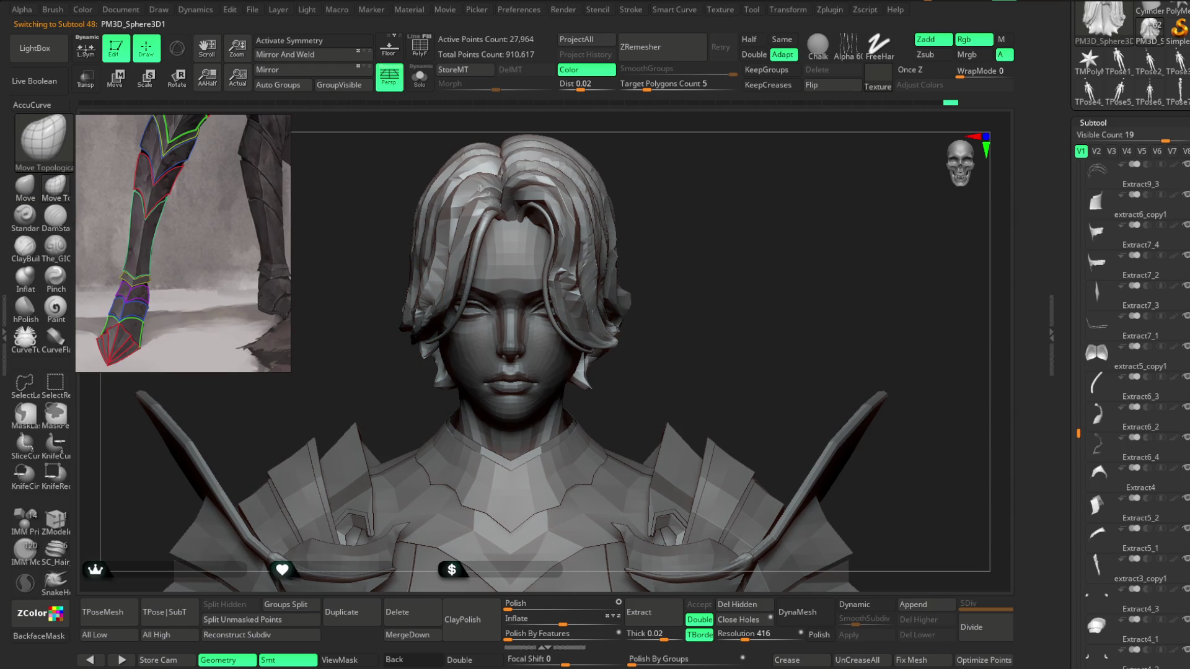
pyautogui.press('space')
pyautogui.moveTo(664, 234)
pyautogui.mouseDown()
pyautogui.moveTo(659, 226)
pyautogui.moveTo(612, 323)
pyautogui.mouseUp()
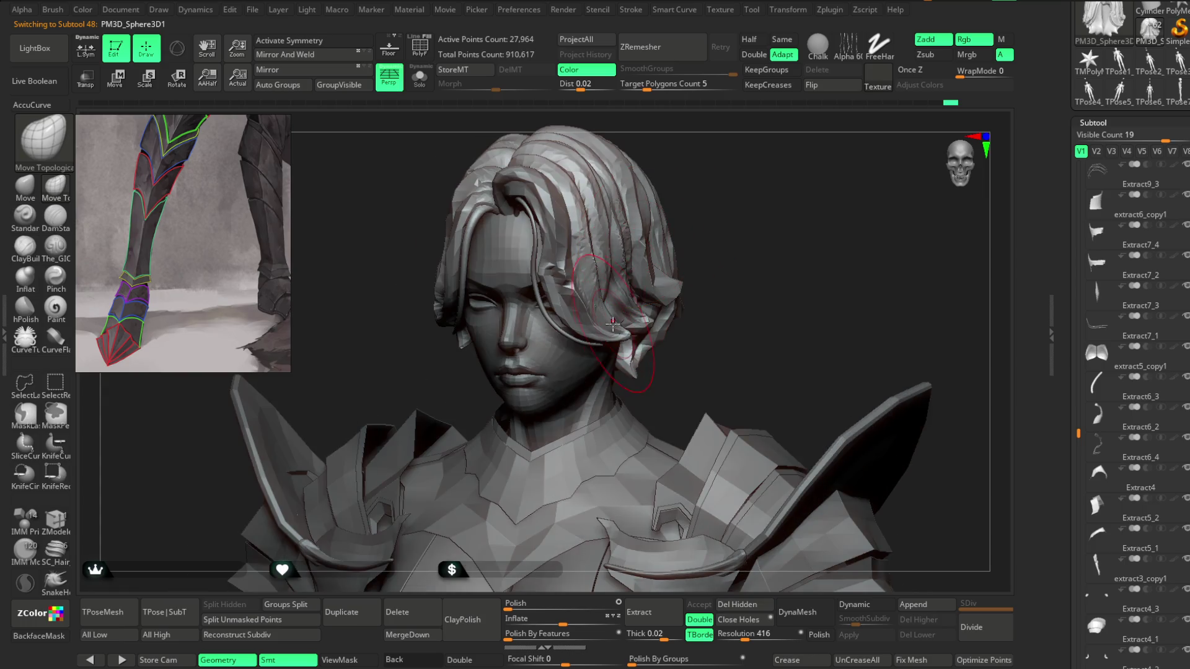
pyautogui.moveTo(791, 167)
pyautogui.mouseDown()
pyautogui.moveTo(719, 184)
pyautogui.moveTo(667, 275)
pyautogui.moveTo(675, 329)
pyautogui.mouseUp()
pyautogui.moveTo(701, 285)
pyautogui.keyDown('alt'); pyautogui.mouseDown()
pyautogui.moveTo(698, 242)
pyautogui.moveTo(647, 310)
pyautogui.moveTo(691, 213)
pyautogui.moveTo(690, 240)
pyautogui.moveTo(699, 229)
pyautogui.mouseUp(); pyautogui.keyUp('alt')
# Step: Change the brush Draw Size, then tilt the view to see the top of the hair
pyautogui.press('space')
pyautogui.moveTo(688, 273); pyautogui.dragTo(634, 322)
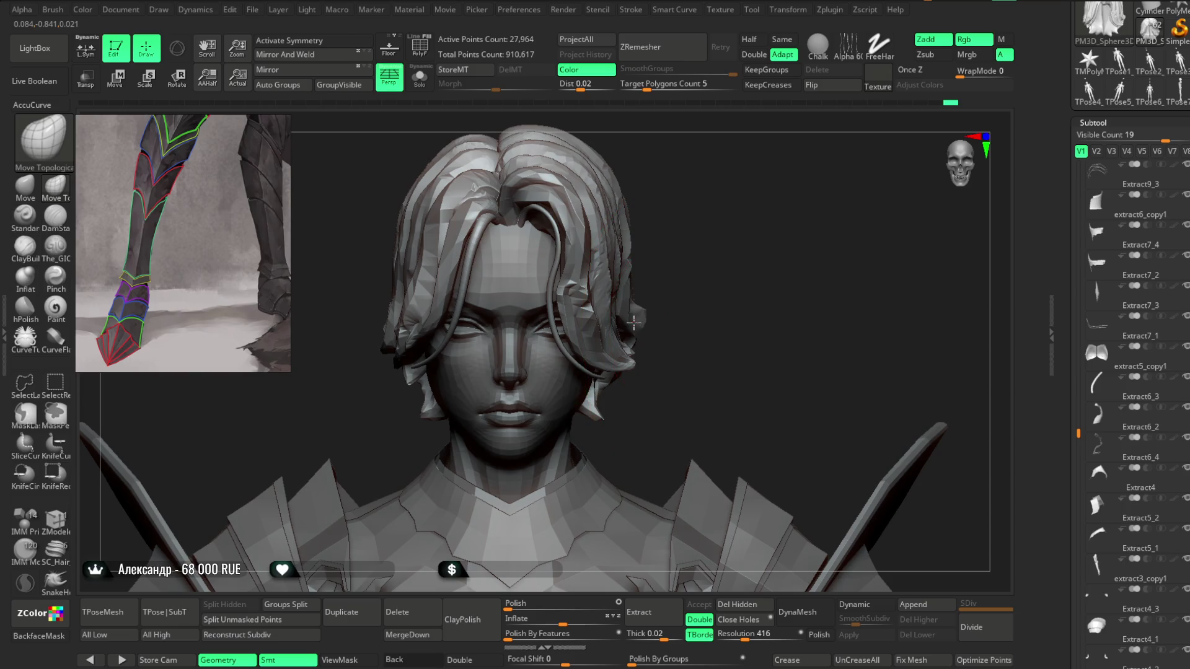
pyautogui.moveTo(678, 287)
pyautogui.mouseDown()
pyautogui.moveTo(677, 260)
pyautogui.moveTo(674, 272)
pyautogui.mouseUp()
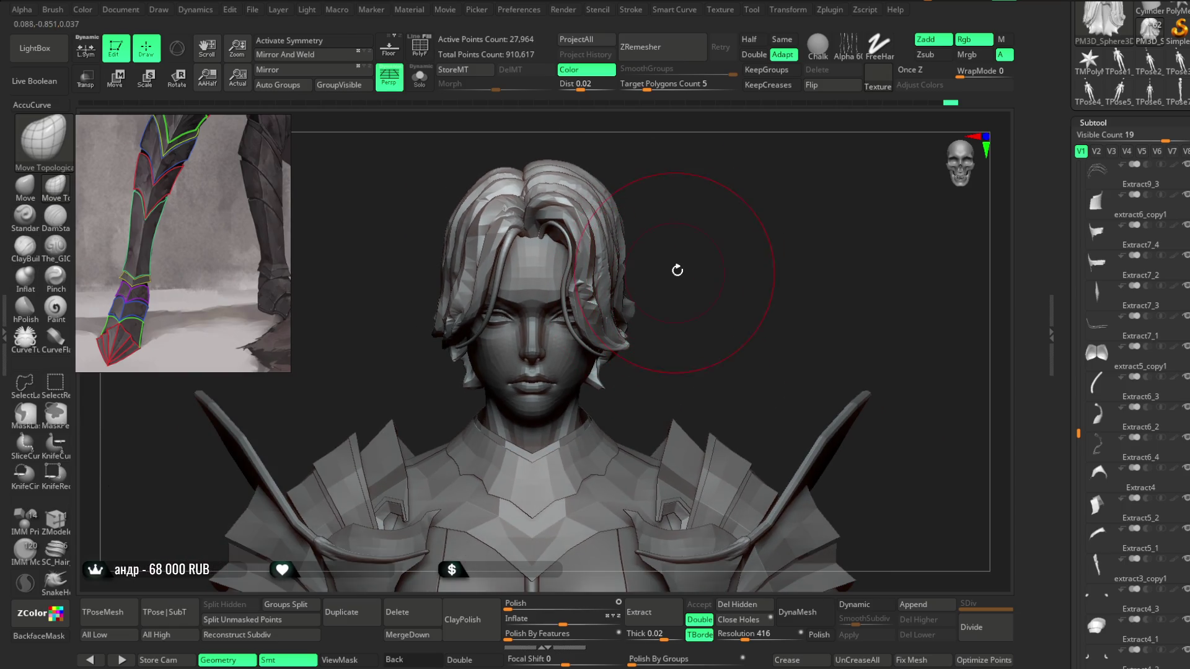
pyautogui.moveTo(645, 177)
pyautogui.mouseDown()
pyautogui.moveTo(599, 224)
pyautogui.moveTo(696, 236)
pyautogui.moveTo(625, 214)
pyautogui.mouseUp()
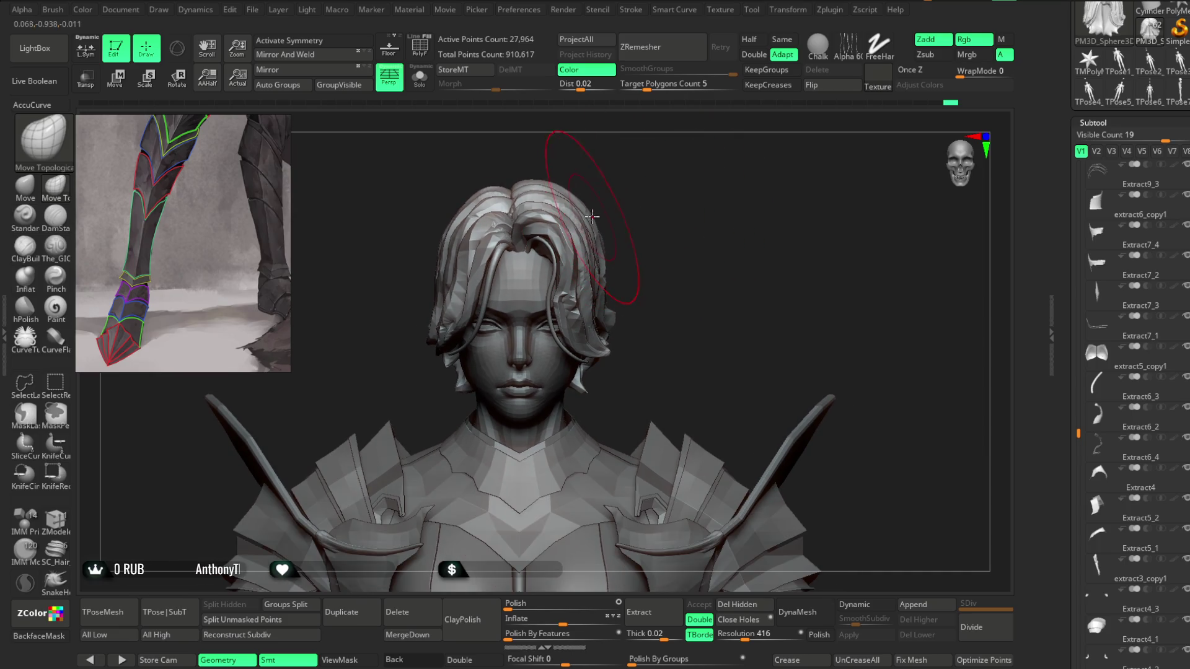
pyautogui.moveTo(604, 174)
pyautogui.mouseDown()
pyautogui.moveTo(617, 166)
pyautogui.moveTo(658, 332)
pyautogui.mouseUp()
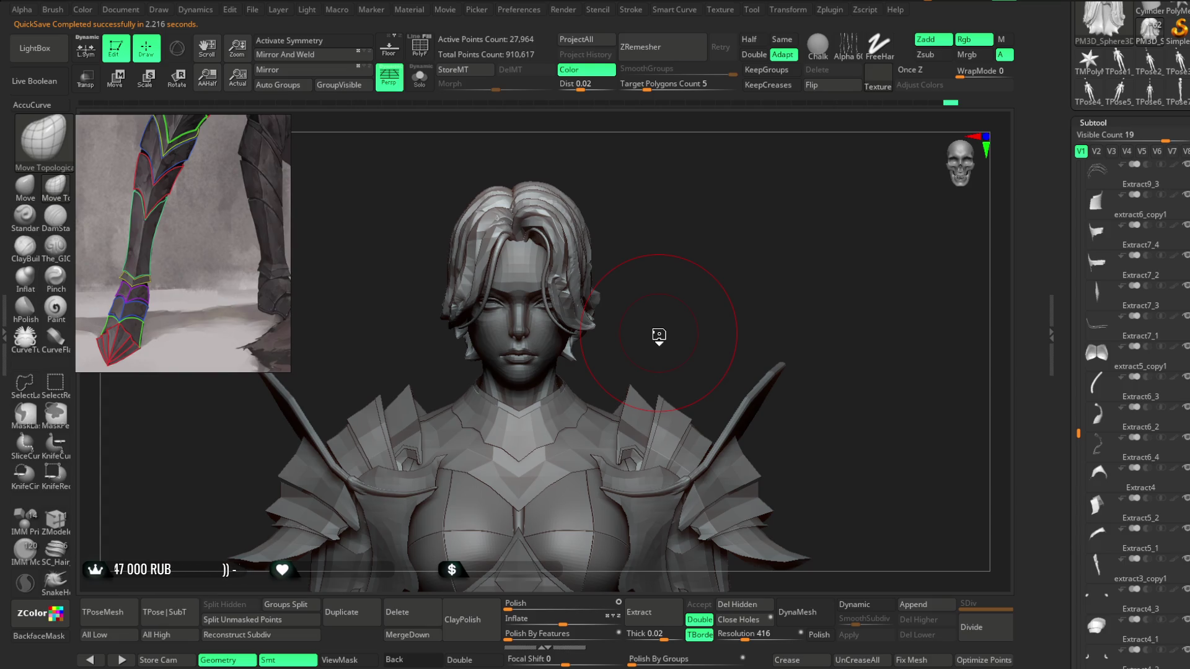
# Step: Orbit around the head to a close view of the back of the hair
pyautogui.moveTo(629, 212)
pyautogui.mouseDown()
pyautogui.moveTo(646, 212)
pyautogui.moveTo(632, 220)
pyautogui.moveTo(643, 202)
pyautogui.moveTo(643, 234)
pyautogui.moveTo(620, 269)
pyautogui.moveTo(659, 233)
pyautogui.mouseUp()
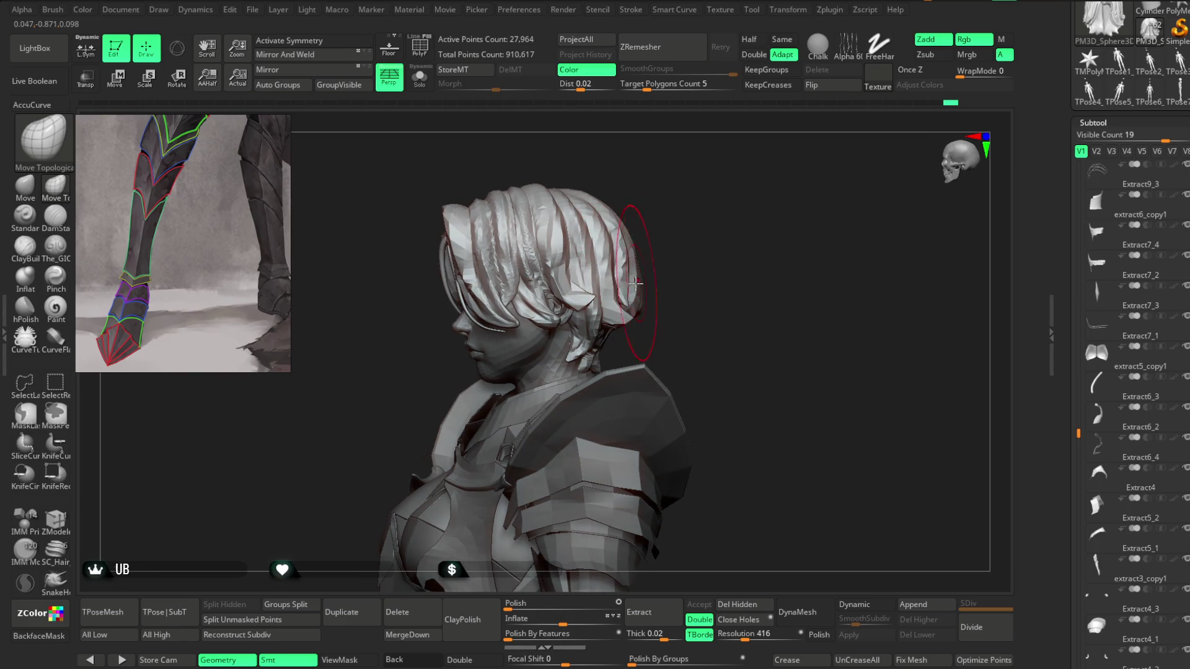
pyautogui.moveTo(626, 285)
pyautogui.mouseDown()
pyautogui.moveTo(671, 256)
pyautogui.moveTo(539, 258)
pyautogui.moveTo(554, 255)
pyautogui.mouseUp()
pyautogui.moveTo(677, 173); pyautogui.dragTo(664, 186)
pyautogui.moveTo(733, 159)
pyautogui.mouseDown()
pyautogui.moveTo(605, 199)
pyautogui.moveTo(682, 199)
pyautogui.moveTo(738, 172)
pyautogui.mouseUp()
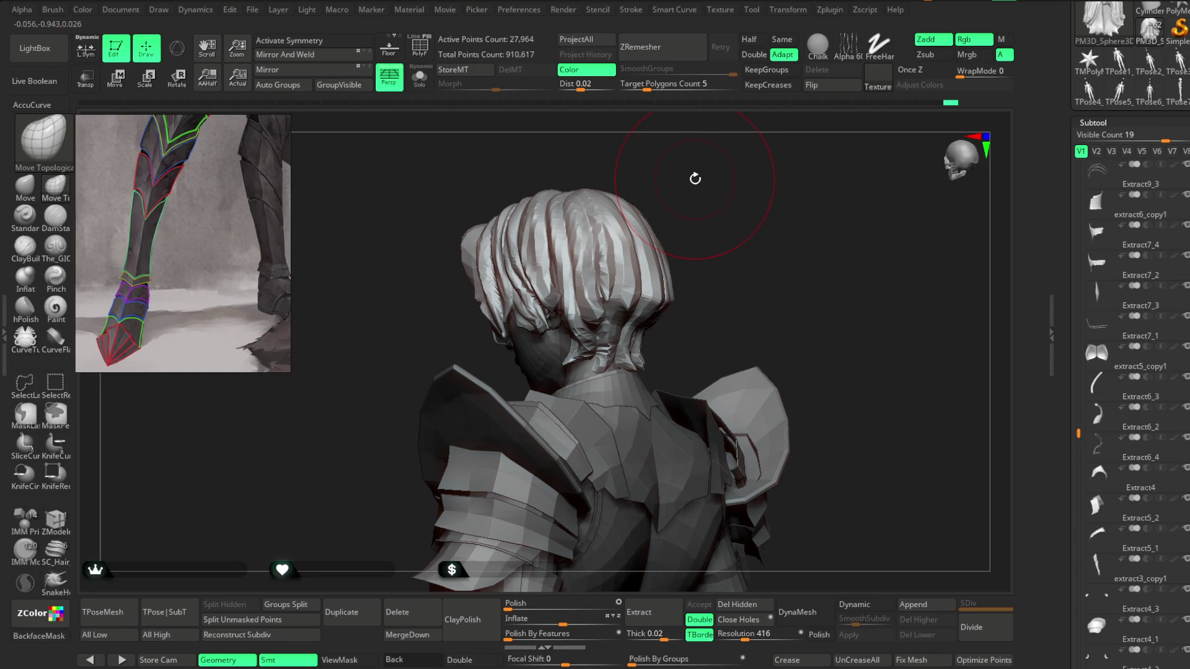
pyautogui.moveTo(699, 162)
pyautogui.mouseDown()
pyautogui.moveTo(704, 175)
pyautogui.moveTo(686, 156)
pyautogui.moveTo(690, 194)
pyautogui.moveTo(711, 152)
pyautogui.mouseUp()
pyautogui.moveTo(656, 212)
pyautogui.mouseDown()
pyautogui.moveTo(624, 189)
pyautogui.moveTo(639, 260)
pyautogui.mouseUp()
pyautogui.moveTo(717, 205)
pyautogui.mouseDown()
pyautogui.moveTo(690, 180)
pyautogui.moveTo(561, 259)
pyautogui.moveTo(686, 247)
pyautogui.moveTo(685, 160)
pyautogui.moveTo(704, 252)
pyautogui.moveTo(723, 168)
pyautogui.moveTo(746, 154)
pyautogui.moveTo(706, 154)
pyautogui.moveTo(677, 175)
pyautogui.mouseUp()
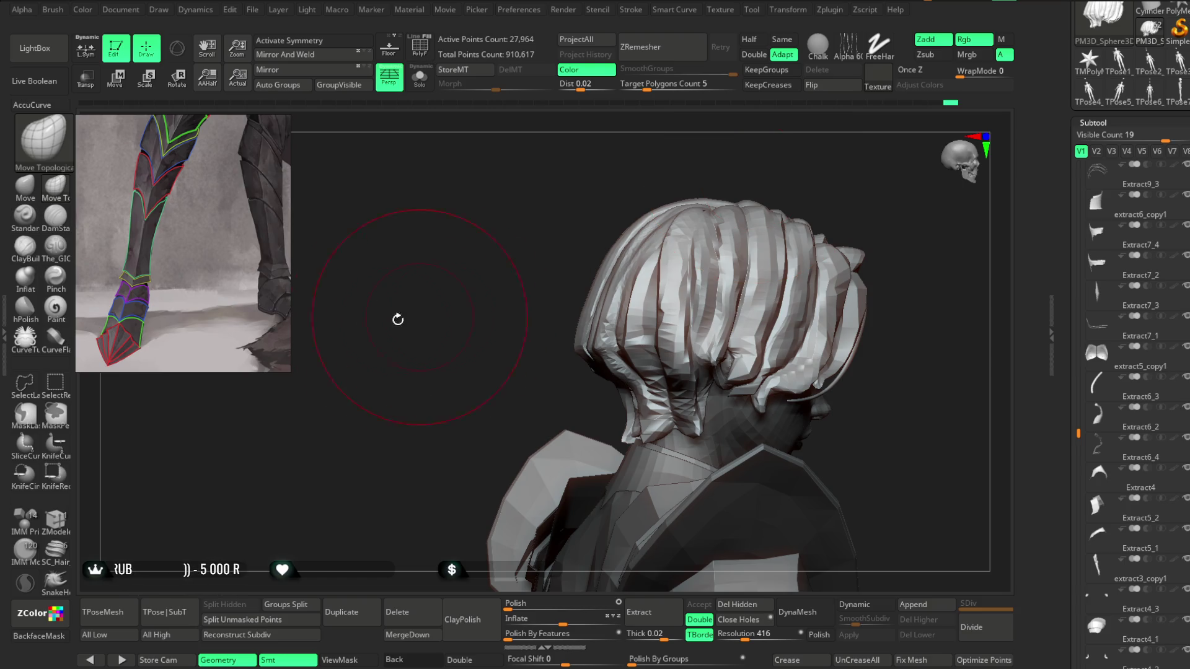
# Step: Adjust the brush Draw Size, ending smaller, while viewing the head from behind
pyautogui.moveTo(437, 306)
pyautogui.mouseDown()
pyautogui.moveTo(558, 244)
pyautogui.moveTo(617, 237)
pyautogui.mouseUp()
pyautogui.press('space')
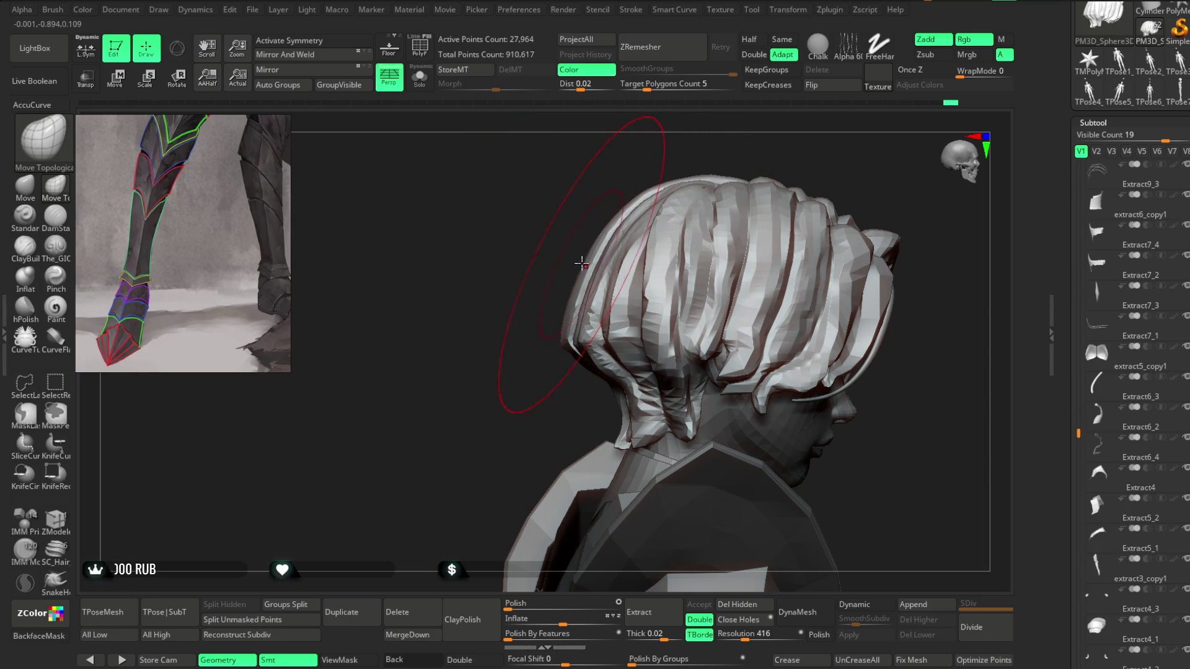
pyautogui.moveTo(559, 267); pyautogui.dragTo(548, 292)
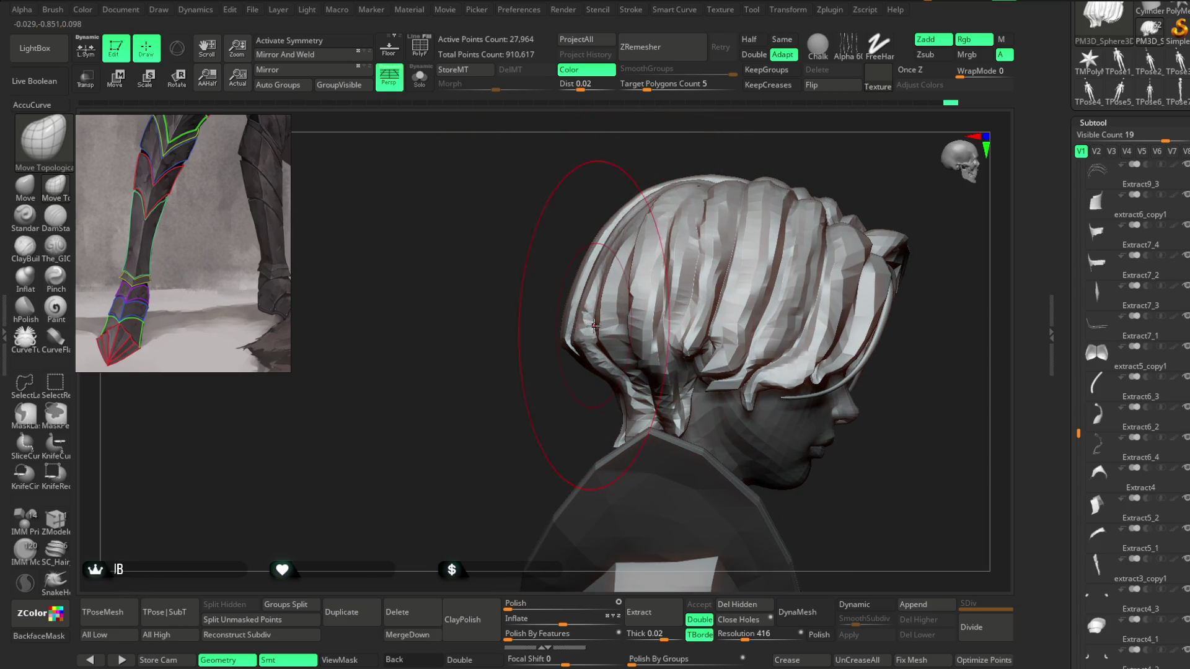
pyautogui.moveTo(585, 334)
pyautogui.mouseDown()
pyautogui.moveTo(534, 351)
pyautogui.moveTo(605, 341)
pyautogui.moveTo(688, 254)
pyautogui.moveTo(723, 178)
pyautogui.moveTo(661, 238)
pyautogui.moveTo(645, 234)
pyautogui.moveTo(677, 186)
pyautogui.moveTo(656, 252)
pyautogui.mouseUp()
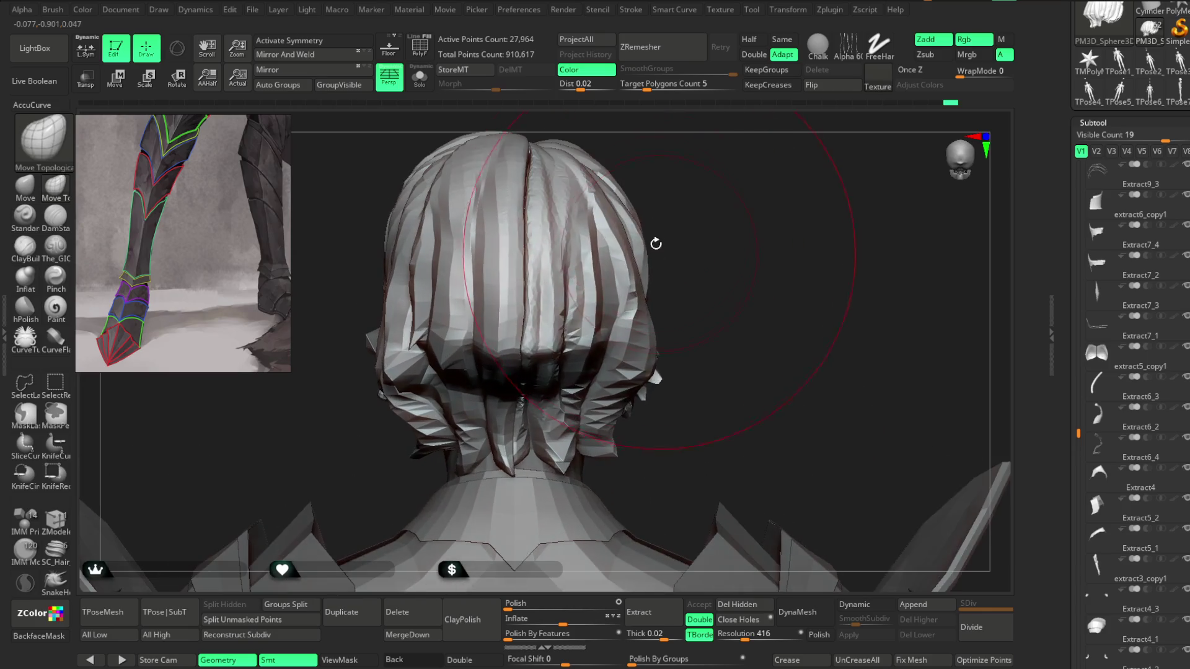
pyautogui.press('space')
pyautogui.moveTo(690, 210); pyautogui.dragTo(679, 211)
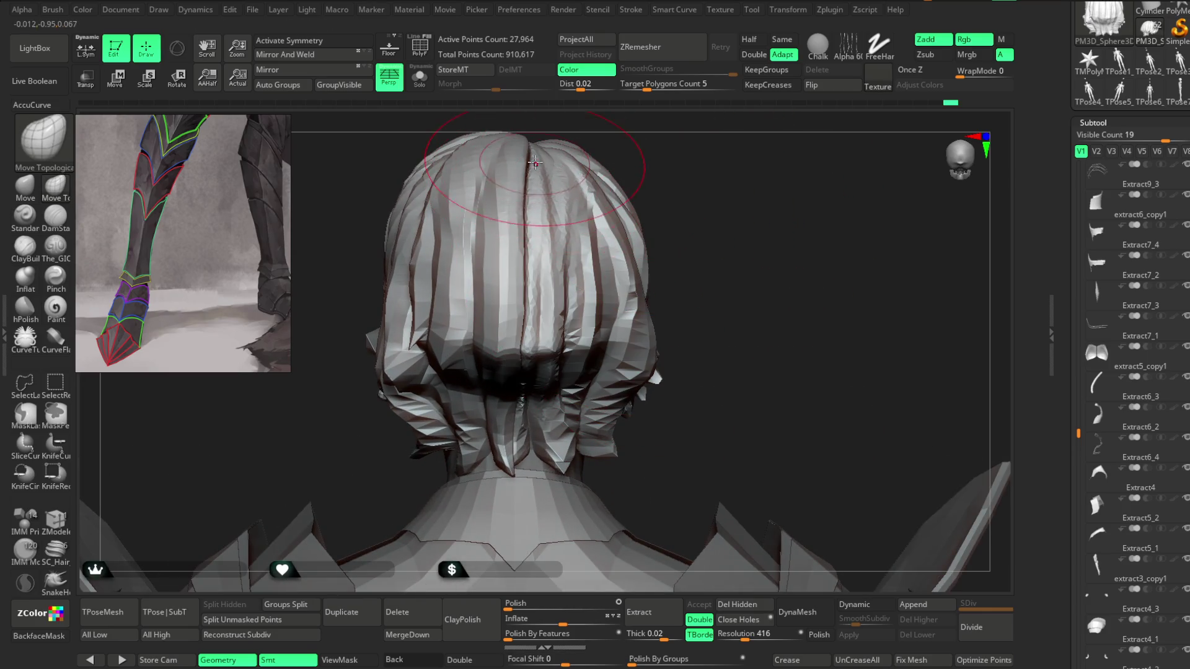
# Step: Reframe the head larger and switch to The_GIO subtractive carving brush with Zsub
pyautogui.moveTo(595, 124)
pyautogui.mouseDown()
pyautogui.moveTo(645, 111)
pyautogui.moveTo(531, 159)
pyautogui.mouseUp()
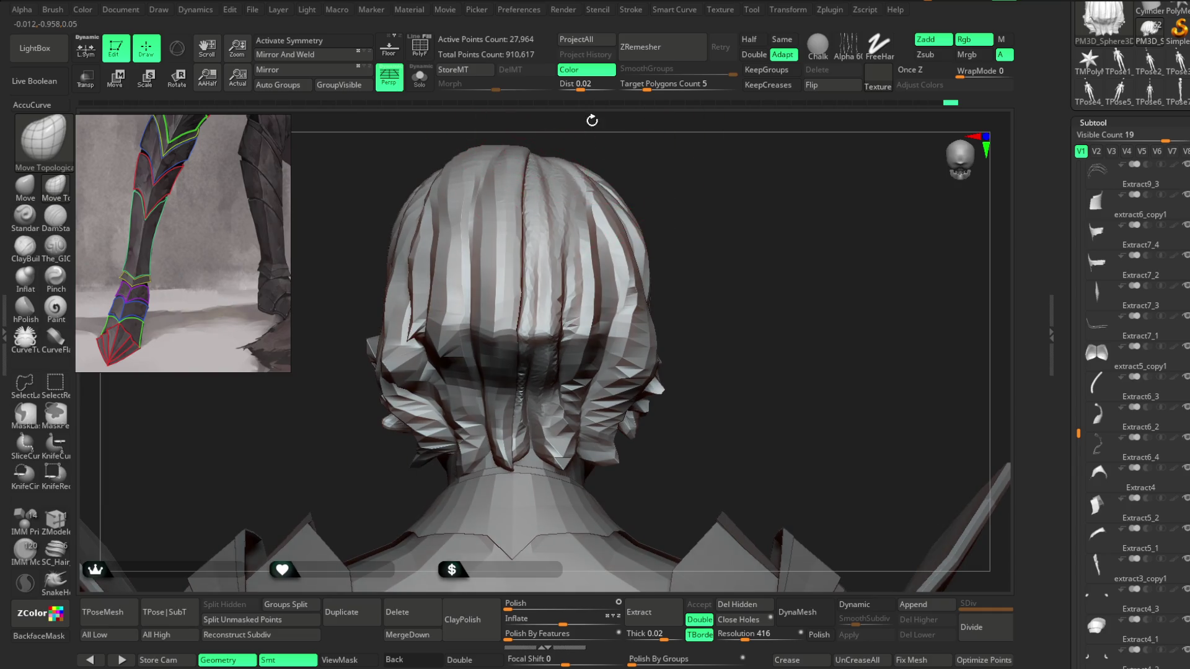
pyautogui.moveTo(590, 117); pyautogui.dragTo(533, 174)
pyautogui.moveTo(588, 130); pyautogui.dragTo(539, 244)
pyautogui.moveTo(657, 167)
pyautogui.mouseDown()
pyautogui.moveTo(649, 177)
pyautogui.moveTo(685, 148)
pyautogui.moveTo(693, 184)
pyautogui.moveTo(680, 228)
pyautogui.mouseUp()
pyautogui.press('2')
pyautogui.press('space')
pyautogui.moveTo(691, 403); pyautogui.dragTo(544, 201)
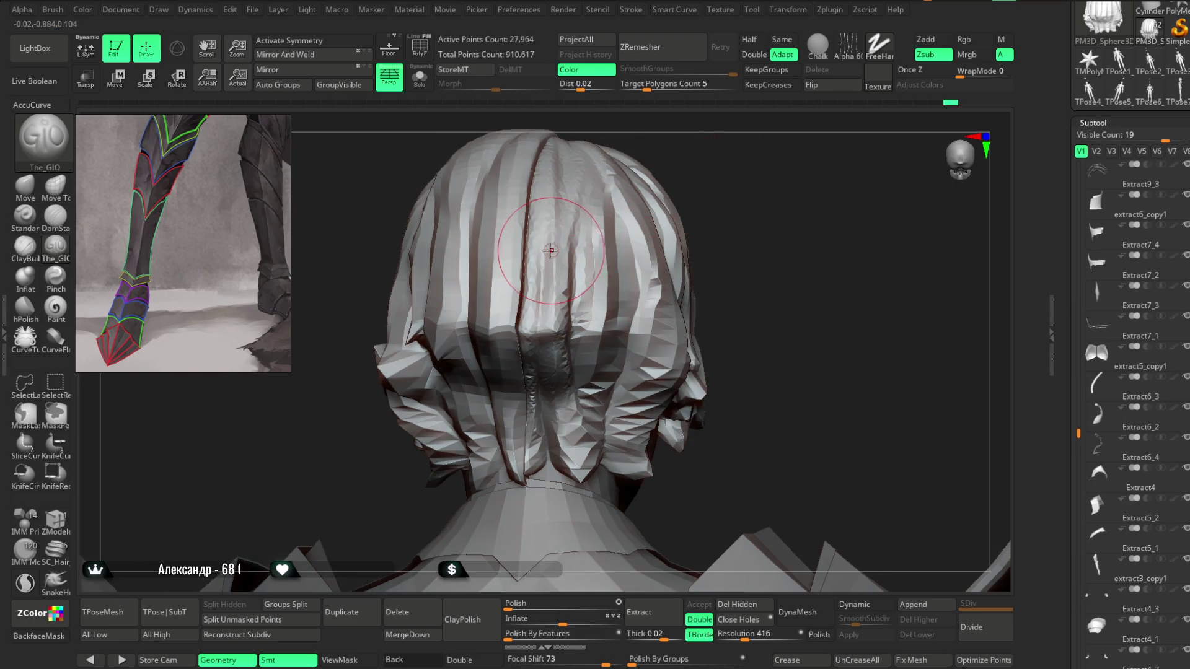
# Step: Carve strand grooves and a parting across the back and crown, orbiting around the hair
pyautogui.moveTo(732, 143); pyautogui.dragTo(543, 312)
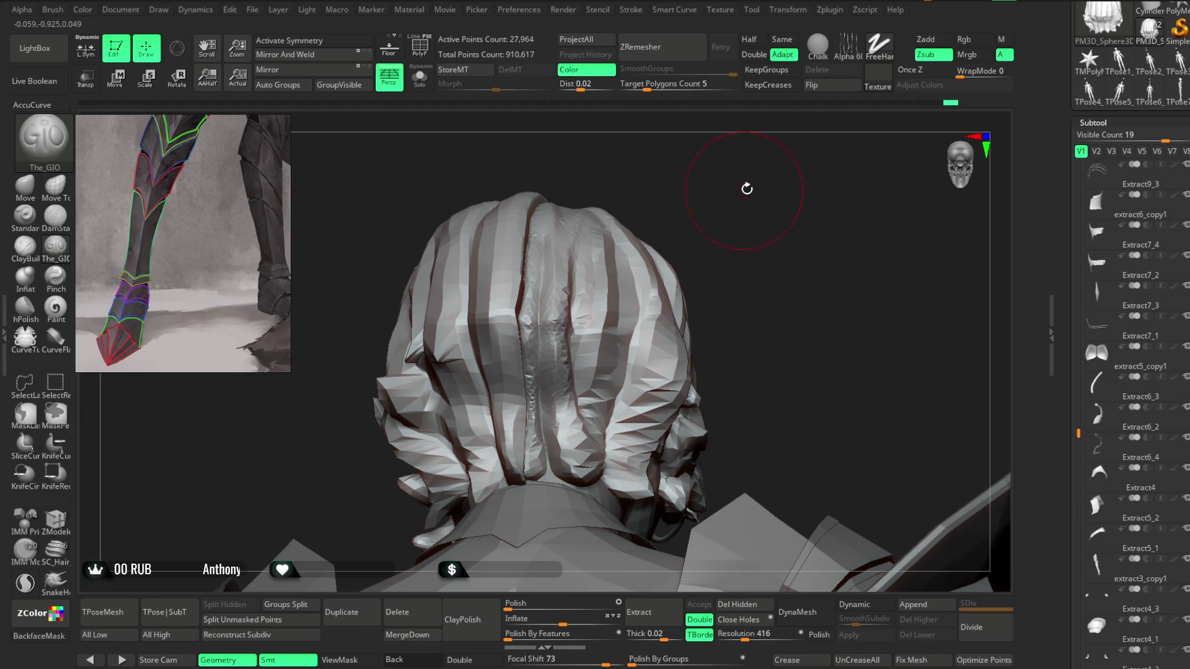
pyautogui.moveTo(743, 186); pyautogui.dragTo(601, 281)
pyautogui.moveTo(526, 306)
pyautogui.mouseDown(button='right')
pyautogui.moveTo(638, 205)
pyautogui.moveTo(555, 258)
pyautogui.mouseUp(button='right')
pyautogui.moveTo(554, 327); pyautogui.dragTo(581, 301, button='right')
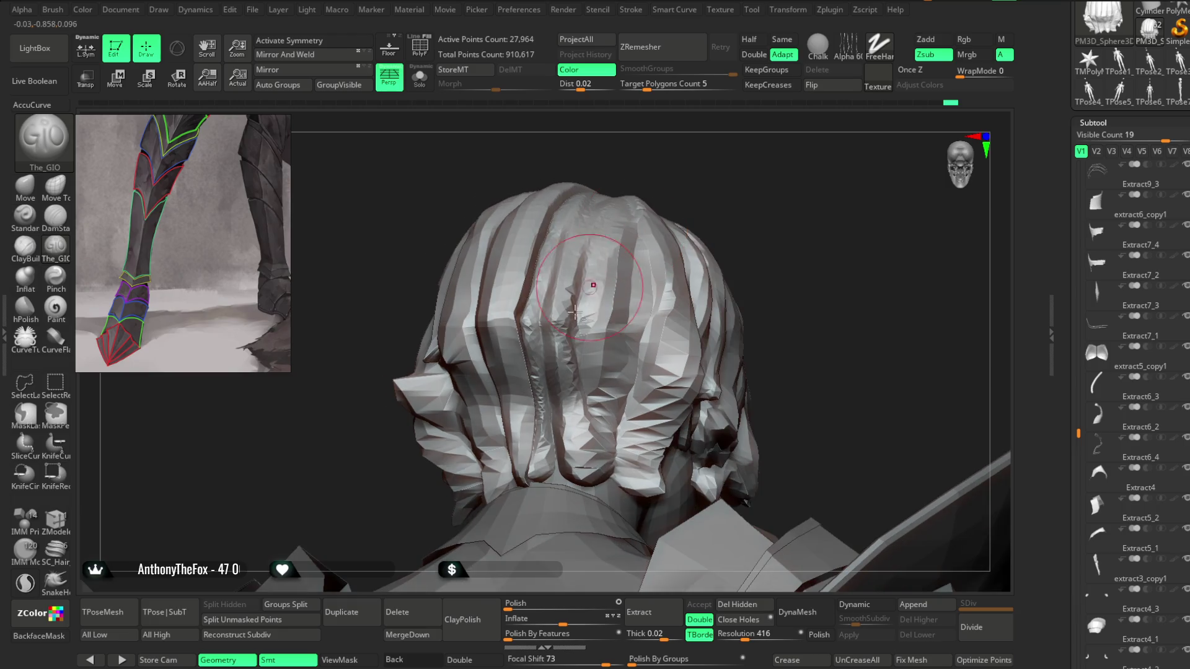
pyautogui.moveTo(731, 260)
pyautogui.mouseDown(button='right')
pyautogui.moveTo(752, 199)
pyautogui.moveTo(741, 247)
pyautogui.moveTo(658, 271)
pyautogui.mouseUp(button='right')
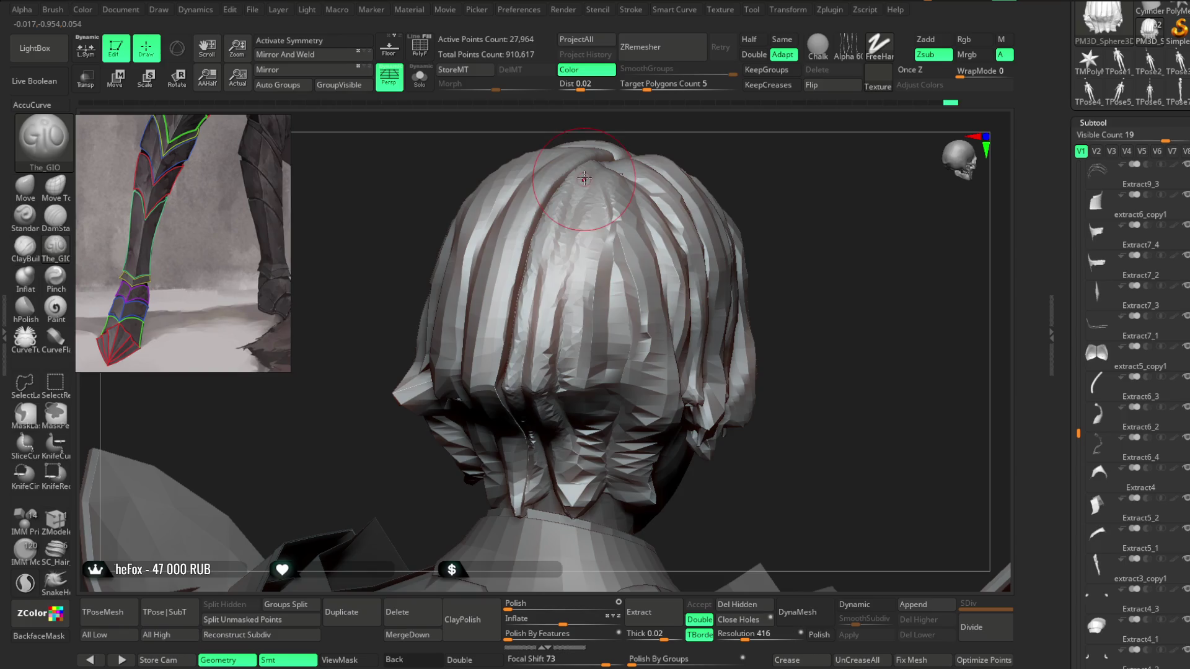
pyautogui.moveTo(703, 157); pyautogui.dragTo(682, 136, button='right')
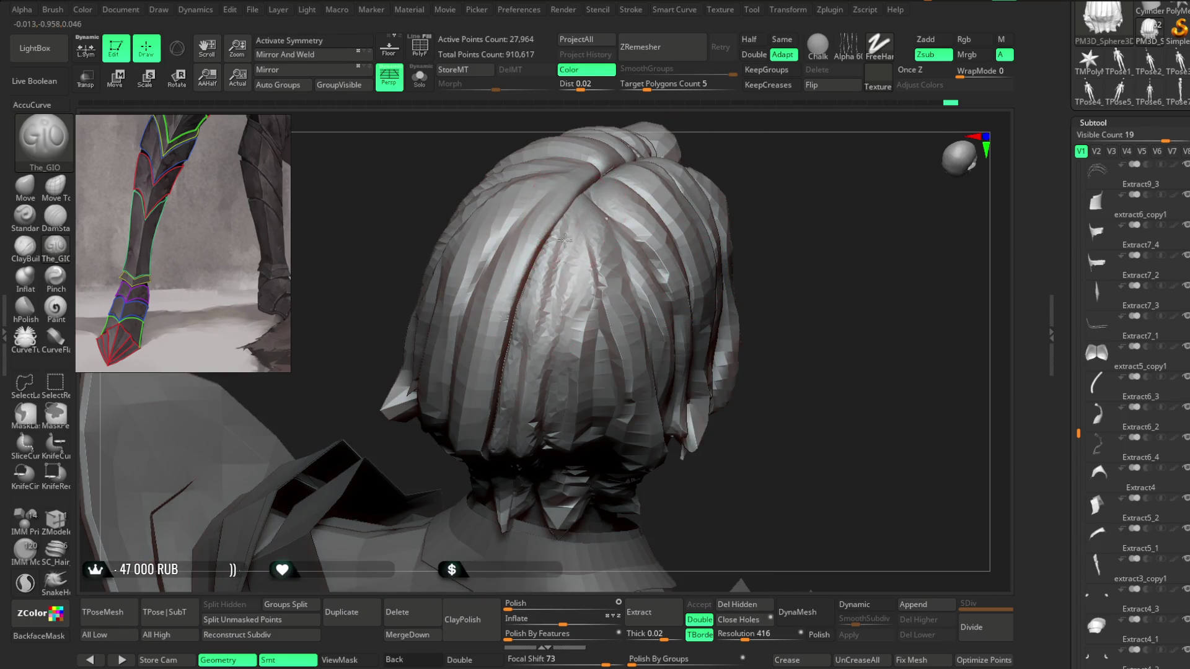
pyautogui.moveTo(762, 160)
pyautogui.mouseDown(button='right')
pyautogui.moveTo(733, 205)
pyautogui.moveTo(569, 242)
pyautogui.moveTo(746, 162)
pyautogui.moveTo(730, 151)
pyautogui.moveTo(617, 269)
pyautogui.mouseUp(button='right')
pyautogui.moveTo(709, 263)
pyautogui.mouseDown(button='right')
pyautogui.moveTo(692, 184)
pyautogui.moveTo(648, 186)
pyautogui.moveTo(695, 181)
pyautogui.moveTo(777, 302)
pyautogui.mouseUp(button='right')
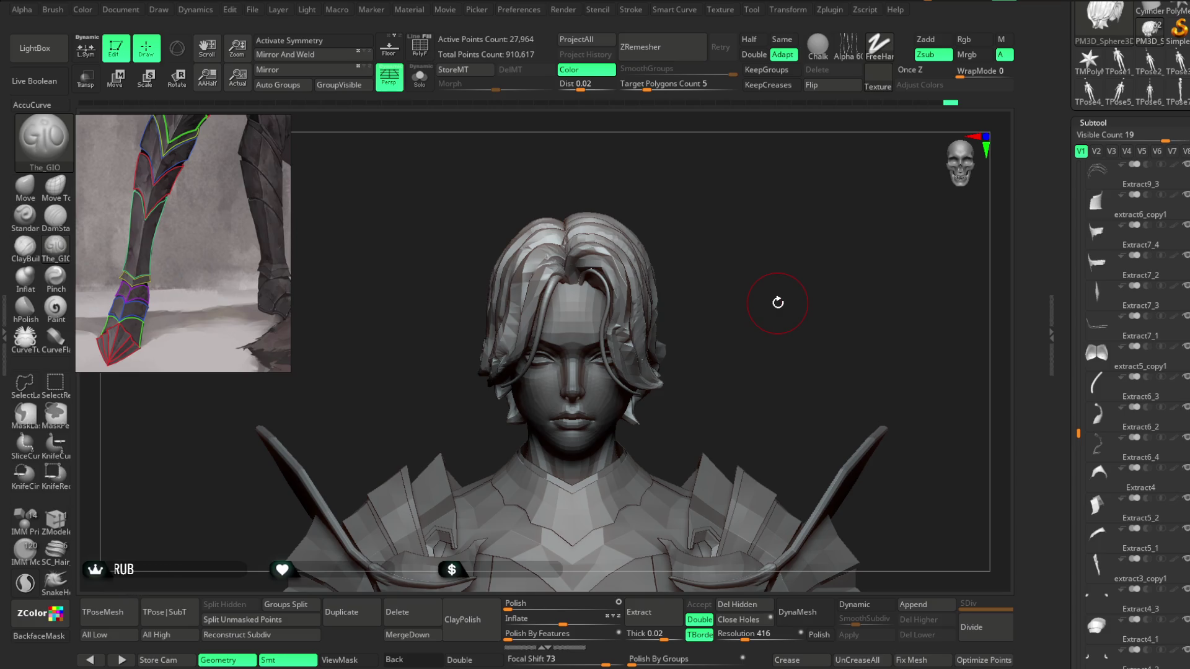
pyautogui.moveTo(778, 302)
pyautogui.mouseDown()
pyautogui.moveTo(723, 221)
pyautogui.moveTo(744, 247)
pyautogui.moveTo(713, 242)
pyautogui.moveTo(667, 194)
pyautogui.moveTo(704, 270)
pyautogui.moveTo(654, 242)
pyautogui.mouseUp()
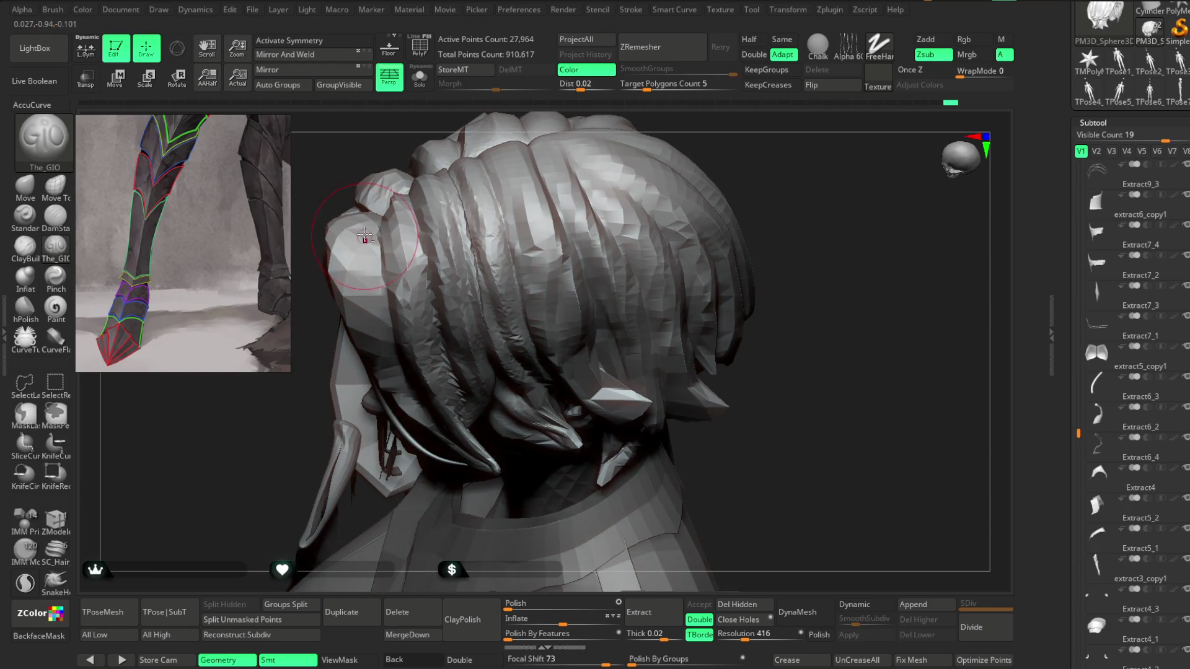
# Step: Push the side hair strand down and to the right, checking it from side and three-quarter views
pyautogui.moveTo(295, 419); pyautogui.dragTo(356, 287)
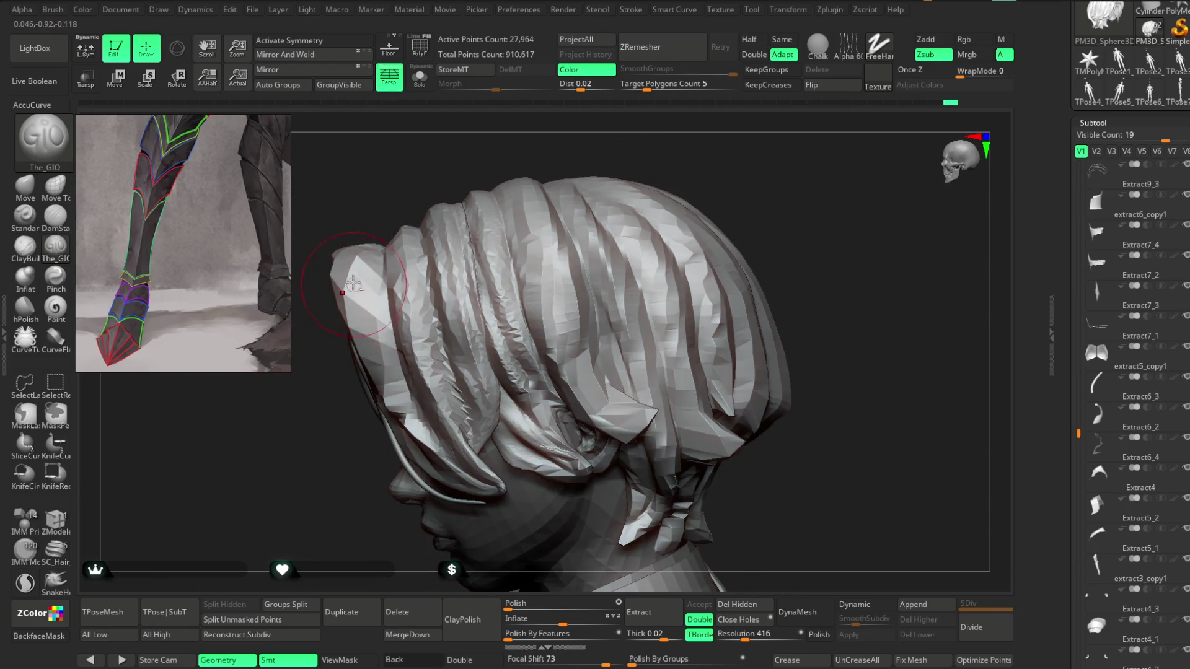
pyautogui.moveTo(397, 328)
pyautogui.mouseDown()
pyautogui.moveTo(369, 464)
pyautogui.moveTo(539, 199)
pyautogui.moveTo(382, 344)
pyautogui.mouseUp()
pyautogui.moveTo(397, 396)
pyautogui.mouseDown(button='right')
pyautogui.moveTo(502, 316)
pyautogui.moveTo(427, 403)
pyautogui.mouseUp(button='right')
pyautogui.moveTo(479, 367); pyautogui.dragTo(503, 399)
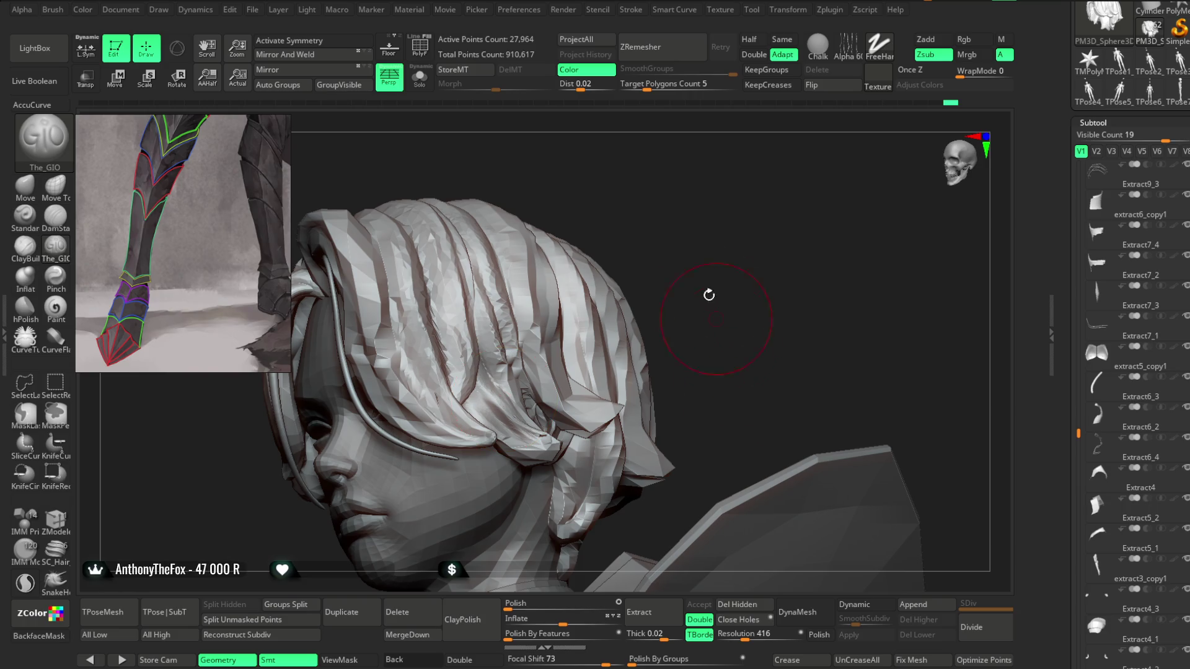
pyautogui.moveTo(685, 234); pyautogui.dragTo(563, 306)
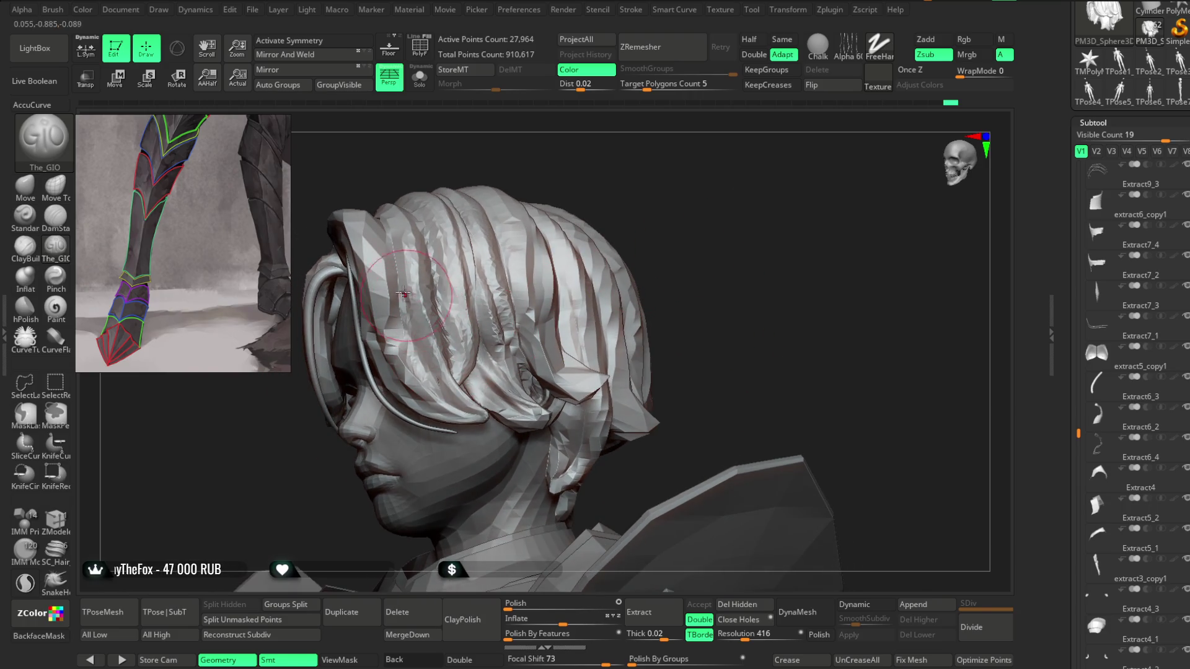
pyautogui.moveTo(434, 310); pyautogui.dragTo(434, 330, button='right')
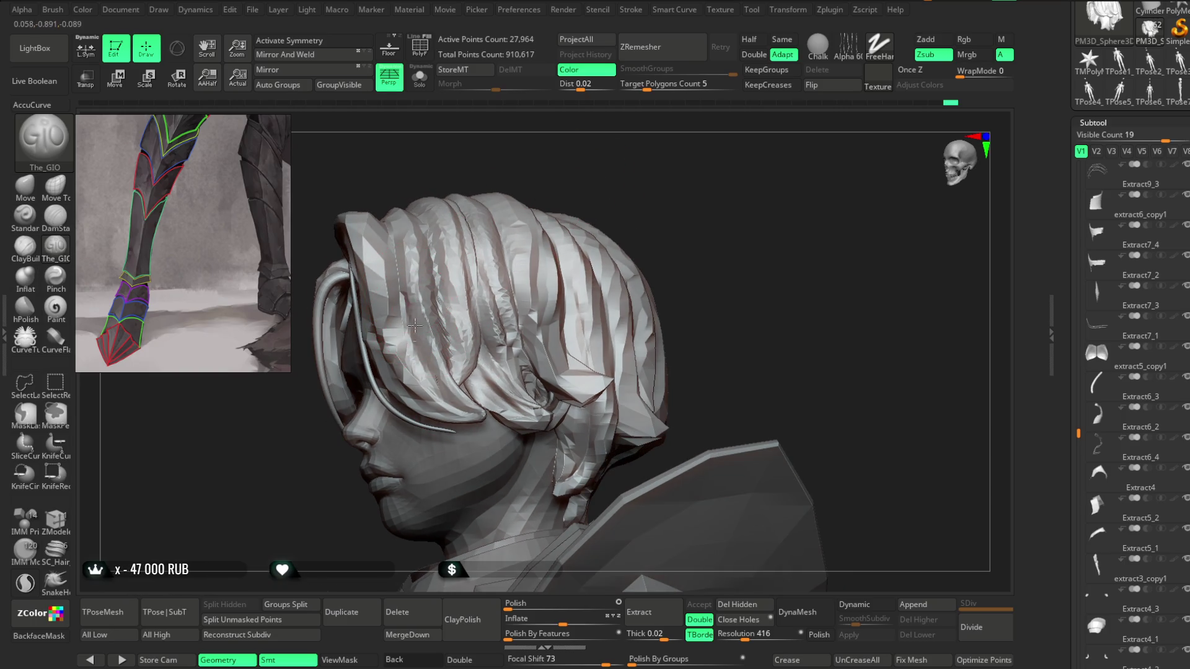
pyautogui.moveTo(587, 256); pyautogui.dragTo(546, 260, button='right')
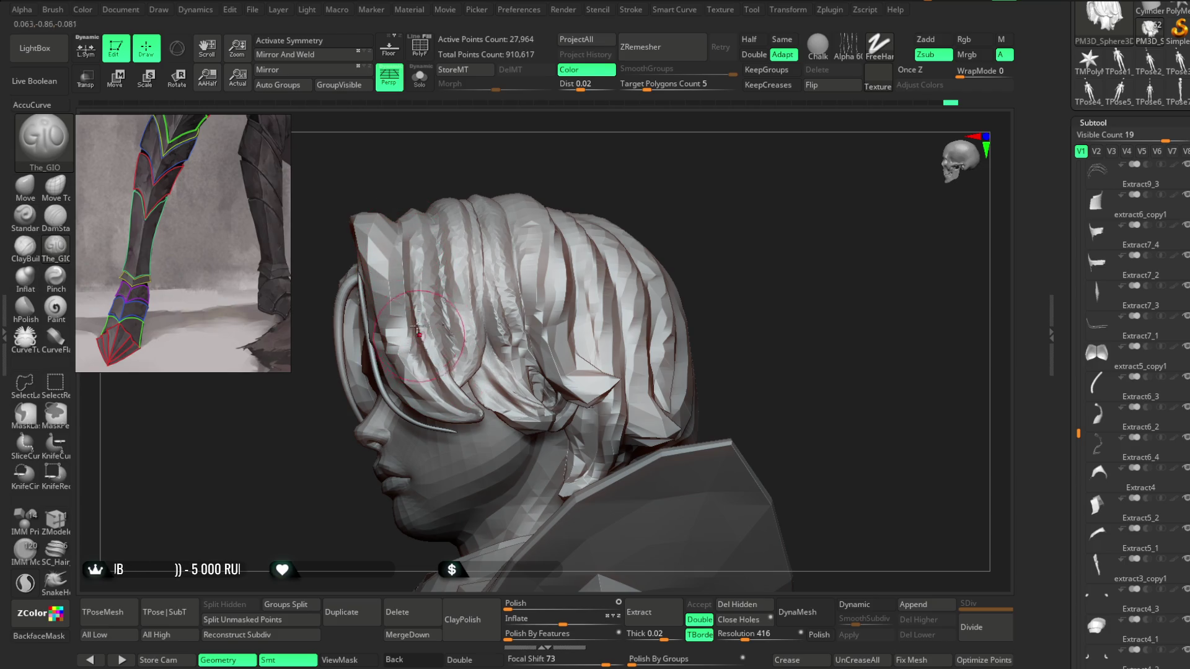
pyautogui.moveTo(620, 199)
pyautogui.mouseDown(button='right')
pyautogui.moveTo(690, 173)
pyautogui.moveTo(670, 191)
pyautogui.moveTo(645, 287)
pyautogui.mouseUp(button='right')
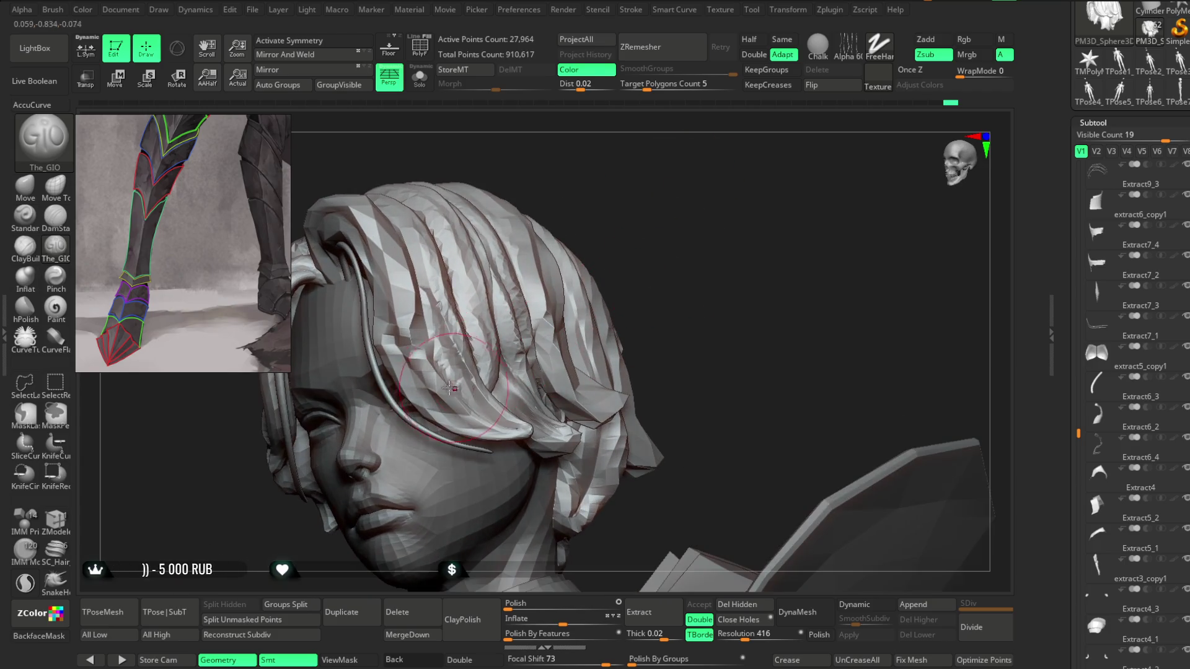
pyautogui.moveTo(649, 207)
pyautogui.mouseDown(button='right')
pyautogui.moveTo(648, 179)
pyautogui.moveTo(663, 175)
pyautogui.moveTo(653, 186)
pyautogui.mouseUp(button='right')
pyautogui.moveTo(576, 194)
pyautogui.mouseDown(button='right')
pyautogui.moveTo(595, 191)
pyautogui.moveTo(524, 232)
pyautogui.moveTo(329, 248)
pyautogui.mouseUp(button='right')
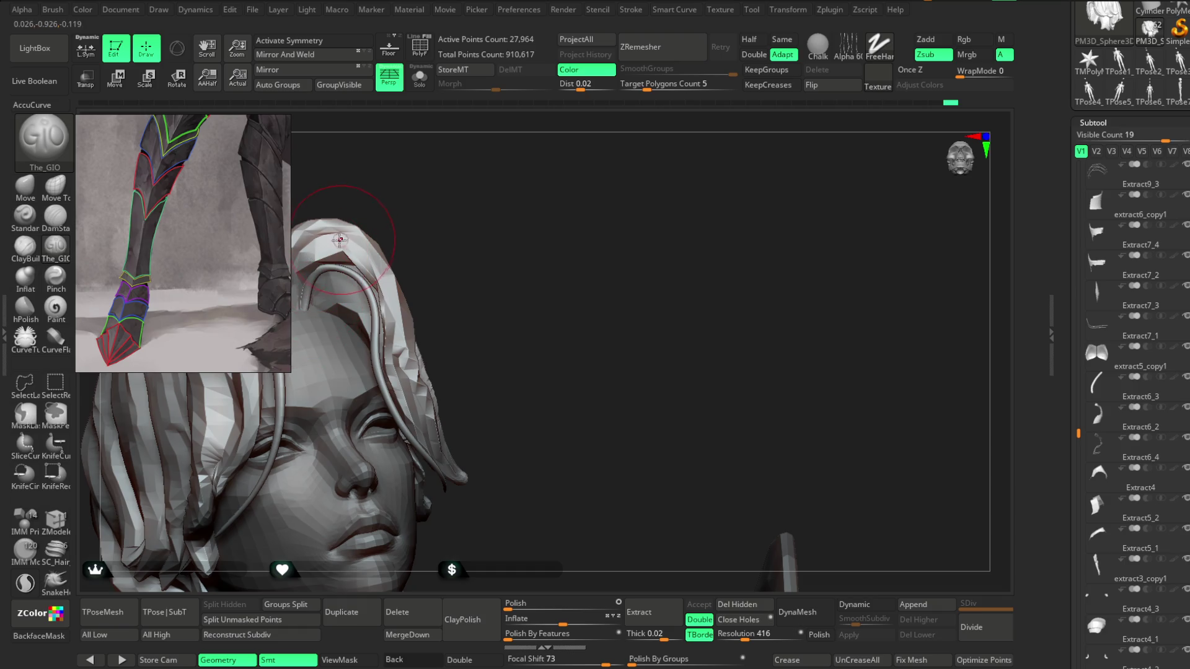
# Step: Hide the hair strands to isolate the hood and reshape its underside
pyautogui.keyDown('ctrl'); pyautogui.keyDown('shift'); pyautogui.click(316, 255); pyautogui.keyUp('shift'); pyautogui.keyUp('ctrl')
pyautogui.keyDown('alt'); pyautogui.moveTo(385, 199); pyautogui.dragTo(295, 268, button='right'); pyautogui.keyUp('alt')
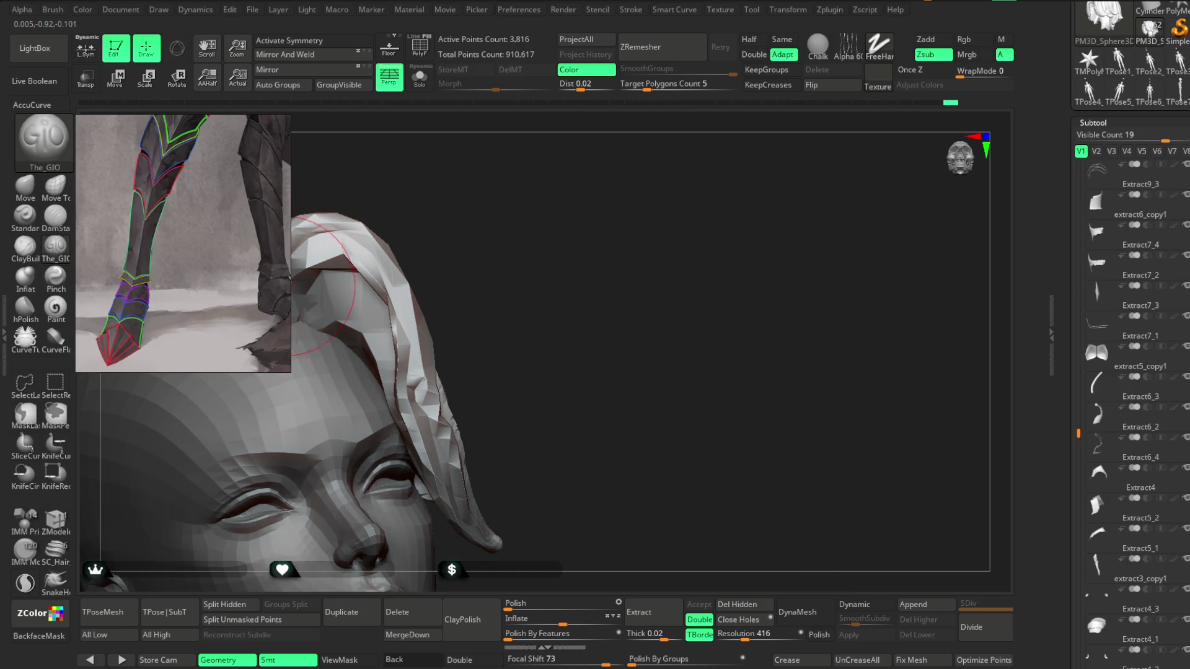
pyautogui.moveTo(295, 267); pyautogui.dragTo(302, 333)
pyautogui.moveTo(399, 286); pyautogui.dragTo(430, 244, button='right')
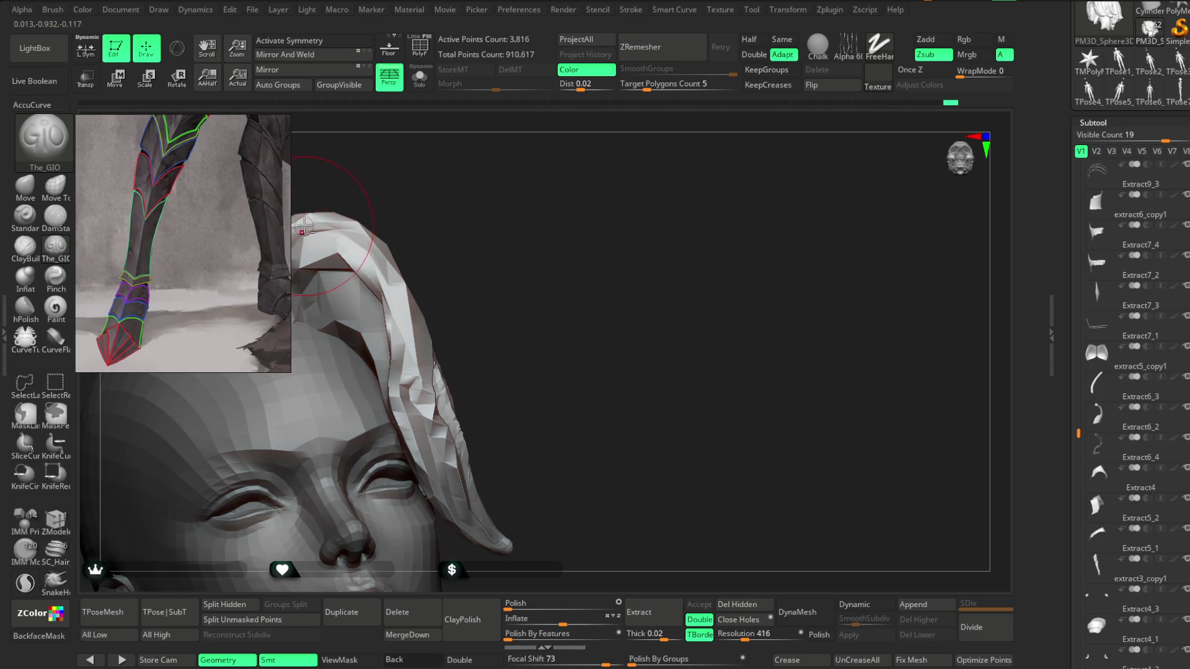
pyautogui.moveTo(399, 186); pyautogui.dragTo(427, 170, button='right')
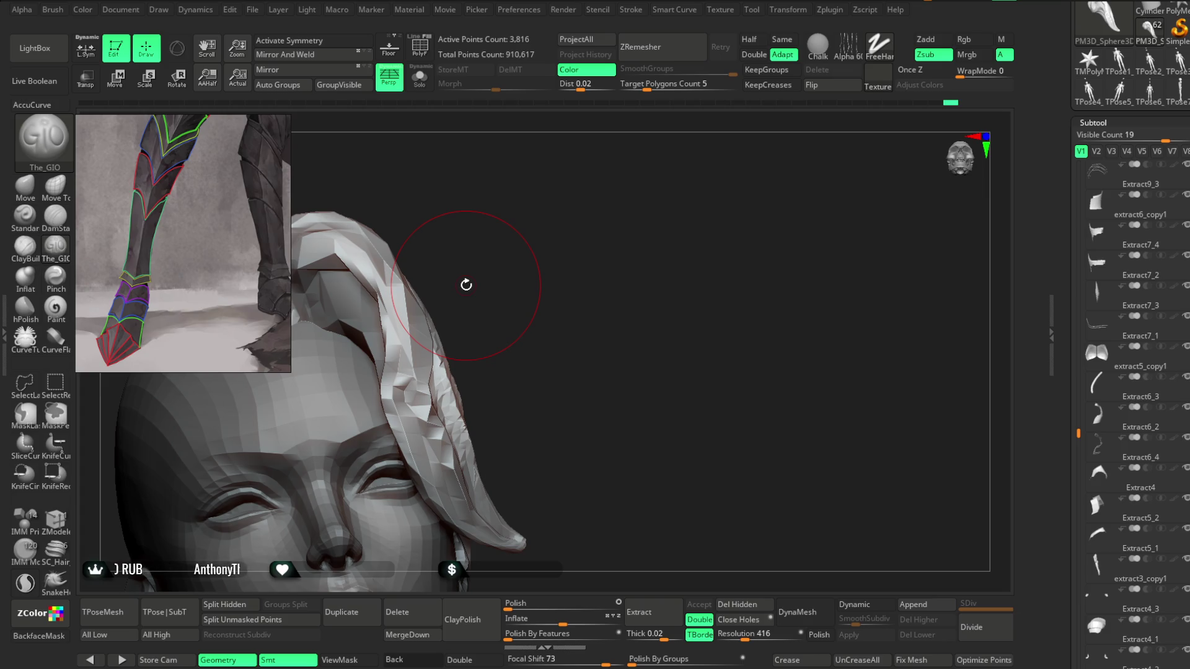
# Step: Select the Move brush and turn on Solo so the hood piece shows alone
pyautogui.click(25, 186)
pyautogui.moveTo(463, 212); pyautogui.dragTo(336, 327)
pyautogui.press('space')
pyautogui.moveTo(406, 257)
pyautogui.mouseDown()
pyautogui.moveTo(400, 211)
pyautogui.moveTo(425, 231)
pyautogui.moveTo(420, 207)
pyautogui.moveTo(338, 289)
pyautogui.moveTo(344, 357)
pyautogui.moveTo(399, 345)
pyautogui.moveTo(465, 260)
pyautogui.mouseUp()
pyautogui.press('space')
pyautogui.press('space')
pyautogui.click(419, 77)
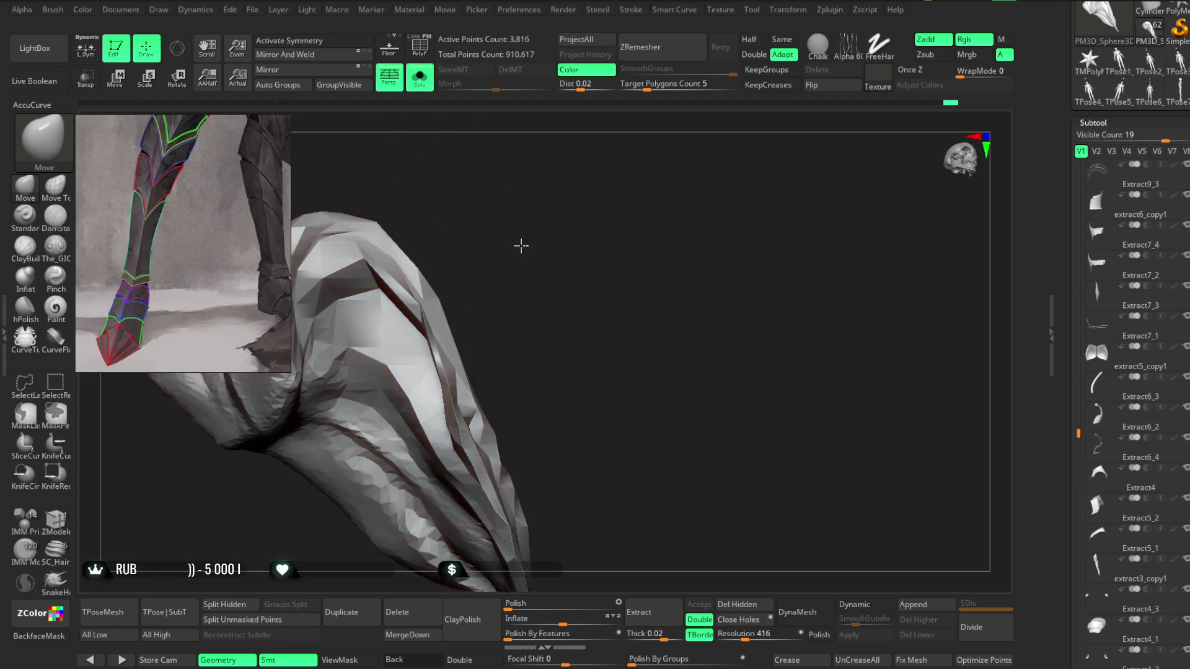
# Step: Pull the hood's end into a long, curved pointed tip, orbiting to check the shape
pyautogui.moveTo(505, 293)
pyautogui.mouseDown()
pyautogui.moveTo(512, 261)
pyautogui.moveTo(478, 276)
pyautogui.moveTo(487, 272)
pyautogui.mouseUp()
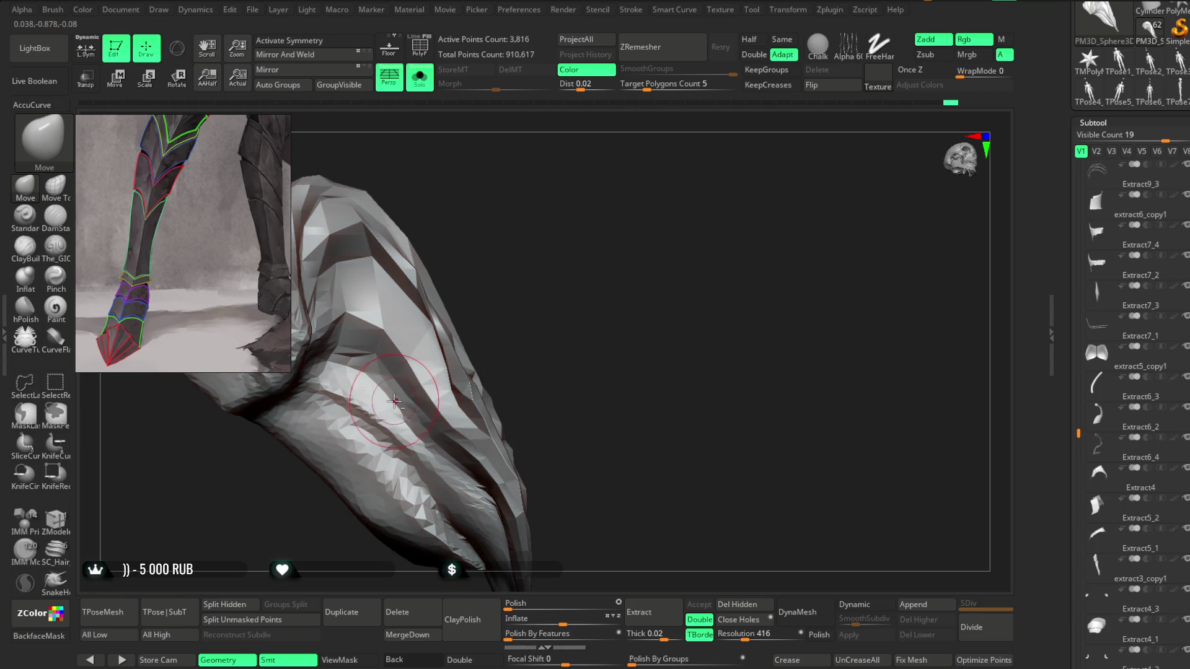
pyautogui.moveTo(395, 401)
pyautogui.mouseDown(button='right')
pyautogui.moveTo(398, 364)
pyautogui.moveTo(459, 267)
pyautogui.mouseUp(button='right')
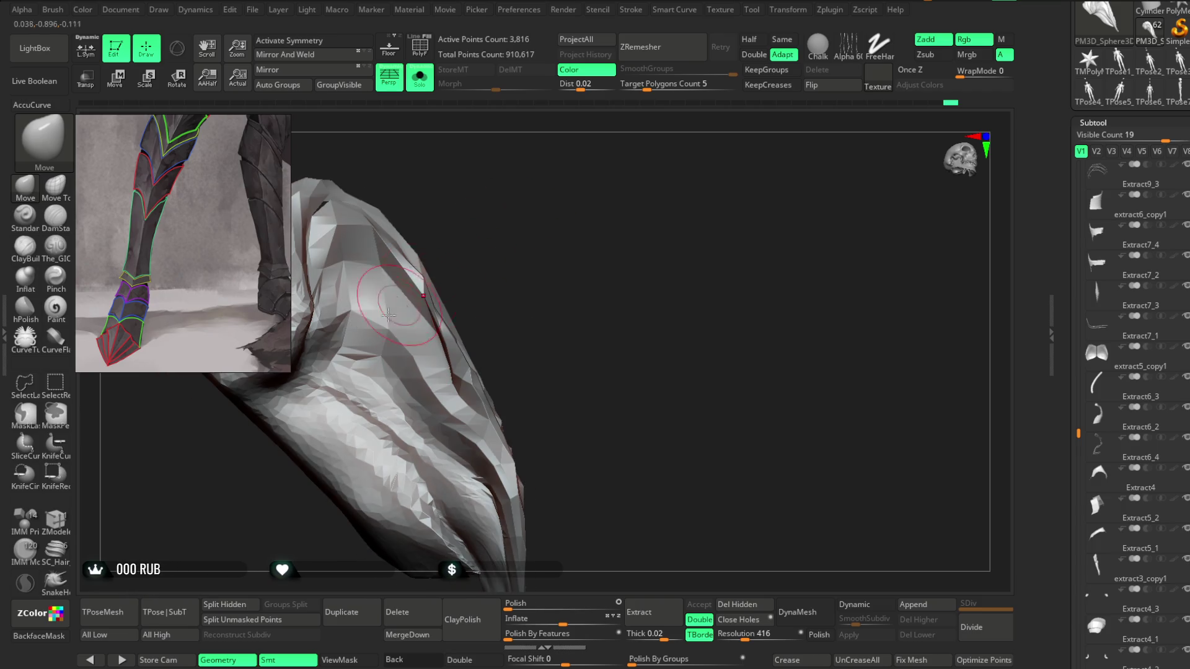
pyautogui.moveTo(470, 258)
pyautogui.mouseDown()
pyautogui.moveTo(515, 279)
pyautogui.moveTo(441, 369)
pyautogui.mouseUp()
pyautogui.moveTo(441, 369)
pyautogui.mouseDown(button='right')
pyautogui.moveTo(531, 215)
pyautogui.moveTo(430, 304)
pyautogui.mouseUp(button='right')
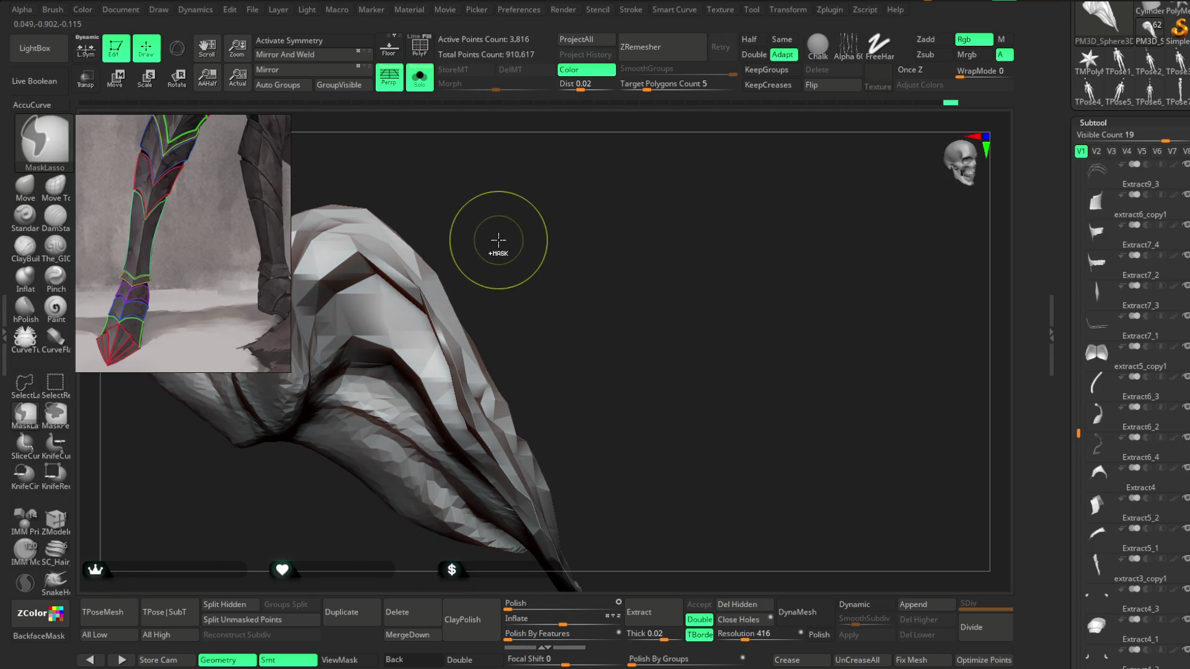
pyautogui.moveTo(497, 239); pyautogui.dragTo(428, 310)
pyautogui.moveTo(490, 266); pyautogui.dragTo(434, 323)
pyautogui.moveTo(397, 337)
pyautogui.mouseDown(button='right')
pyautogui.moveTo(513, 244)
pyautogui.moveTo(346, 380)
pyautogui.moveTo(474, 266)
pyautogui.moveTo(467, 252)
pyautogui.moveTo(505, 269)
pyautogui.moveTo(446, 347)
pyautogui.moveTo(465, 305)
pyautogui.mouseUp(button='right')
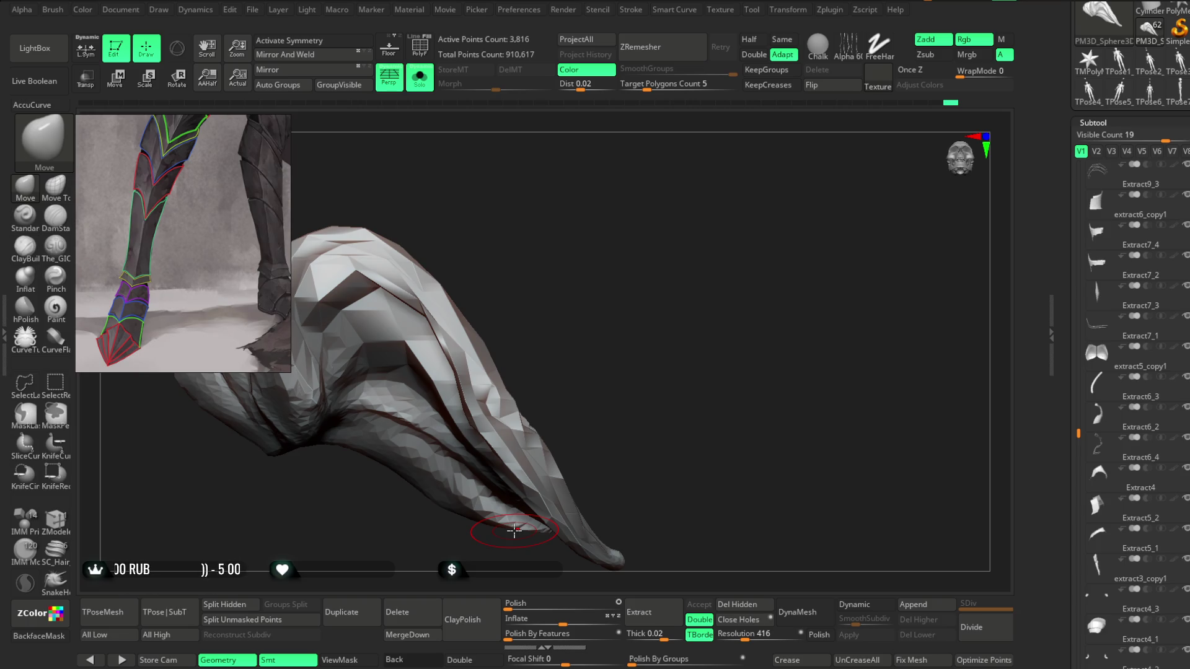
pyautogui.moveTo(513, 529)
pyautogui.mouseDown()
pyautogui.moveTo(497, 233)
pyautogui.moveTo(333, 328)
pyautogui.moveTo(432, 215)
pyautogui.moveTo(412, 201)
pyautogui.moveTo(372, 252)
pyautogui.moveTo(412, 221)
pyautogui.moveTo(407, 180)
pyautogui.moveTo(437, 180)
pyautogui.moveTo(510, 261)
pyautogui.moveTo(492, 254)
pyautogui.mouseUp()
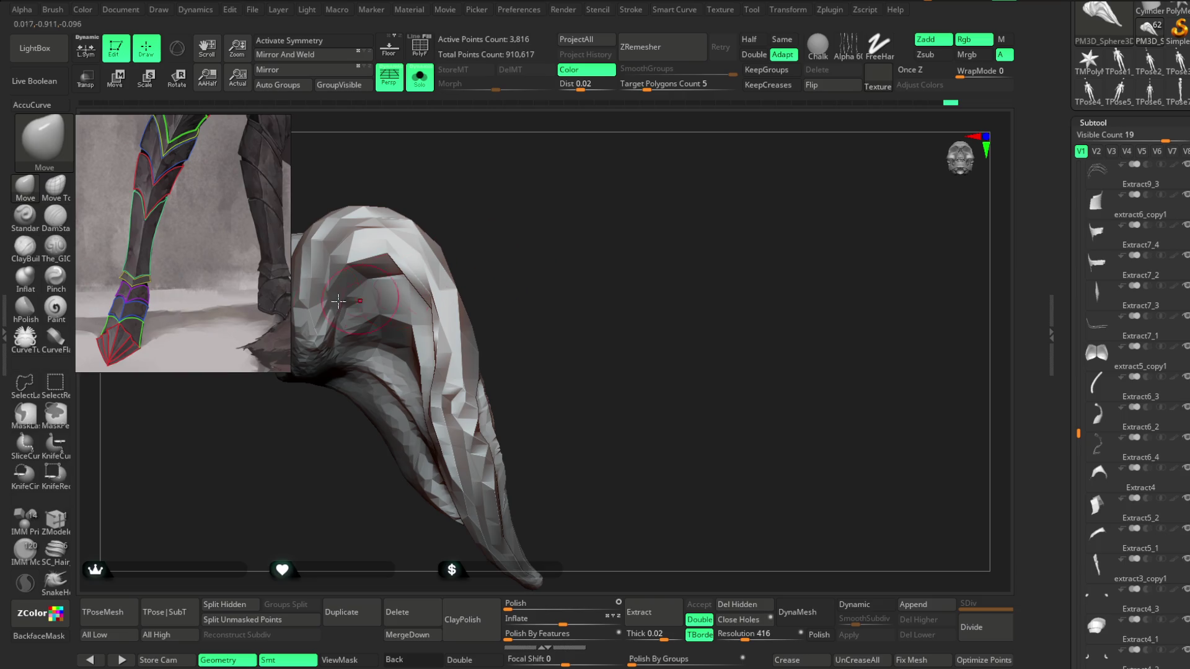
pyautogui.click(56, 247)
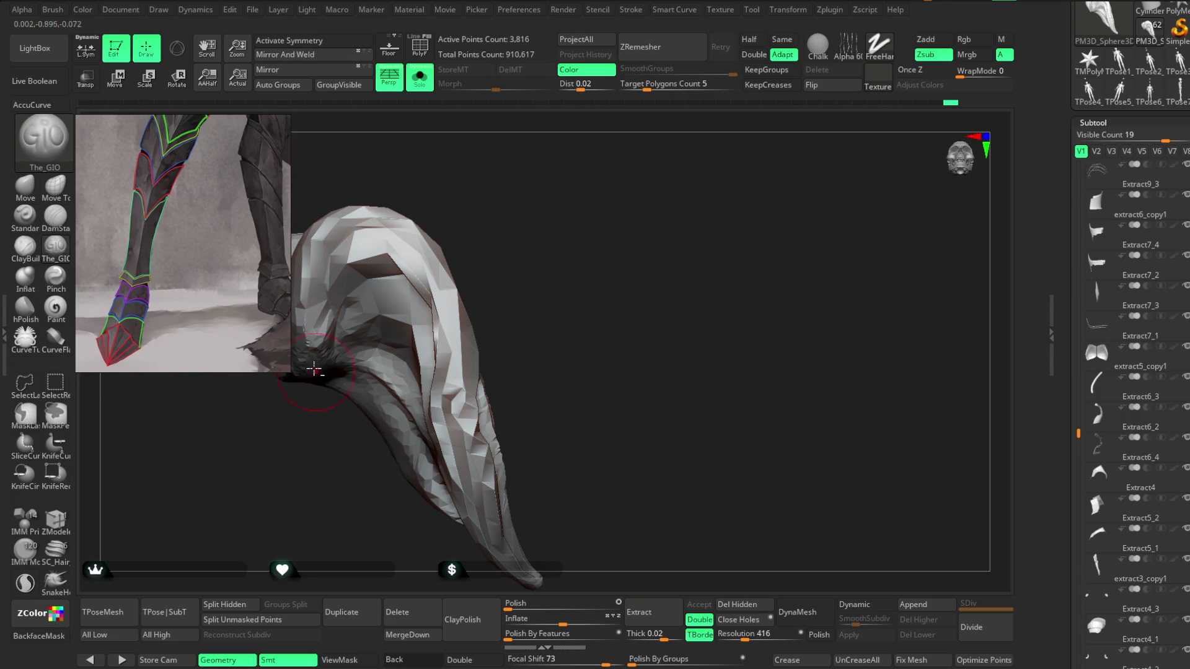
# Step: Turn Solo off, orbit to the face, and hide all hair except one strand beside the head
pyautogui.moveTo(332, 470); pyautogui.dragTo(376, 275)
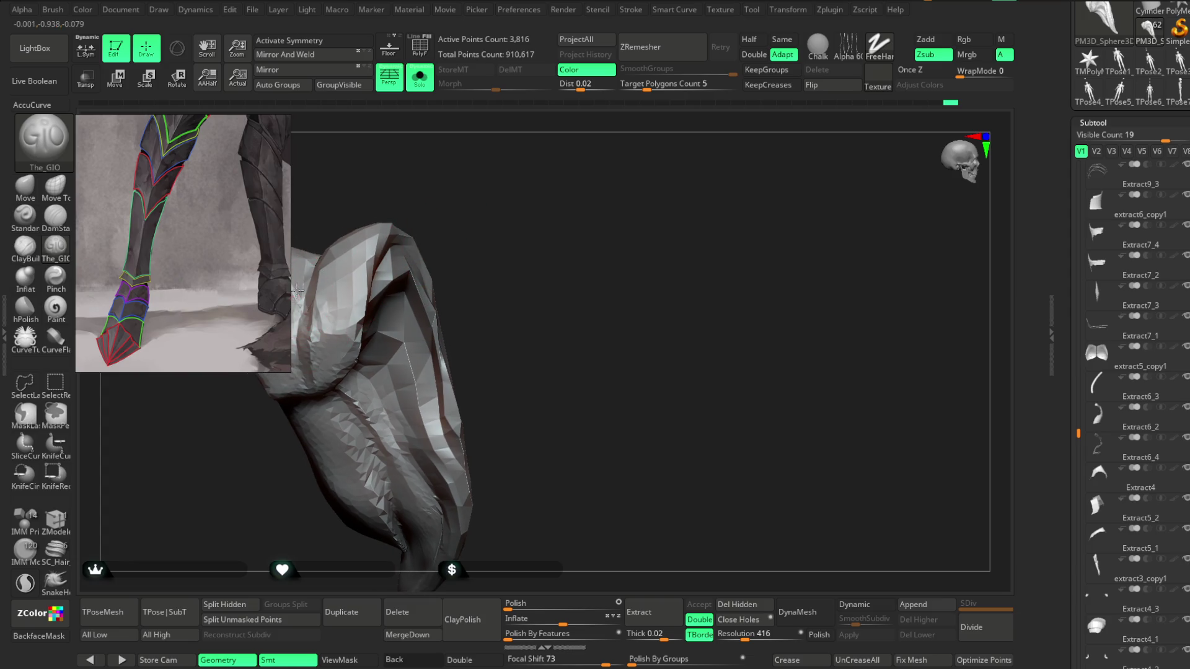
pyautogui.press('space')
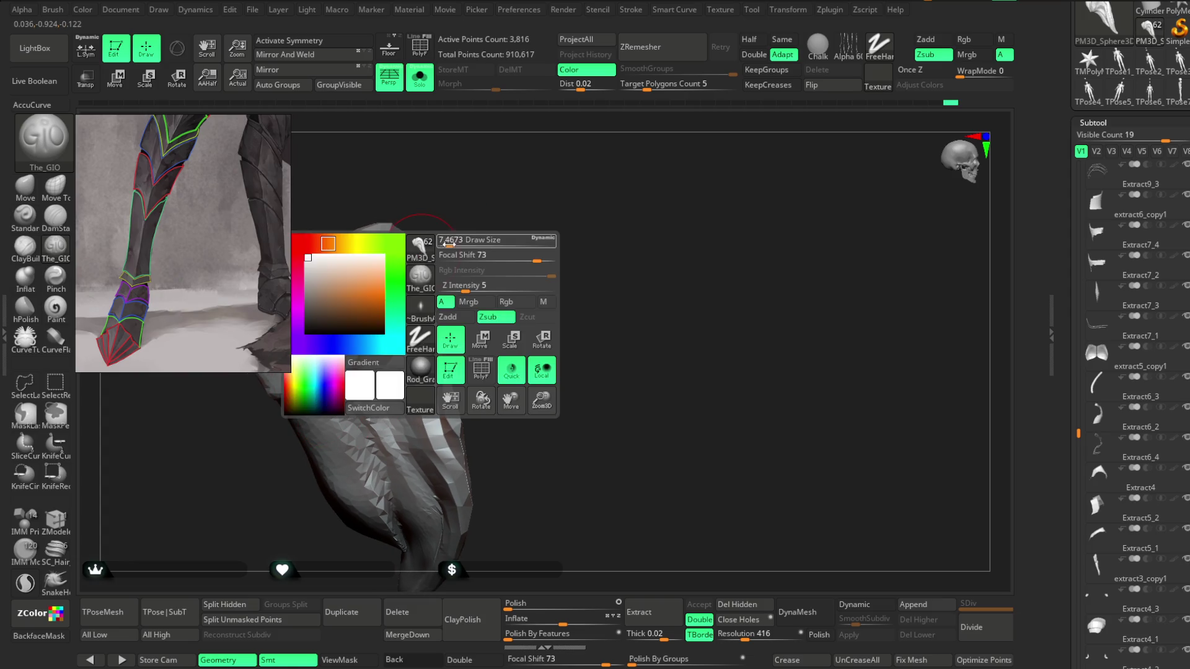
pyautogui.moveTo(485, 221)
pyautogui.mouseDown()
pyautogui.moveTo(346, 251)
pyautogui.moveTo(412, 199)
pyautogui.moveTo(372, 261)
pyautogui.moveTo(446, 192)
pyautogui.moveTo(385, 272)
pyautogui.mouseUp()
pyautogui.moveTo(363, 419)
pyautogui.mouseDown()
pyautogui.moveTo(345, 455)
pyautogui.moveTo(348, 375)
pyautogui.mouseUp()
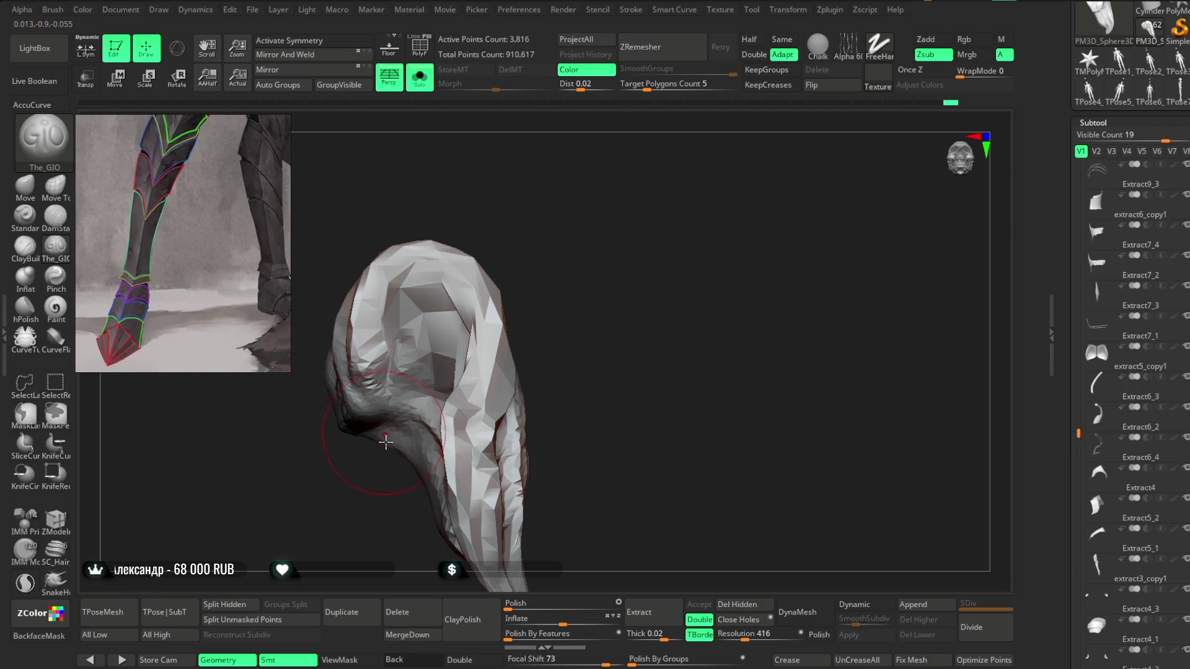
pyautogui.click(420, 78)
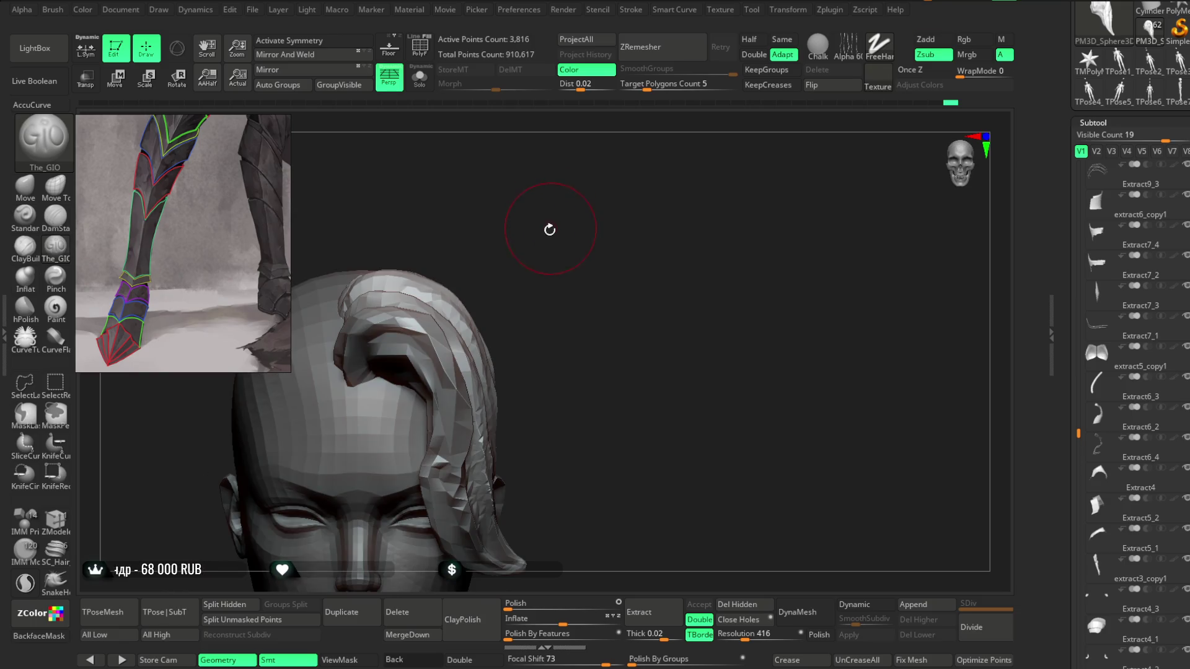
pyautogui.moveTo(547, 209)
pyautogui.mouseDown()
pyautogui.moveTo(569, 178)
pyautogui.moveTo(579, 189)
pyautogui.moveTo(545, 180)
pyautogui.moveTo(595, 186)
pyautogui.moveTo(631, 121)
pyautogui.mouseUp()
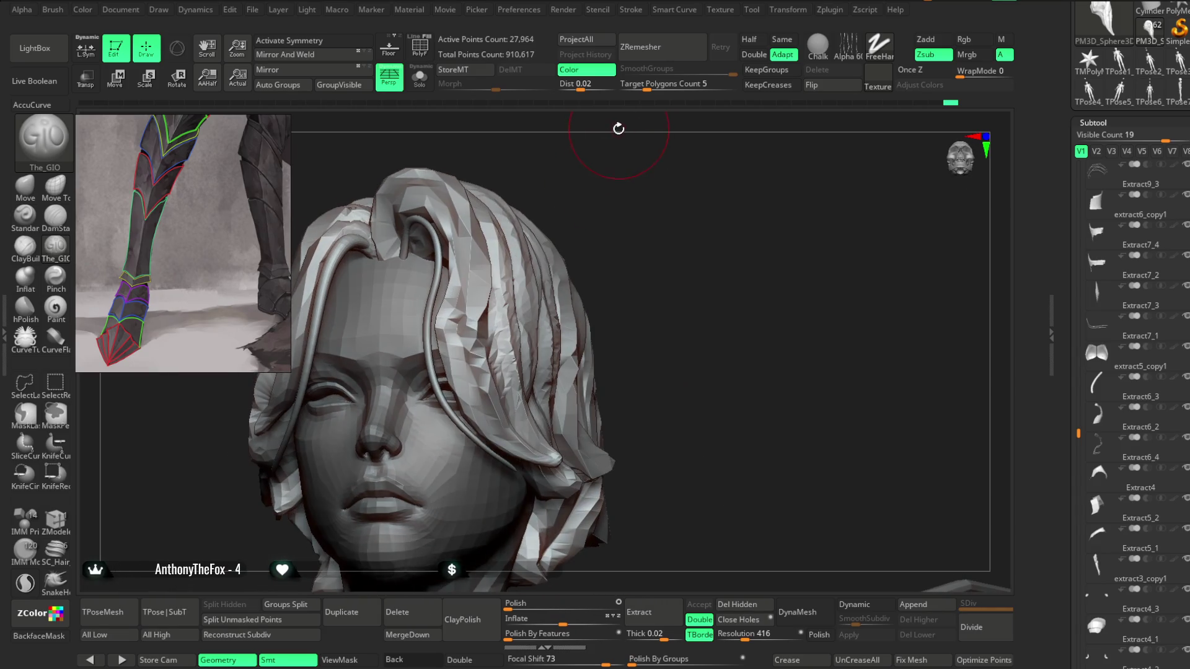
pyautogui.keyDown('ctrl'); pyautogui.keyDown('shift'); pyautogui.click(414, 163); pyautogui.keyUp('shift'); pyautogui.keyUp('ctrl')
# Step: Switch to the Move brush (B-M-V), enlarge it, and pull the hair strand upright
pyautogui.press('b')
pyautogui.press('m')
pyautogui.press('v')
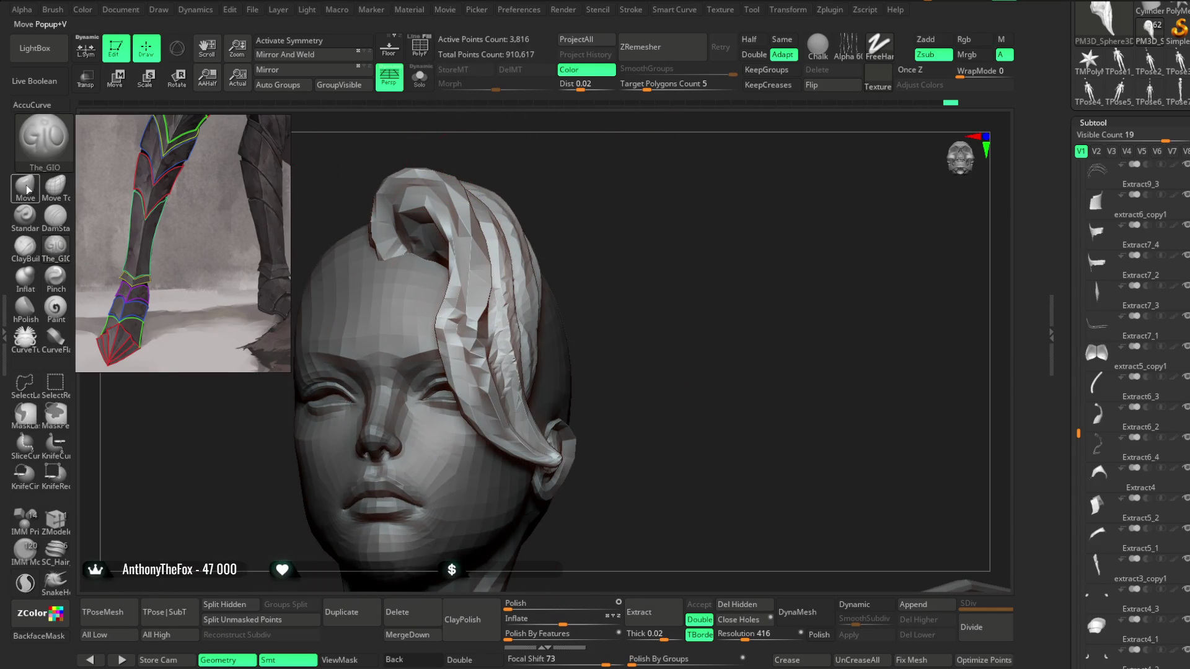
pyautogui.moveTo(531, 180); pyautogui.dragTo(471, 241)
pyautogui.moveTo(561, 186); pyautogui.dragTo(512, 265)
pyautogui.moveTo(569, 234)
pyautogui.mouseDown()
pyautogui.moveTo(597, 156)
pyautogui.moveTo(618, 138)
pyautogui.moveTo(579, 192)
pyautogui.moveTo(603, 178)
pyautogui.moveTo(597, 188)
pyautogui.moveTo(688, 183)
pyautogui.mouseUp()
pyautogui.press('space')
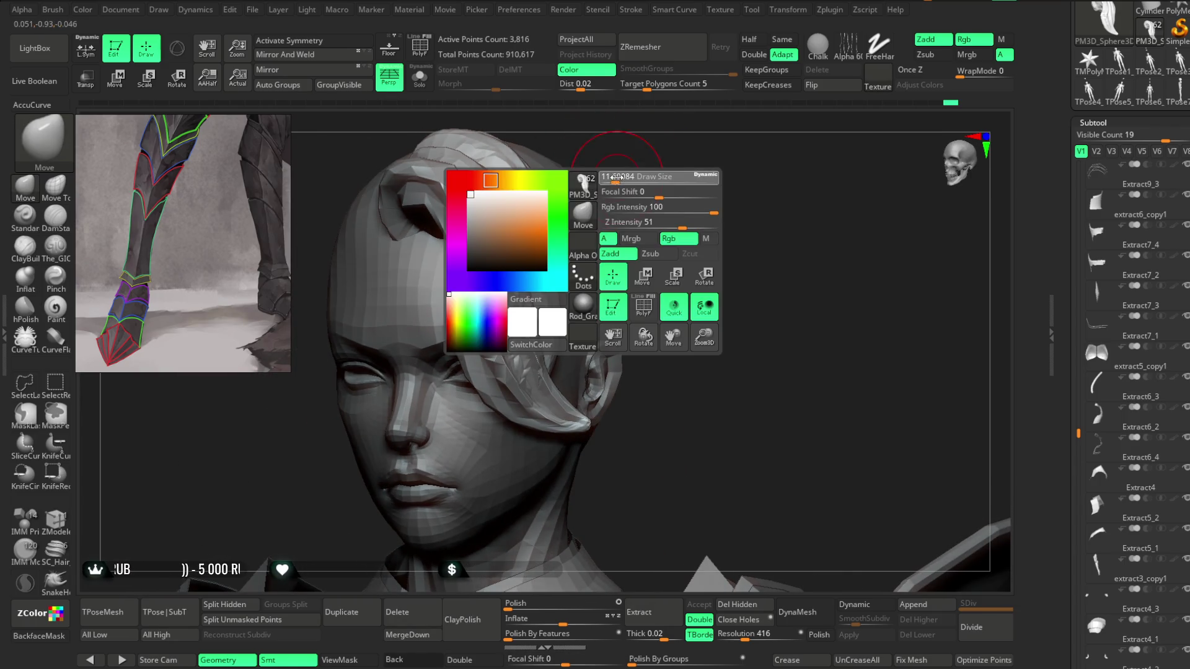
pyautogui.moveTo(774, 279); pyautogui.dragTo(495, 384)
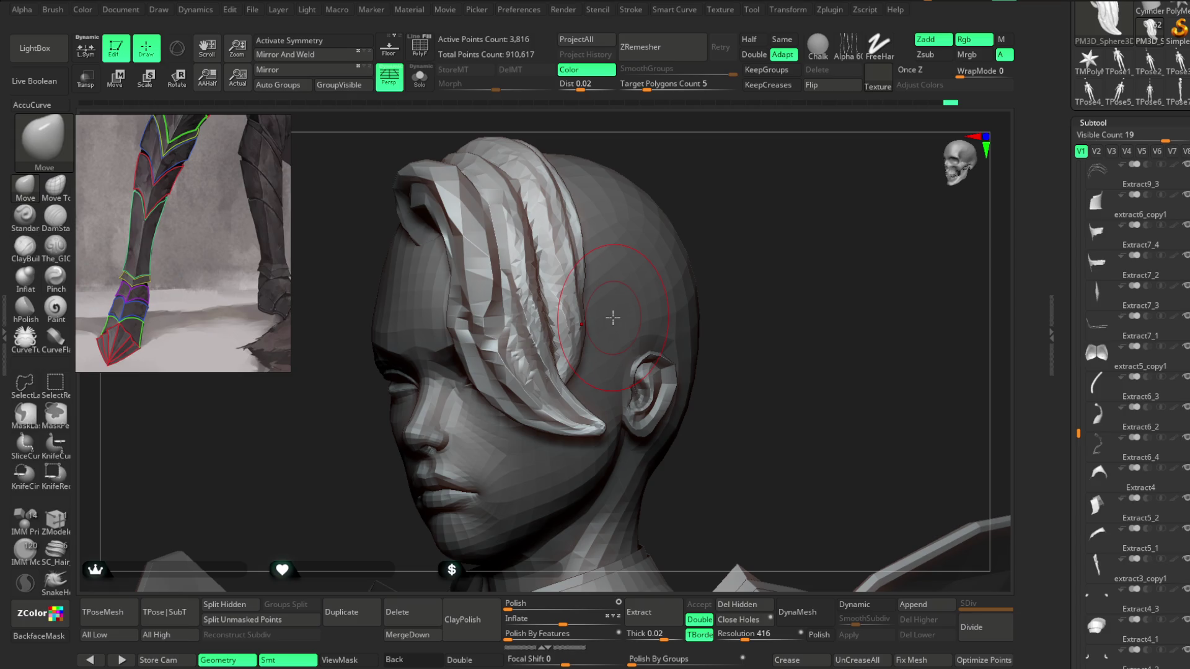
pyautogui.moveTo(709, 223)
pyautogui.mouseDown()
pyautogui.moveTo(746, 204)
pyautogui.moveTo(589, 266)
pyautogui.mouseUp()
# Step: Refine the strand's upright curve over the head from front and three-quarter views
pyautogui.moveTo(474, 271); pyautogui.dragTo(542, 175)
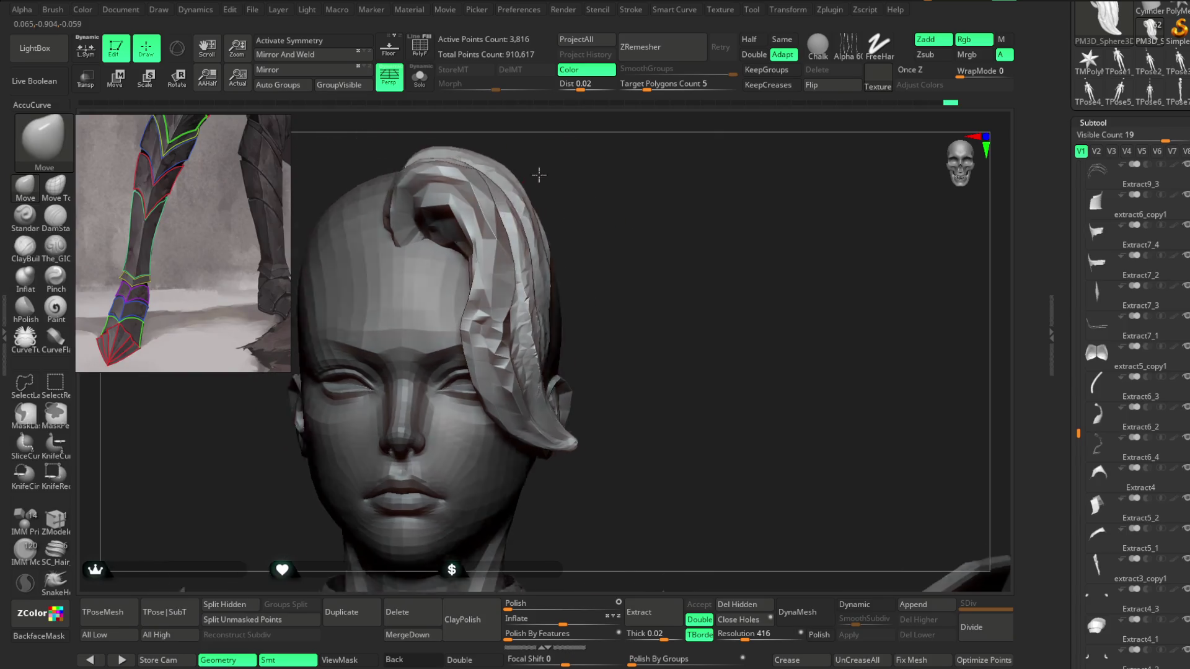
pyautogui.moveTo(471, 248); pyautogui.dragTo(474, 320)
pyautogui.moveTo(619, 247)
pyautogui.mouseDown()
pyautogui.moveTo(605, 196)
pyautogui.moveTo(629, 213)
pyautogui.moveTo(474, 298)
pyautogui.moveTo(471, 334)
pyautogui.moveTo(607, 248)
pyautogui.mouseUp()
pyautogui.moveTo(465, 273); pyautogui.dragTo(472, 347)
pyautogui.moveTo(681, 260)
pyautogui.mouseDown()
pyautogui.moveTo(598, 229)
pyautogui.moveTo(605, 191)
pyautogui.moveTo(583, 204)
pyautogui.mouseUp()
pyautogui.moveTo(675, 183)
pyautogui.mouseDown()
pyautogui.moveTo(663, 181)
pyautogui.moveTo(752, 202)
pyautogui.moveTo(560, 186)
pyautogui.moveTo(589, 229)
pyautogui.moveTo(399, 286)
pyautogui.mouseUp()
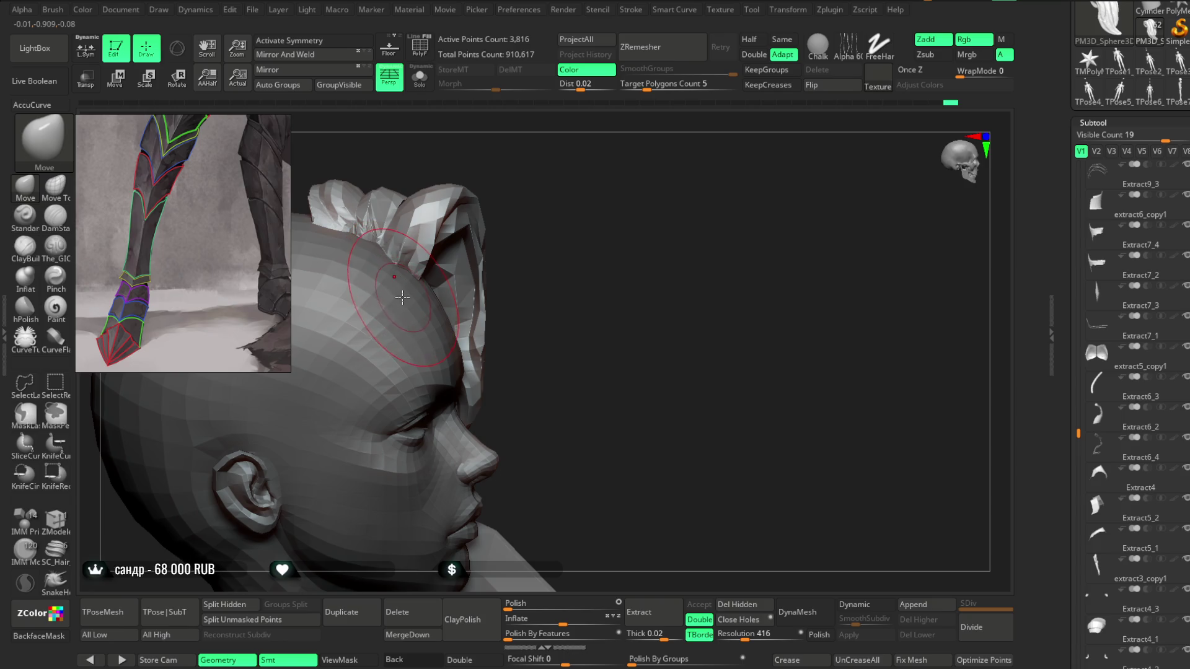
pyautogui.moveTo(491, 194)
pyautogui.mouseDown(button='right')
pyautogui.moveTo(505, 186)
pyautogui.moveTo(473, 258)
pyautogui.mouseUp(button='right')
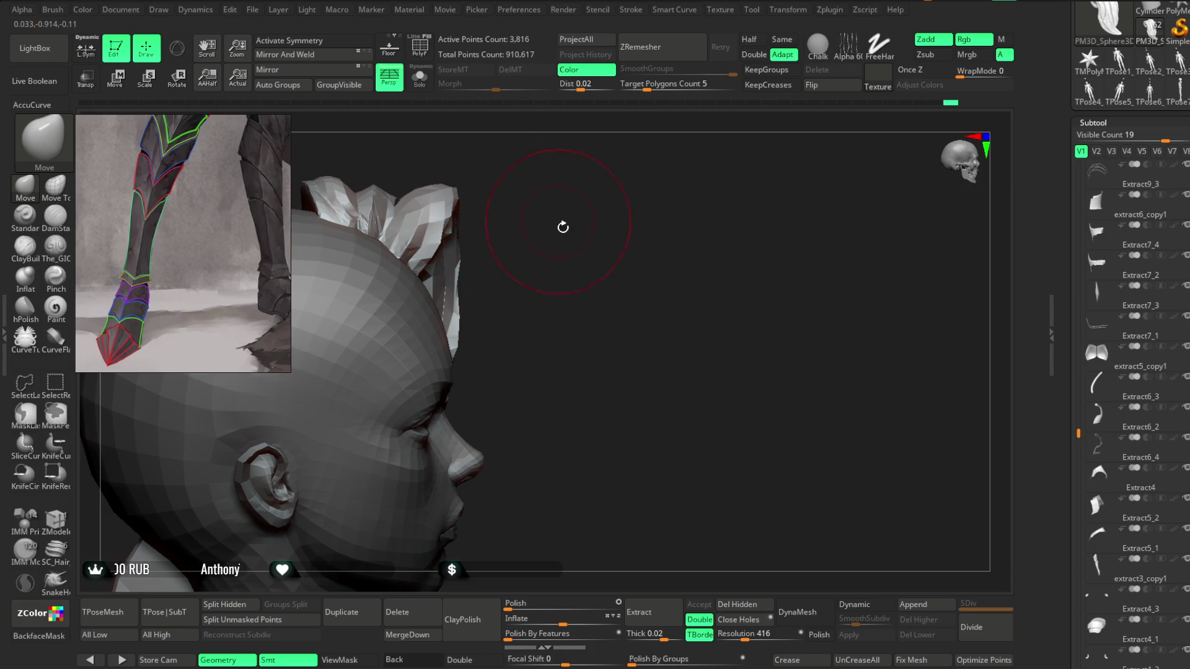
# Step: Unhide all hair strands and look over the full hairstyle, enlarging the brush
pyautogui.keyDown('ctrl'); pyautogui.keyDown('shift'); pyautogui.click(558, 220); pyautogui.keyUp('shift'); pyautogui.keyUp('ctrl')
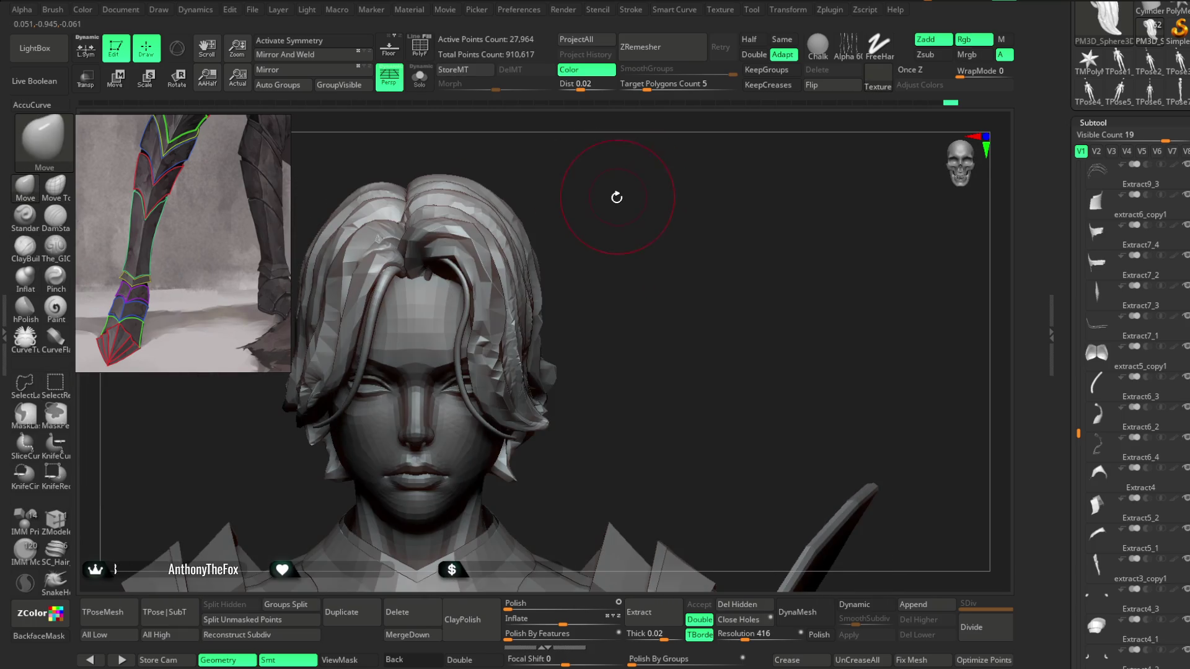
pyautogui.moveTo(619, 180)
pyautogui.mouseDown()
pyautogui.moveTo(605, 159)
pyautogui.moveTo(626, 148)
pyautogui.moveTo(577, 160)
pyautogui.mouseUp()
pyautogui.press('space')
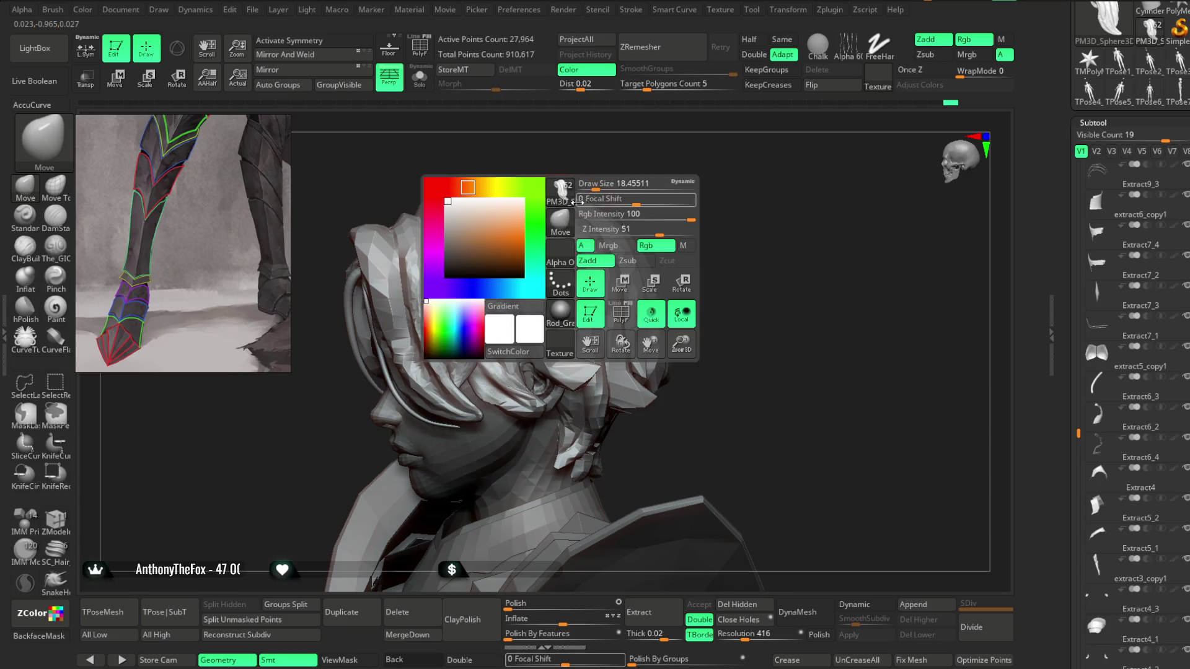
pyautogui.moveTo(651, 167); pyautogui.dragTo(619, 207)
pyautogui.press('space')
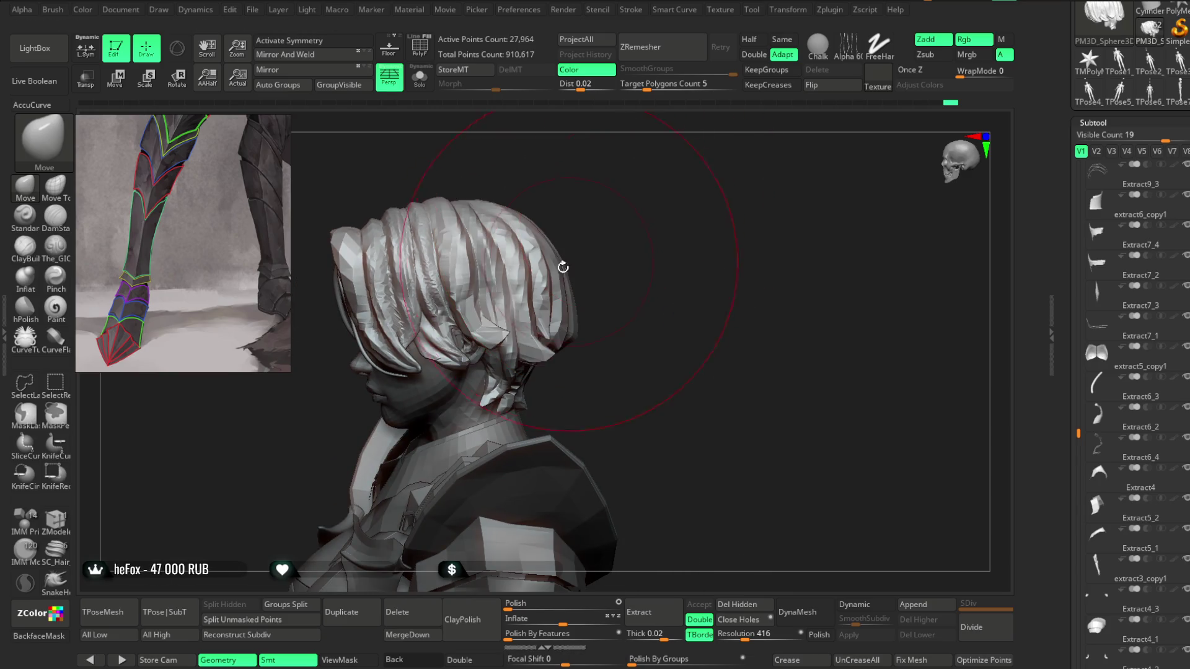
pyautogui.moveTo(601, 193)
pyautogui.mouseDown()
pyautogui.moveTo(651, 189)
pyautogui.moveTo(469, 230)
pyautogui.mouseUp()
pyautogui.press('space')
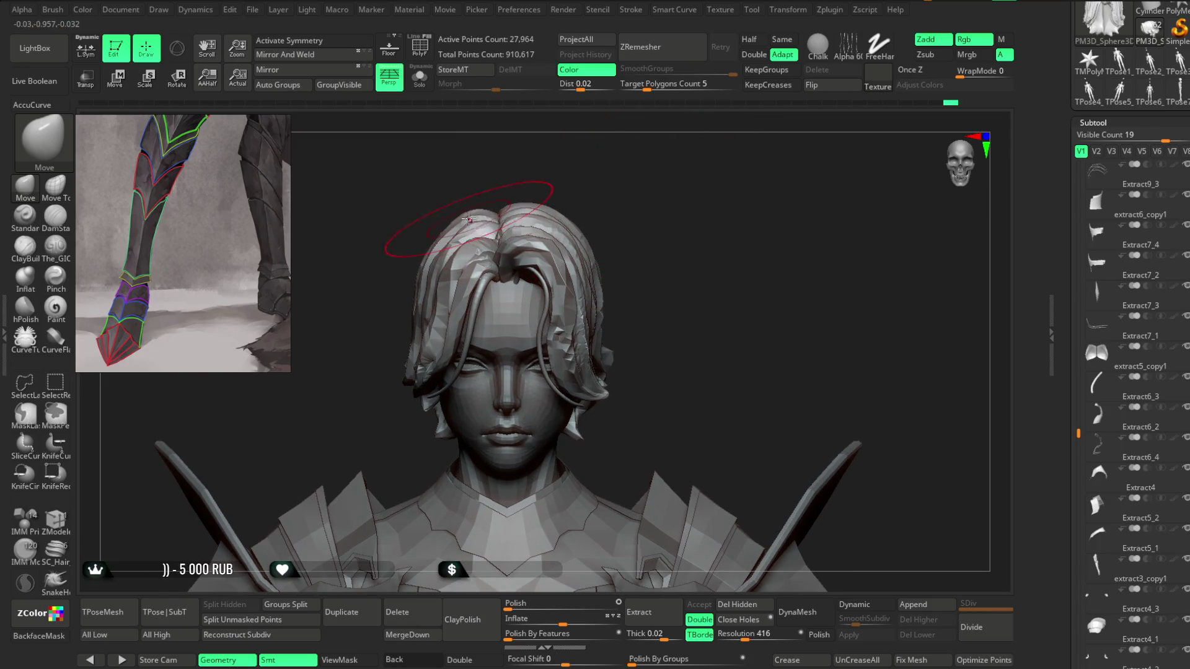
pyautogui.moveTo(545, 180); pyautogui.dragTo(498, 228)
pyautogui.moveTo(600, 169)
pyautogui.mouseDown()
pyautogui.moveTo(616, 186)
pyautogui.moveTo(669, 154)
pyautogui.moveTo(690, 171)
pyautogui.moveTo(611, 234)
pyautogui.moveTo(667, 213)
pyautogui.moveTo(616, 186)
pyautogui.moveTo(618, 221)
pyautogui.moveTo(640, 186)
pyautogui.moveTo(508, 272)
pyautogui.mouseUp()
pyautogui.press('space')
pyautogui.moveTo(509, 272); pyautogui.dragTo(547, 213, button='right')
pyautogui.press('space')
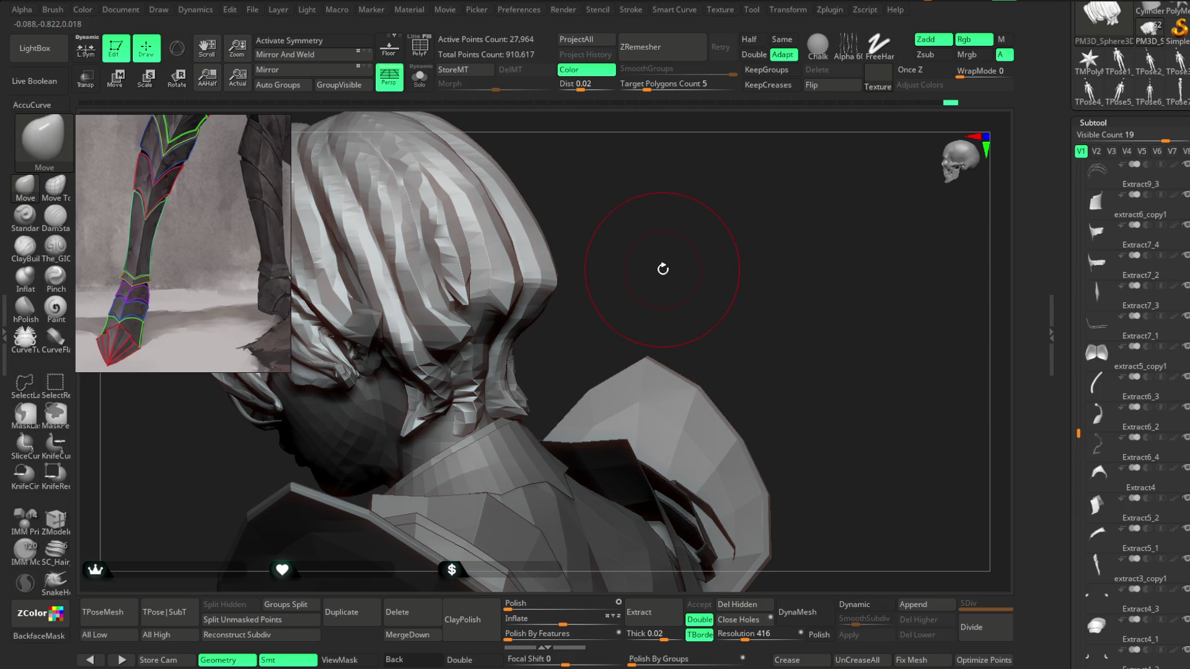
pyautogui.moveTo(663, 269)
pyautogui.mouseDown()
pyautogui.moveTo(638, 226)
pyautogui.moveTo(738, 178)
pyautogui.moveTo(400, 332)
pyautogui.moveTo(525, 248)
pyautogui.mouseUp()
# Step: Pick The_GIO carving brush set to Zsub with Focal Shift 73
pyautogui.press('space')
pyautogui.moveTo(369, 229)
pyautogui.mouseDown()
pyautogui.moveTo(762, 180)
pyautogui.moveTo(759, 228)
pyautogui.mouseUp()
pyautogui.press('space')
pyautogui.moveTo(723, 183); pyautogui.dragTo(657, 205)
pyautogui.click(55, 247)
# Step: Orbit around the back of the hair mass, ending on the full-body front view
pyautogui.moveTo(323, 186); pyautogui.dragTo(516, 206)
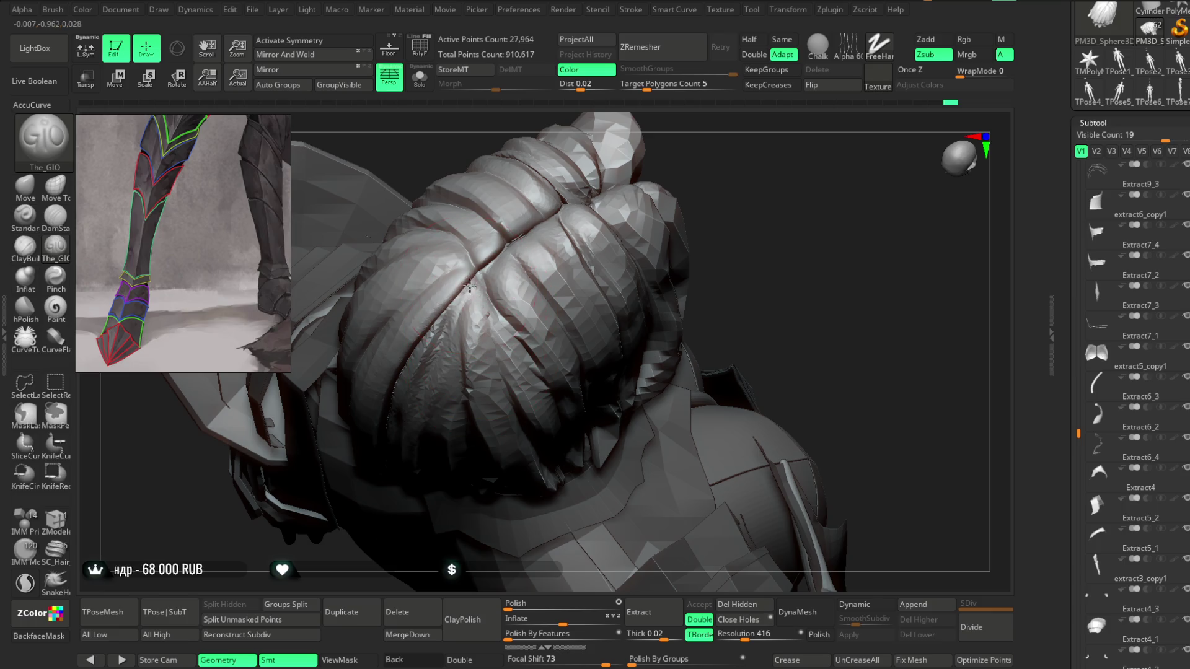
pyautogui.moveTo(746, 184)
pyautogui.mouseDown()
pyautogui.moveTo(712, 138)
pyautogui.moveTo(690, 248)
pyautogui.moveTo(508, 300)
pyautogui.mouseUp()
pyautogui.moveTo(642, 201); pyautogui.dragTo(514, 282)
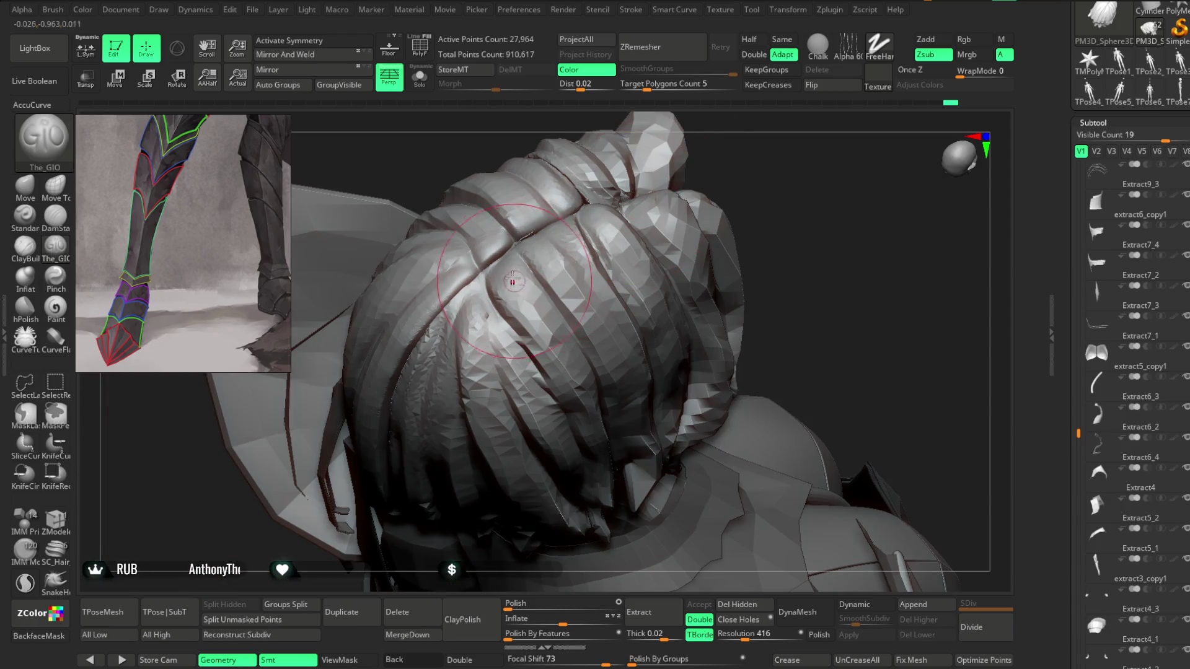
pyautogui.moveTo(725, 150); pyautogui.dragTo(560, 234)
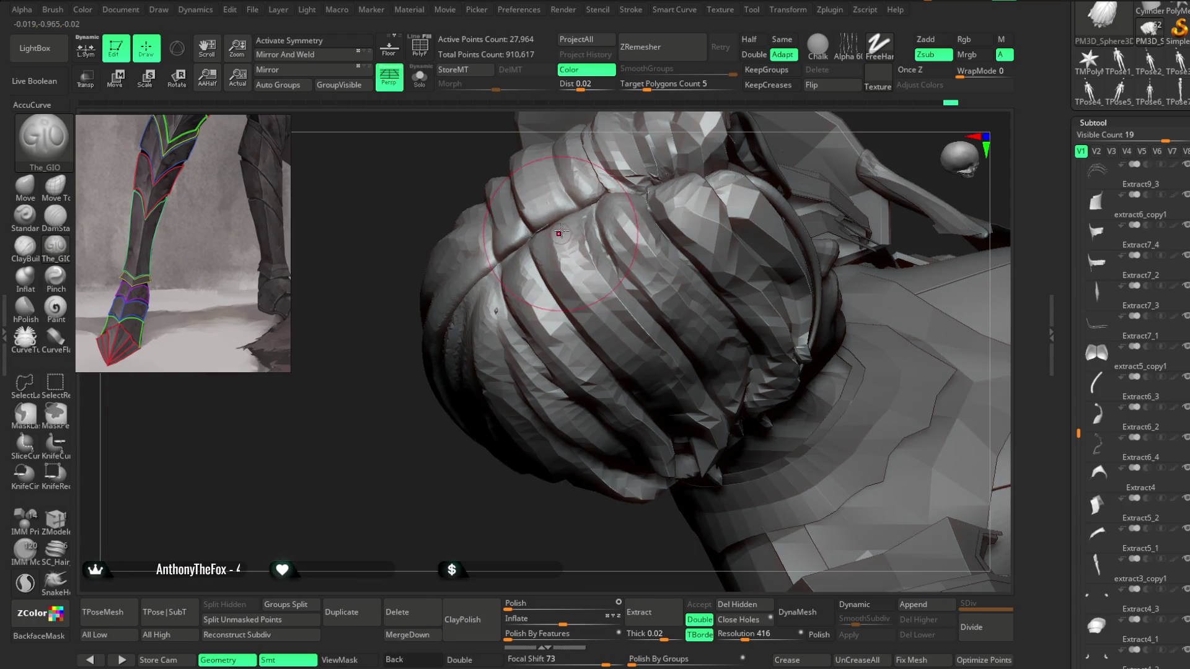
pyautogui.moveTo(529, 420); pyautogui.dragTo(530, 322)
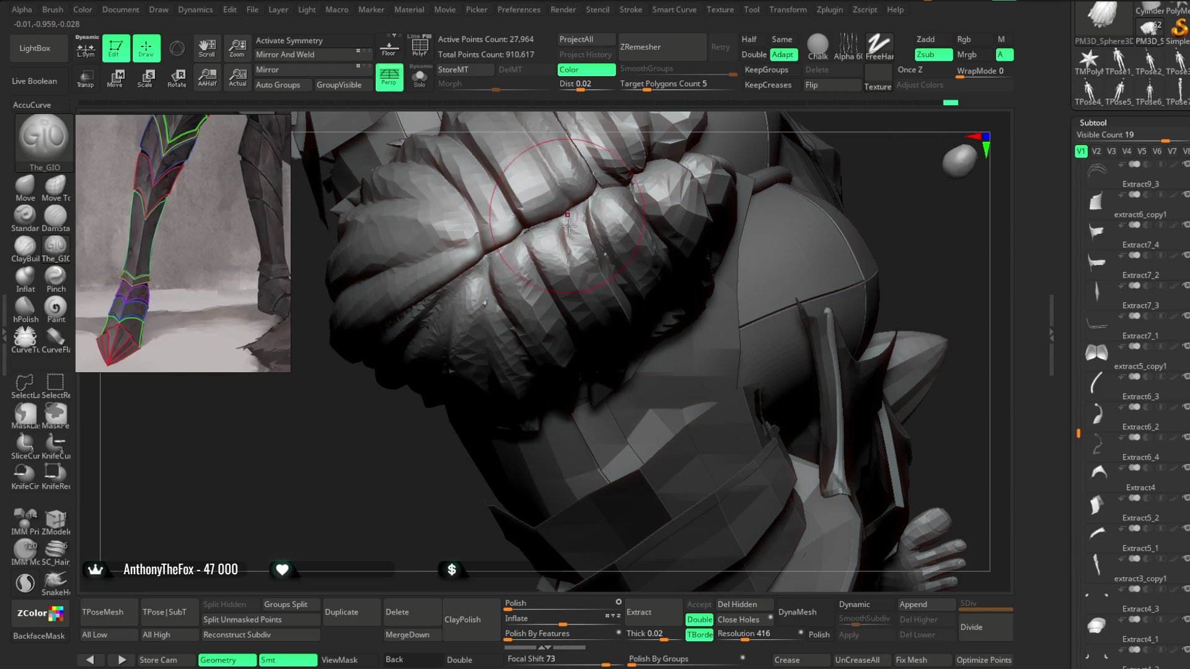
pyautogui.moveTo(877, 143); pyautogui.dragTo(503, 282)
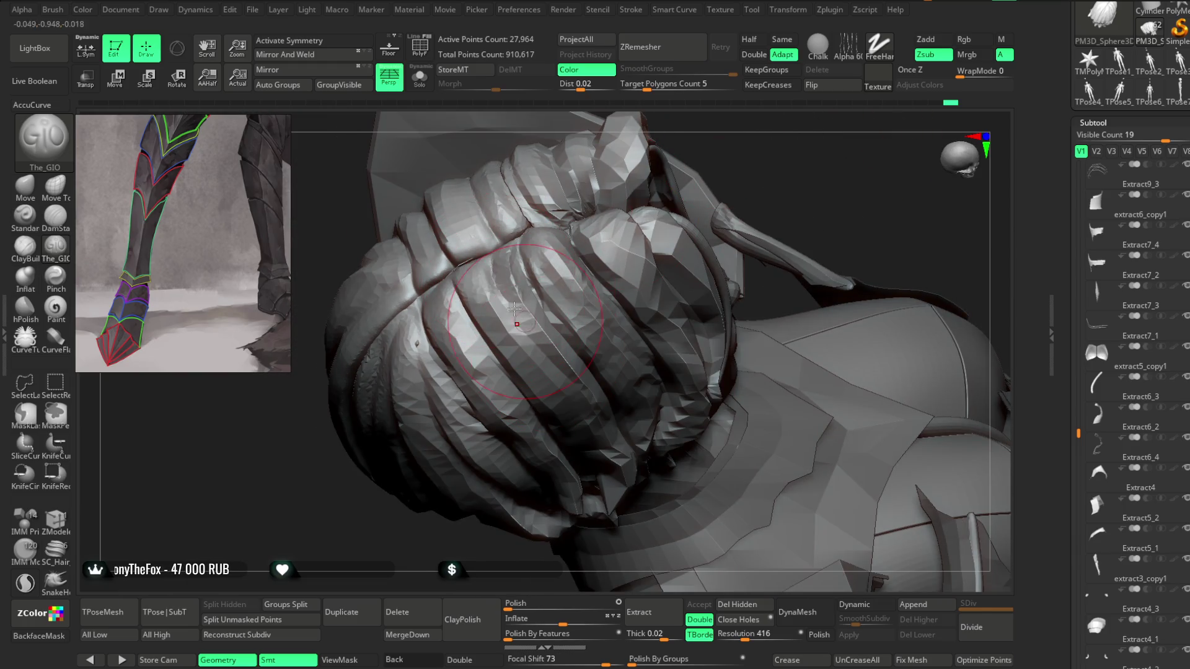
pyautogui.moveTo(707, 186); pyautogui.dragTo(639, 194)
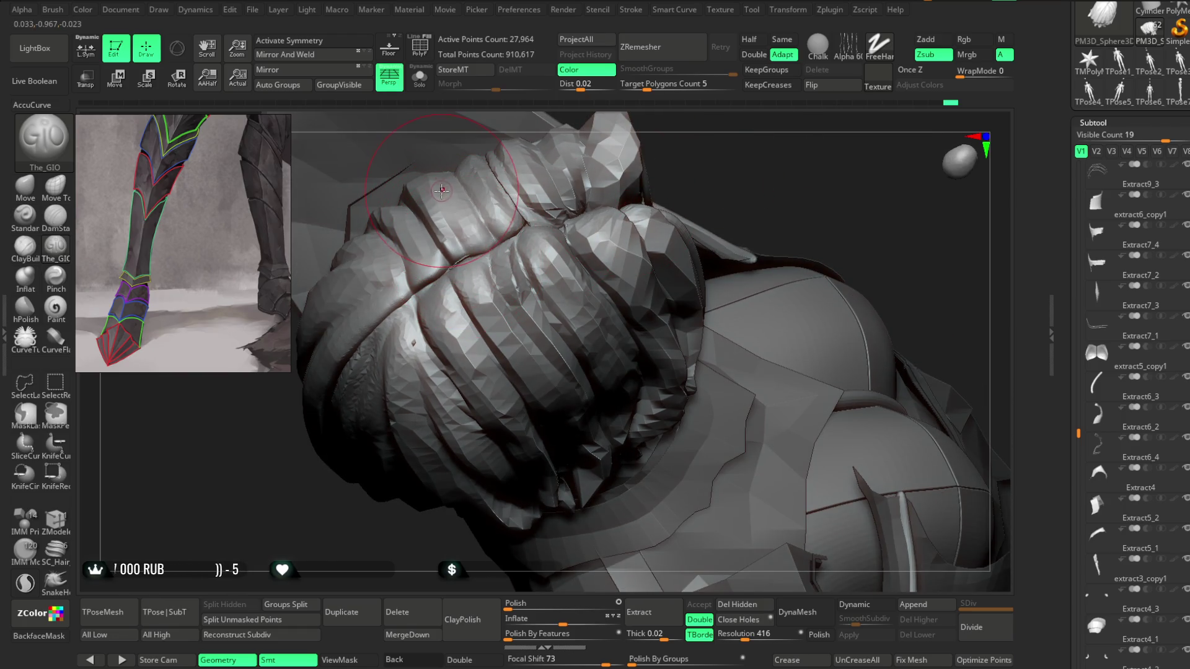
pyautogui.moveTo(665, 194)
pyautogui.mouseDown()
pyautogui.moveTo(638, 160)
pyautogui.moveTo(642, 205)
pyautogui.moveTo(637, 194)
pyautogui.moveTo(624, 210)
pyautogui.moveTo(651, 212)
pyautogui.moveTo(661, 175)
pyautogui.moveTo(648, 199)
pyautogui.moveTo(651, 183)
pyautogui.moveTo(625, 159)
pyautogui.mouseUp()
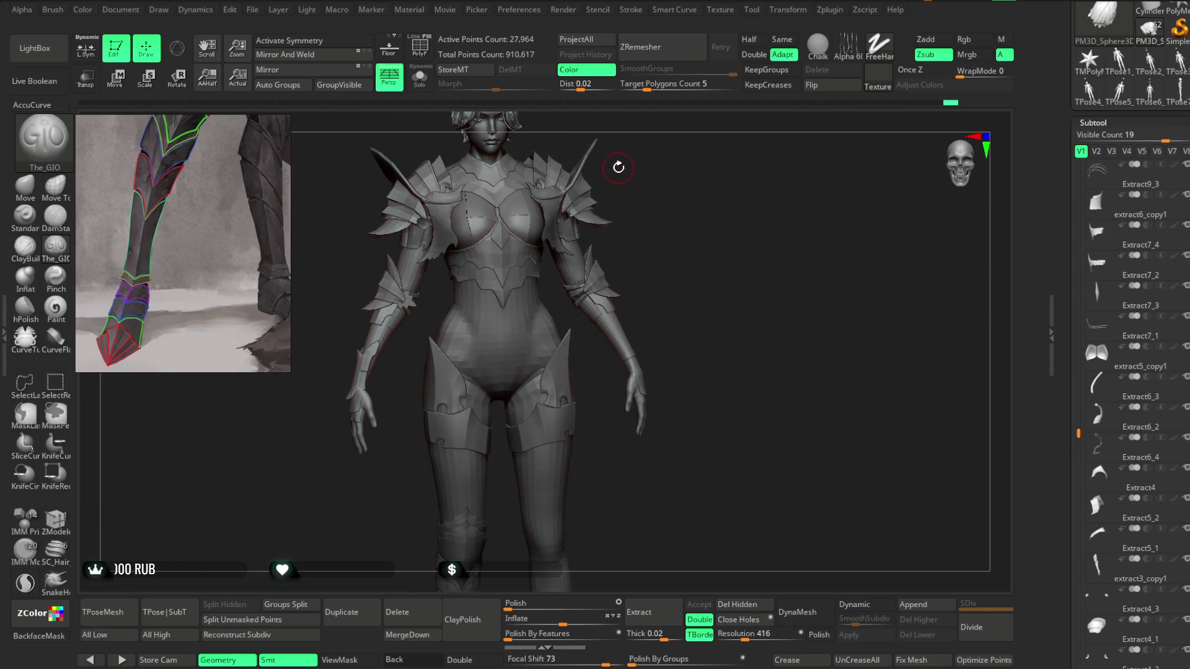
# Step: Select the chest armour plates, turn off Dynamic subdivision, and switch to the Move brush
pyautogui.moveTo(636, 171)
pyautogui.mouseDown()
pyautogui.moveTo(645, 211)
pyautogui.moveTo(680, 204)
pyautogui.moveTo(684, 177)
pyautogui.moveTo(693, 223)
pyautogui.moveTo(702, 152)
pyautogui.moveTo(722, 151)
pyautogui.mouseUp()
pyautogui.keyDown('alt'); pyautogui.click(640, 254); pyautogui.keyUp('alt')
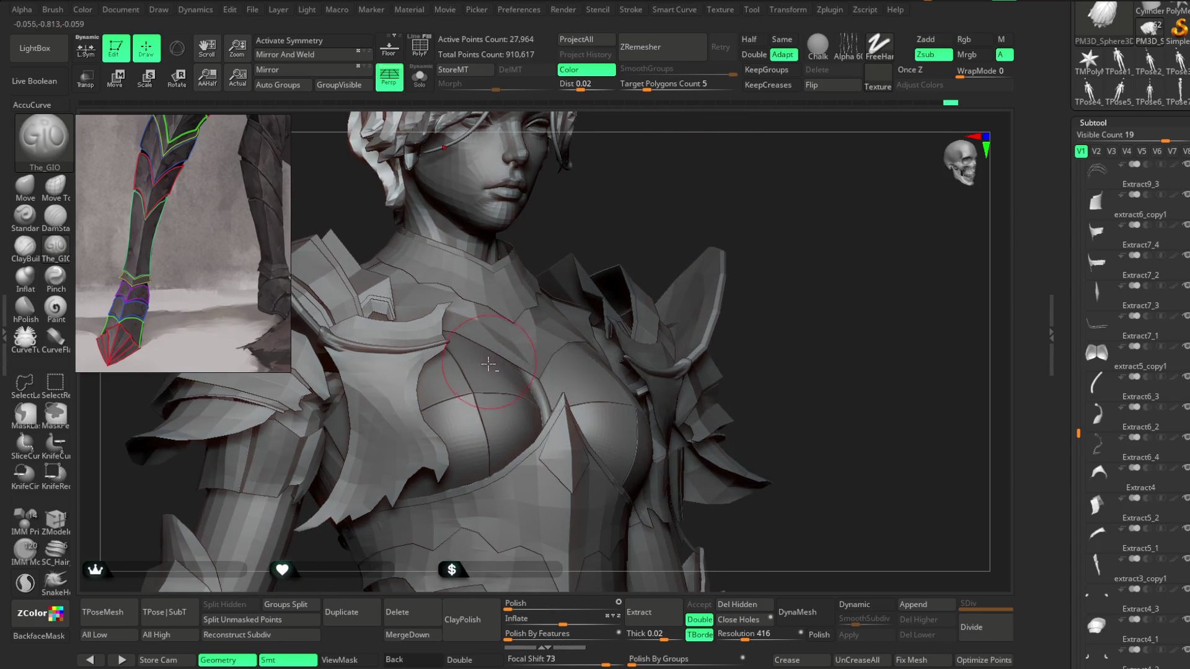
pyautogui.moveTo(693, 211); pyautogui.dragTo(697, 182)
pyautogui.click(849, 604)
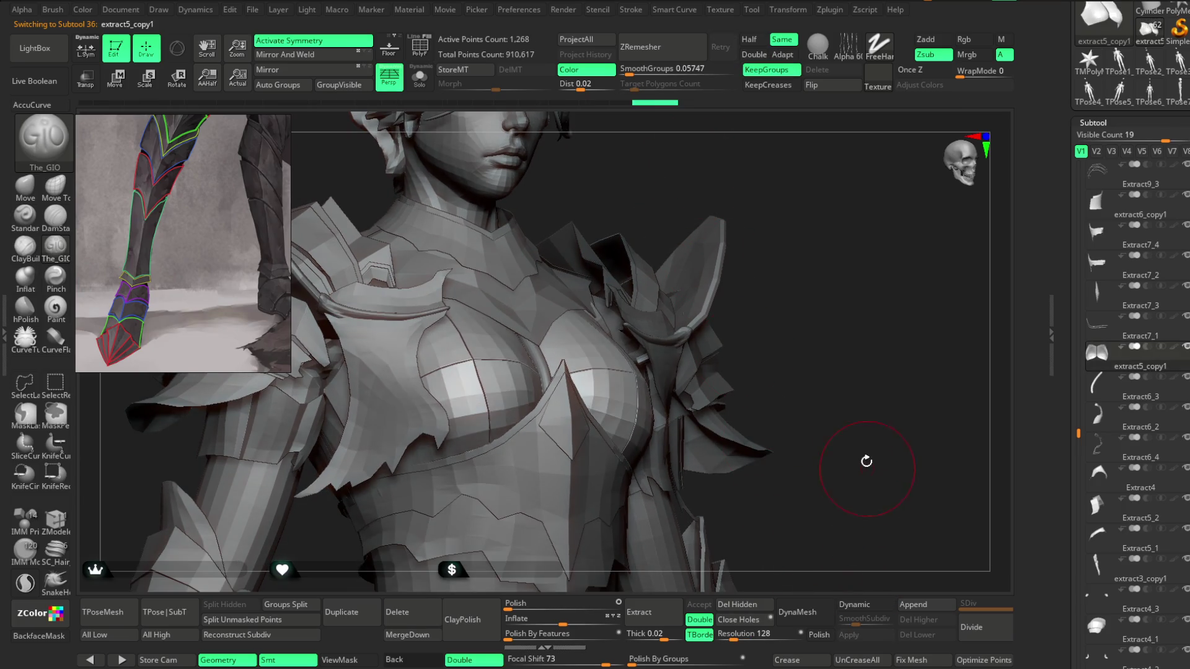
pyautogui.moveTo(868, 465); pyautogui.dragTo(868, 396)
pyautogui.click(25, 186)
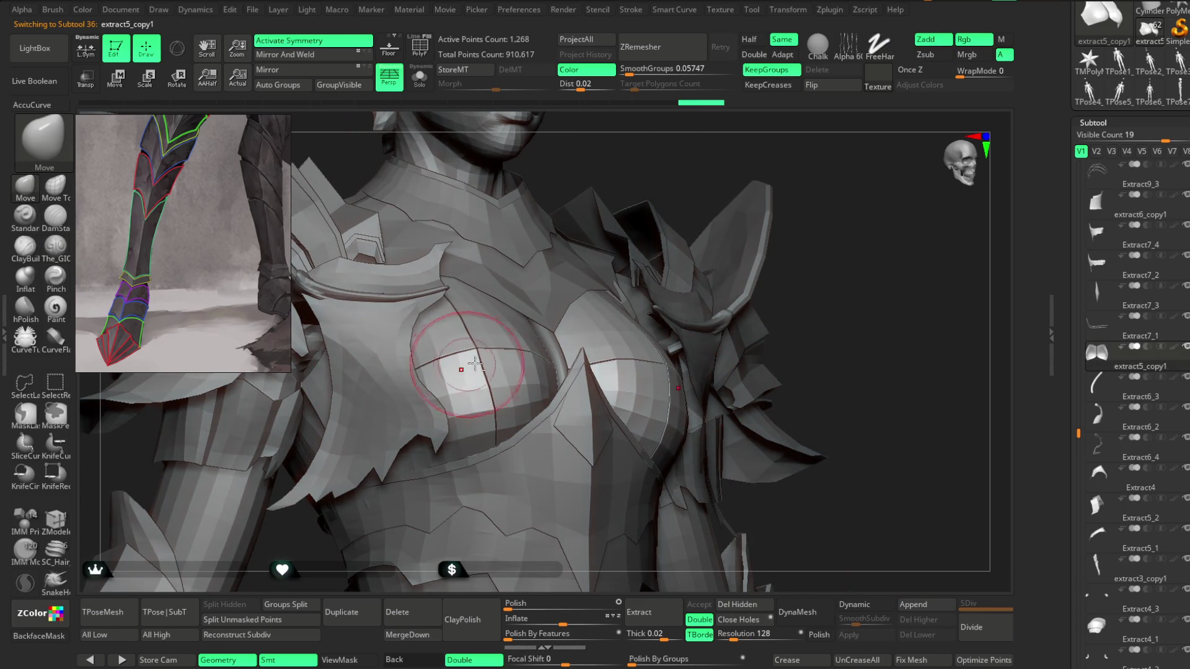
pyautogui.moveTo(685, 175)
pyautogui.mouseDown()
pyautogui.moveTo(665, 244)
pyautogui.moveTo(589, 291)
pyautogui.moveTo(505, 319)
pyautogui.mouseUp()
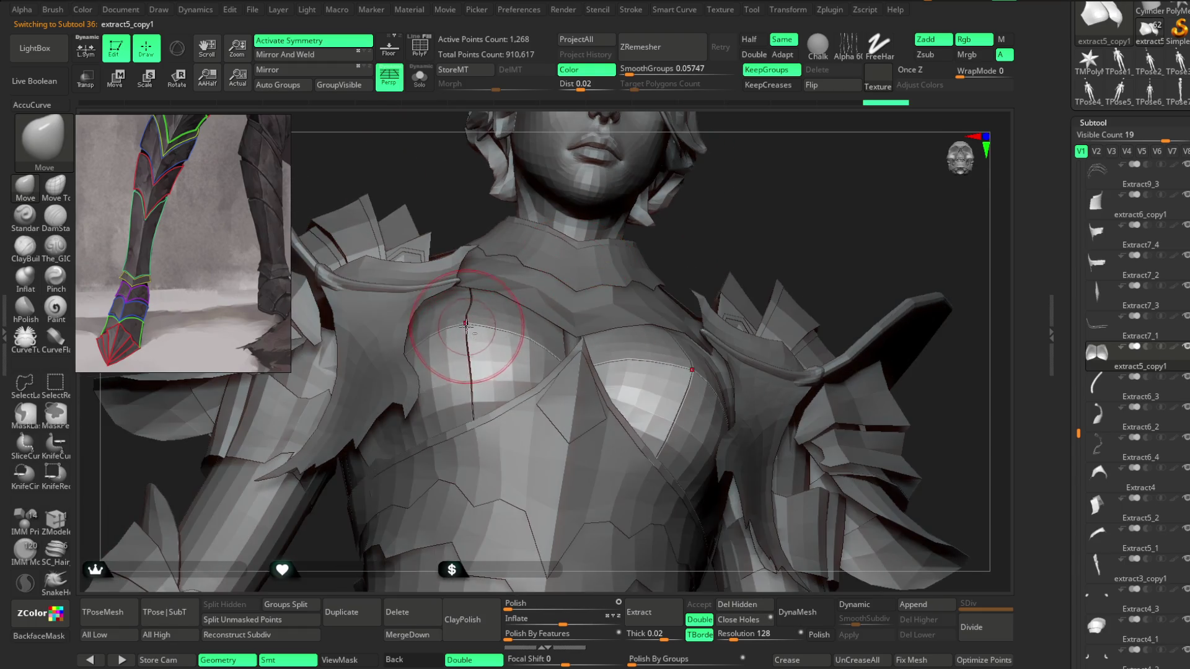
pyautogui.moveTo(717, 211); pyautogui.dragTo(478, 252)
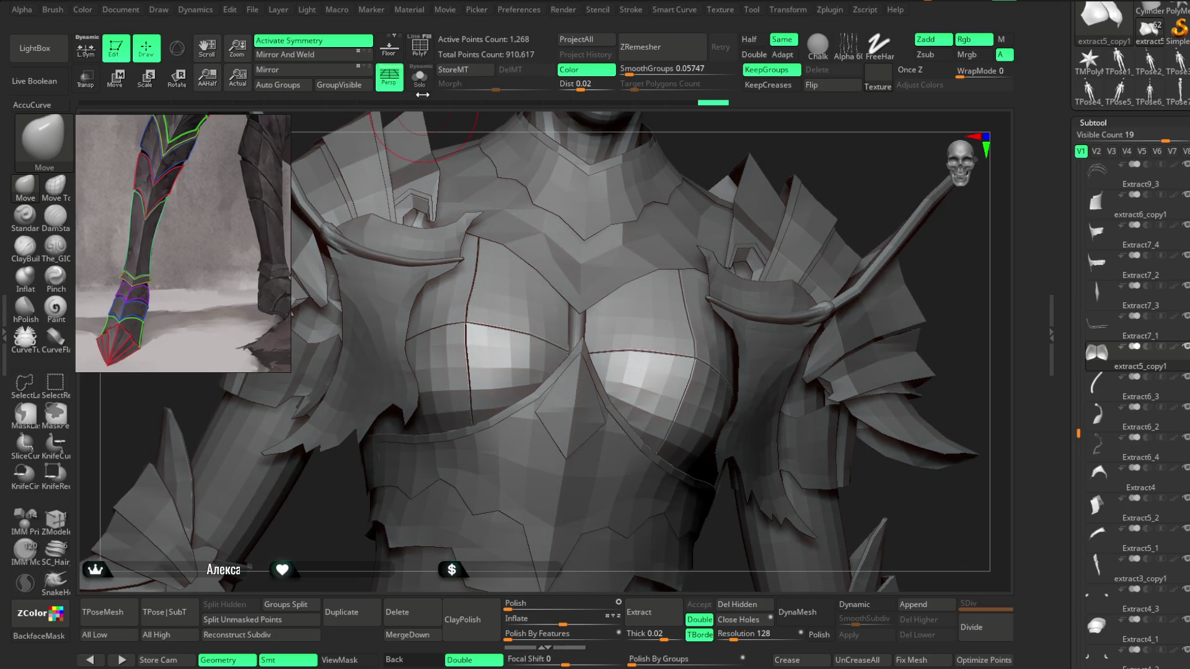
# Step: Solo the chest plates, pull down their top edges, then show the whole figure again
pyautogui.click(419, 77)
pyautogui.moveTo(565, 167); pyautogui.dragTo(512, 193)
pyautogui.press('space')
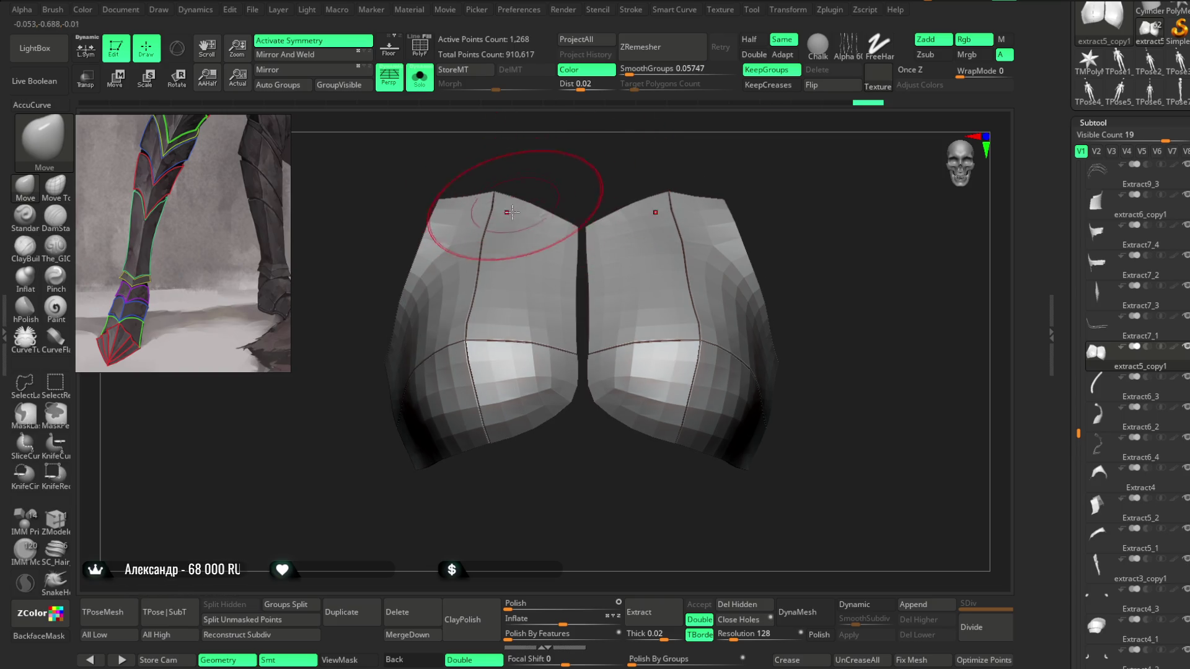
pyautogui.press('space')
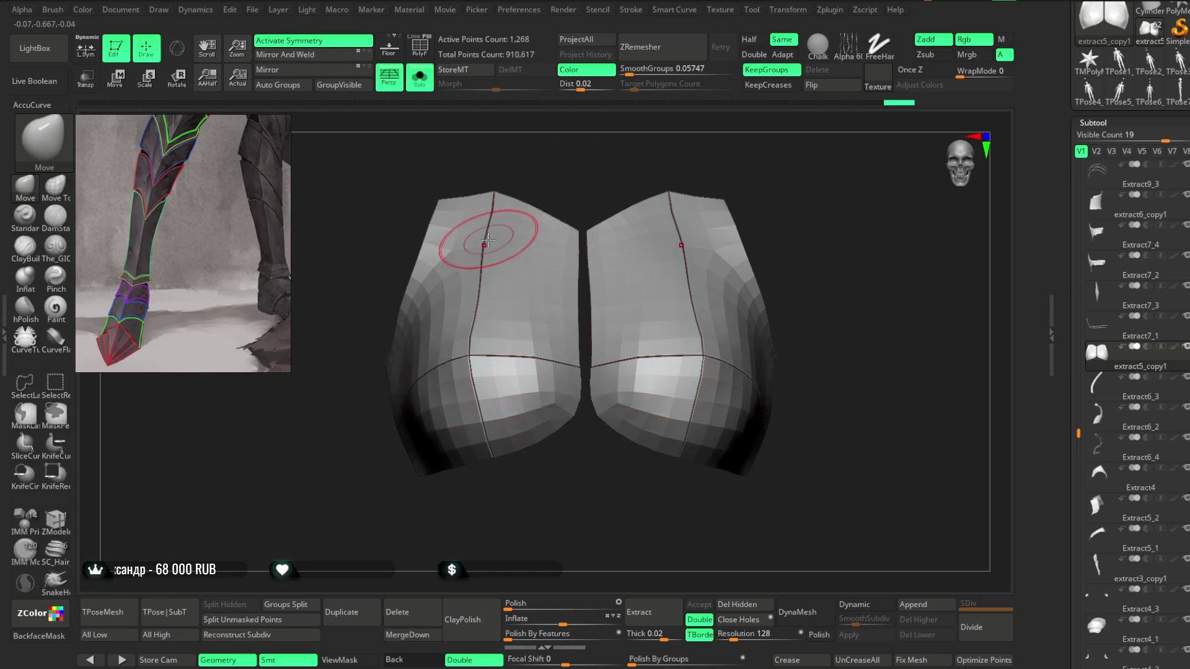
pyautogui.moveTo(492, 247)
pyautogui.mouseDown(button='right')
pyautogui.moveTo(505, 199)
pyautogui.moveTo(542, 177)
pyautogui.mouseUp(button='right')
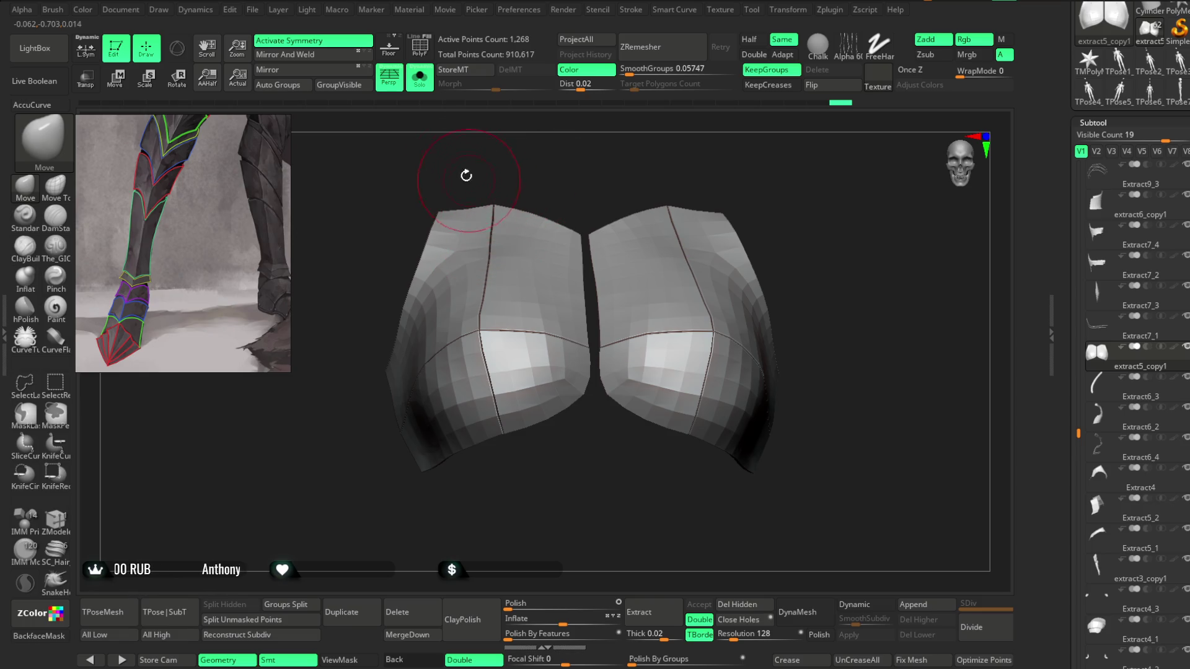
pyautogui.click(420, 78)
# Step: Isolate the two shoulder plates with Solo to check them, then restore the torso
pyautogui.moveTo(774, 187)
pyautogui.mouseDown(button='right')
pyautogui.moveTo(861, 226)
pyautogui.moveTo(571, 279)
pyautogui.moveTo(814, 244)
pyautogui.moveTo(696, 287)
pyautogui.mouseUp(button='right')
pyautogui.moveTo(862, 157); pyautogui.dragTo(793, 262, button='right')
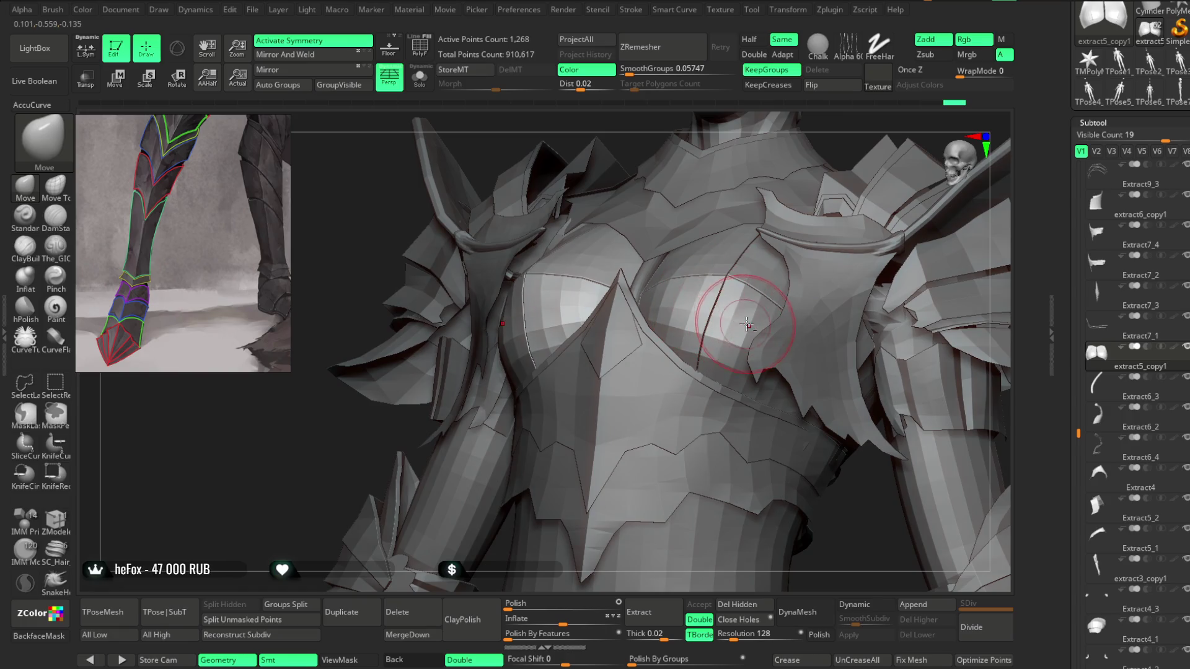
pyautogui.click(420, 77)
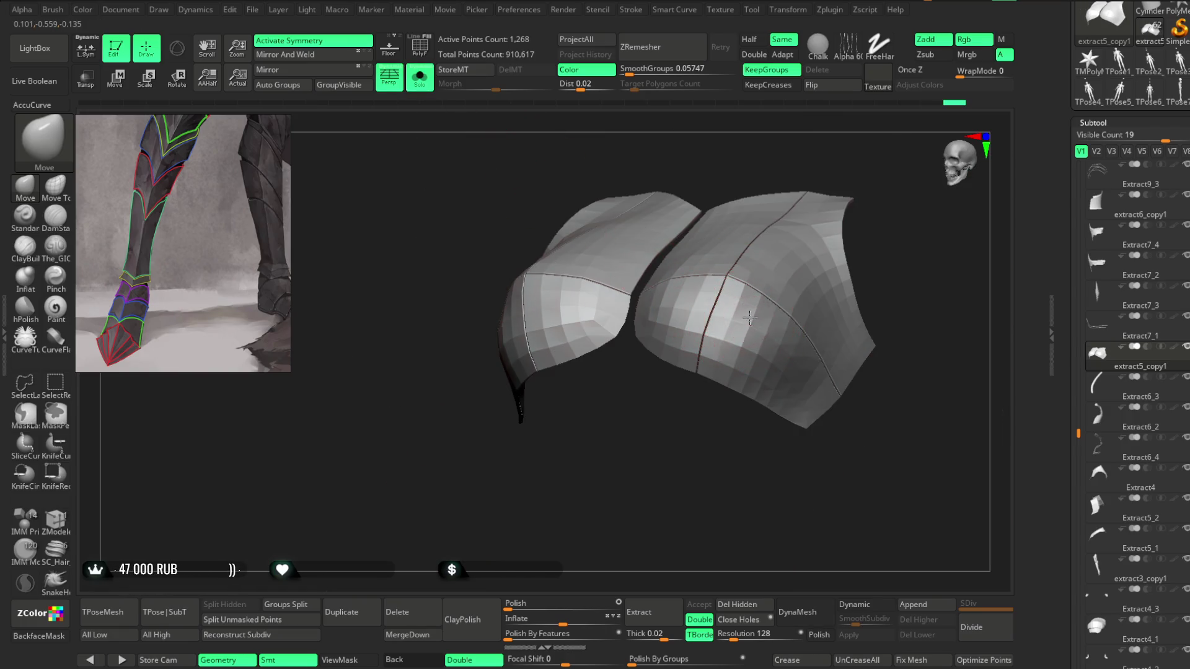
pyautogui.moveTo(896, 295); pyautogui.dragTo(772, 317)
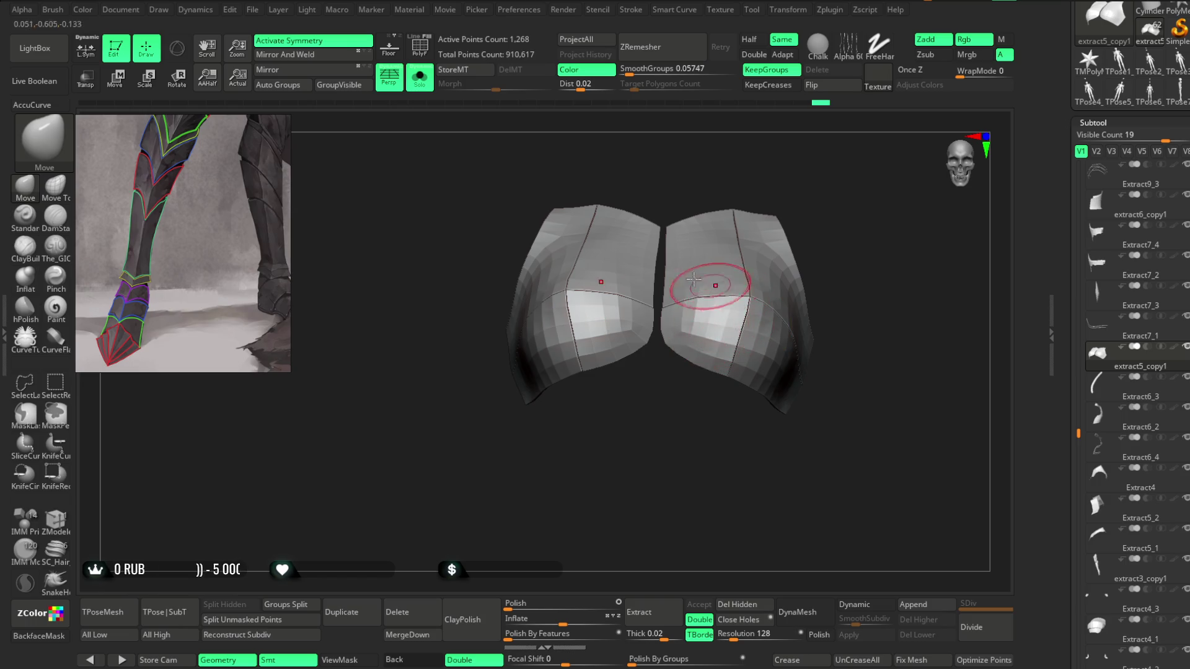
pyautogui.click(420, 77)
# Step: Select the Extract14 ankle armour and frame the heeled boot from the side
pyautogui.moveTo(297, 392)
pyautogui.keyDown('alt'); pyautogui.mouseDown()
pyautogui.moveTo(297, 353)
pyautogui.moveTo(314, 380)
pyautogui.moveTo(353, 351)
pyautogui.moveTo(388, 269)
pyautogui.moveTo(447, 385)
pyautogui.moveTo(470, 353)
pyautogui.moveTo(467, 319)
pyautogui.mouseUp(); pyautogui.keyUp('alt')
pyautogui.keyDown('alt'); pyautogui.click(618, 411); pyautogui.keyUp('alt')
pyautogui.moveTo(765, 306)
pyautogui.keyDown('alt'); pyautogui.mouseDown()
pyautogui.moveTo(864, 372)
pyautogui.moveTo(771, 298)
pyautogui.moveTo(661, 393)
pyautogui.mouseUp(); pyautogui.keyUp('alt')
pyautogui.moveTo(781, 291)
pyautogui.mouseDown()
pyautogui.moveTo(831, 244)
pyautogui.moveTo(762, 245)
pyautogui.moveTo(829, 254)
pyautogui.moveTo(792, 254)
pyautogui.moveTo(762, 284)
pyautogui.moveTo(780, 287)
pyautogui.mouseUp()
# Step: Select the Extract11 and Extract12 strap pieces on the boot, framing each close up
pyautogui.moveTo(766, 335); pyautogui.dragTo(761, 339)
pyautogui.keyDown('alt'); pyautogui.click(505, 412); pyautogui.keyUp('alt')
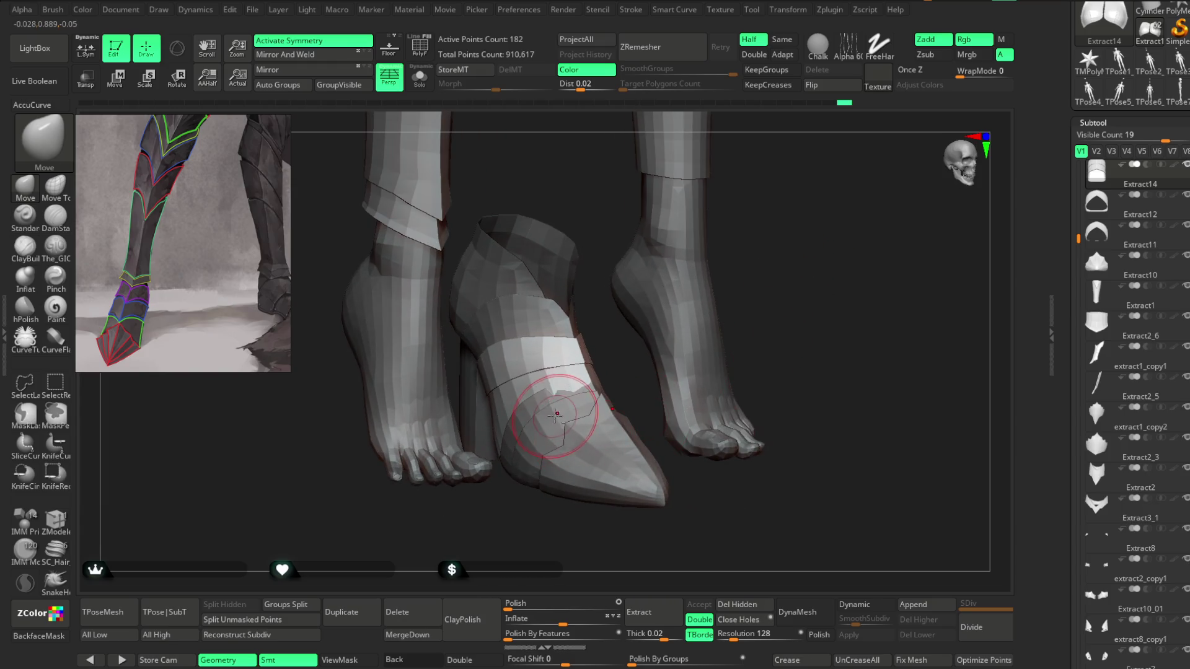
pyautogui.press('f')
pyautogui.keyDown('alt'); pyautogui.click(532, 387); pyautogui.keyUp('alt')
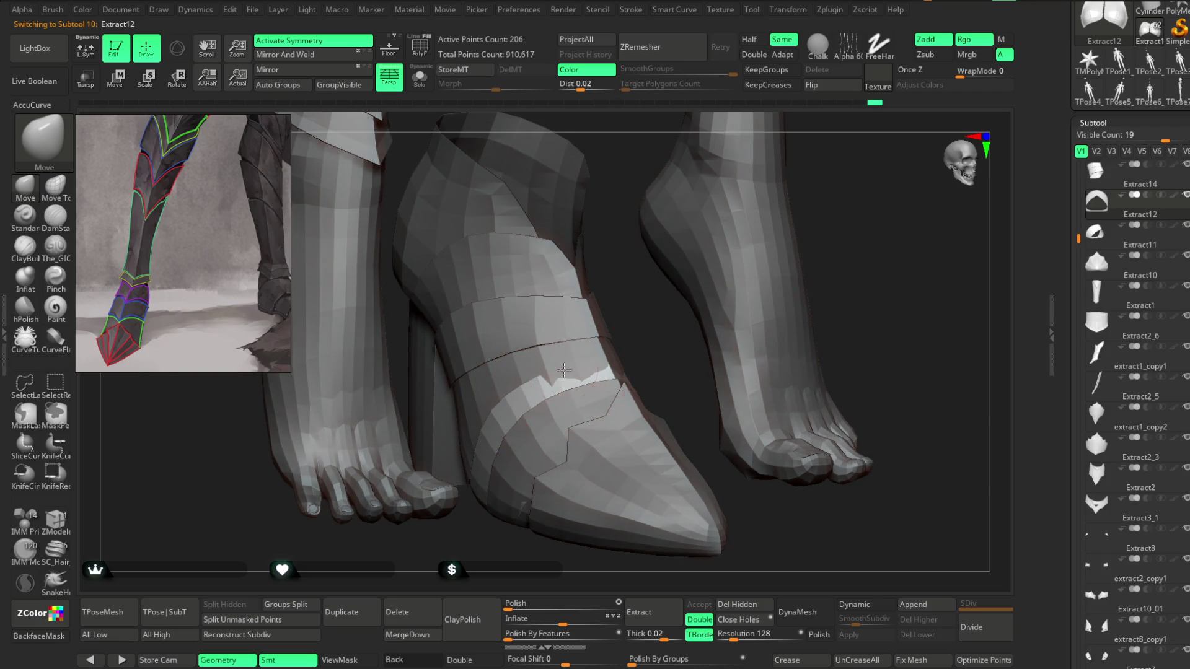
pyautogui.press('f')
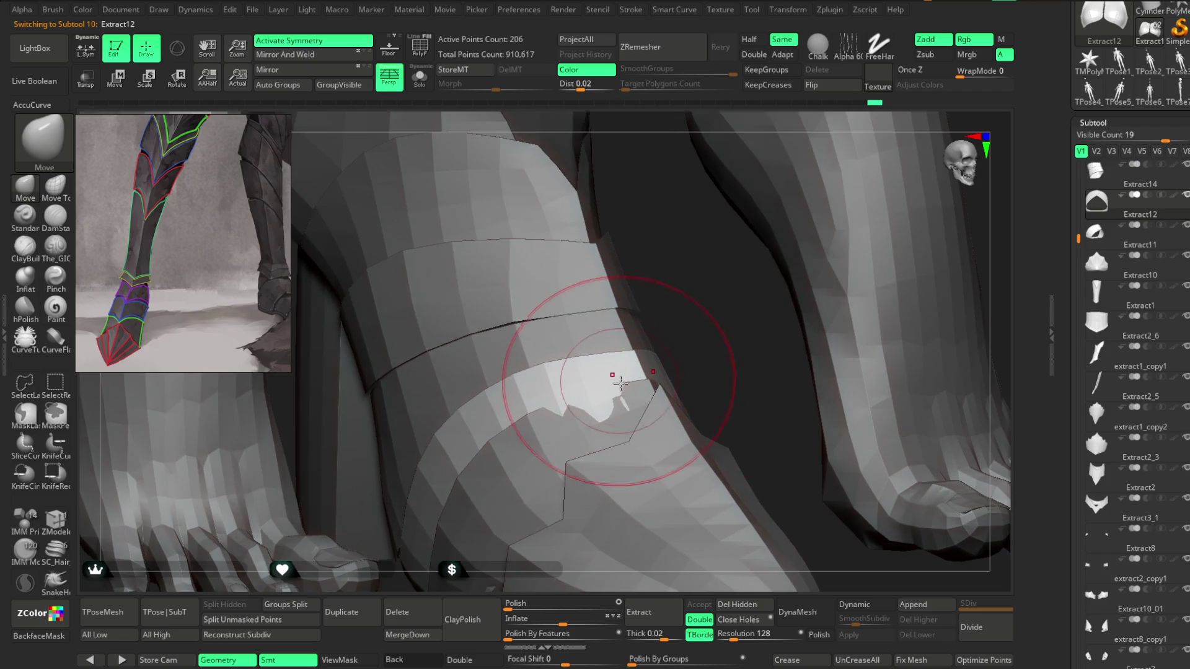
pyautogui.keyDown('alt'); pyautogui.click(568, 410); pyautogui.keyUp('alt')
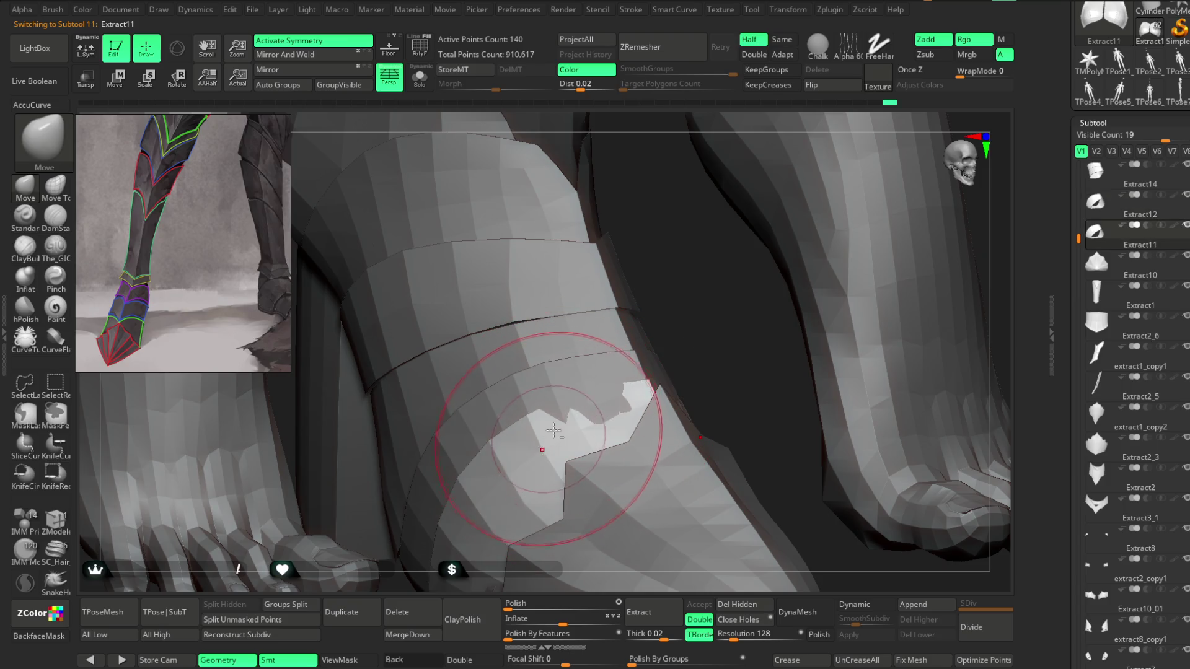
pyautogui.moveTo(685, 317); pyautogui.dragTo(647, 381)
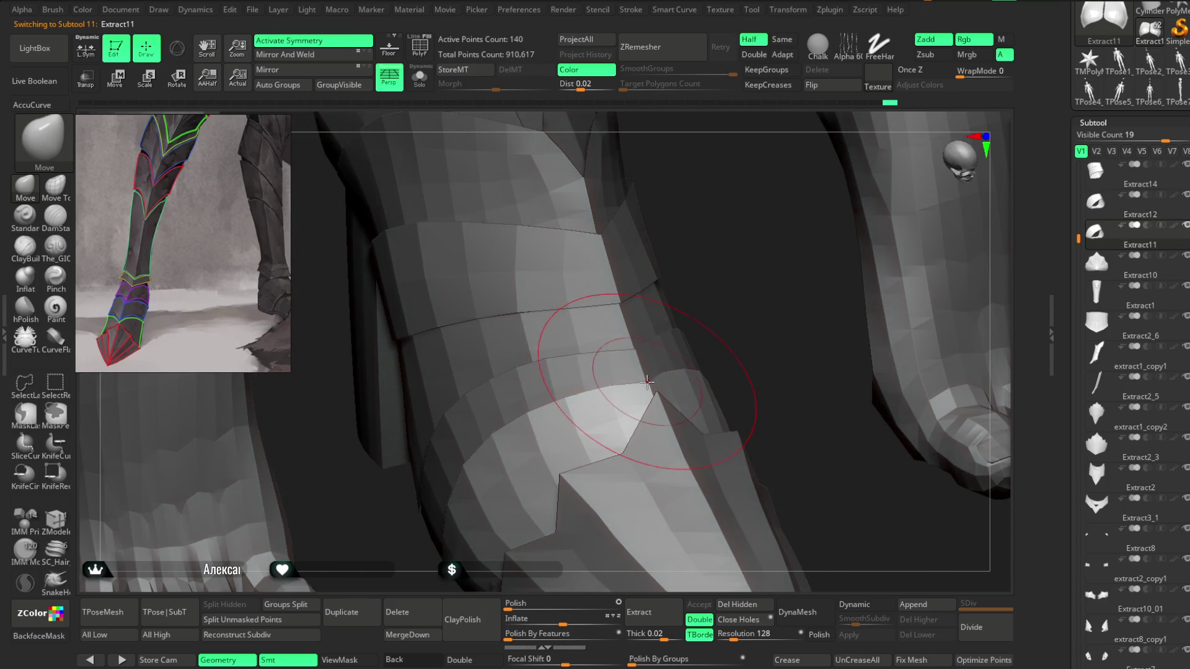
pyautogui.moveTo(750, 309); pyautogui.dragTo(654, 368)
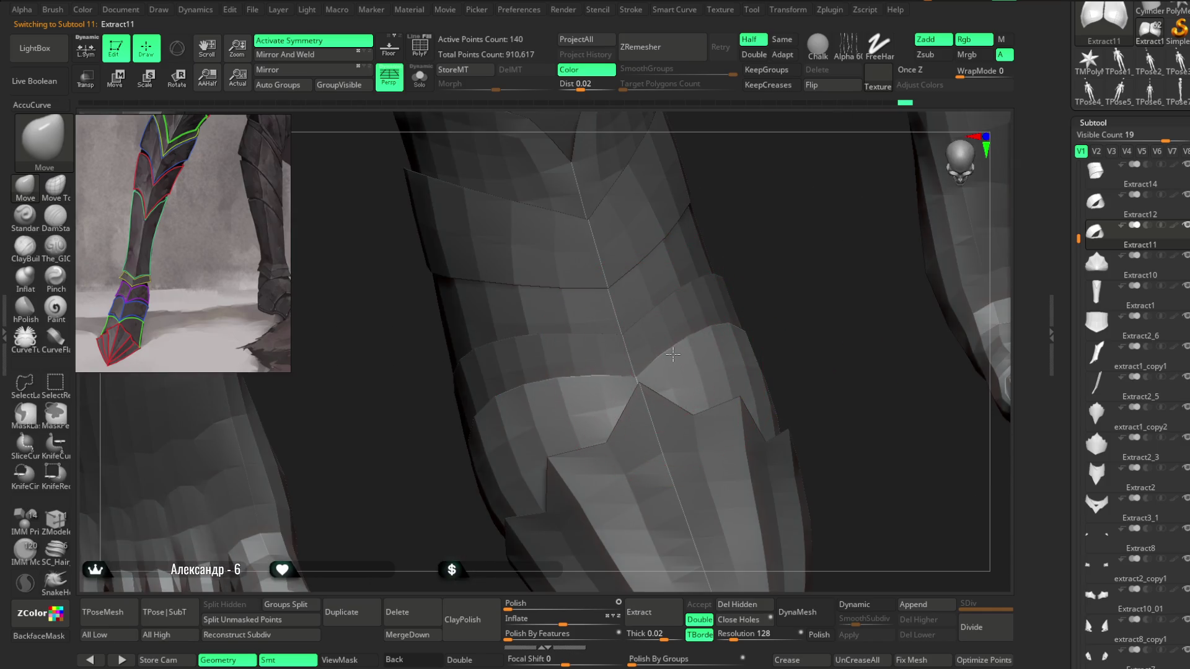
# Step: Select the Extract14 ankle wrap above the boot and turn on Solo for it
pyautogui.keyDown('alt'); pyautogui.click(631, 338); pyautogui.keyUp('alt')
pyautogui.moveTo(621, 336); pyautogui.dragTo(672, 279)
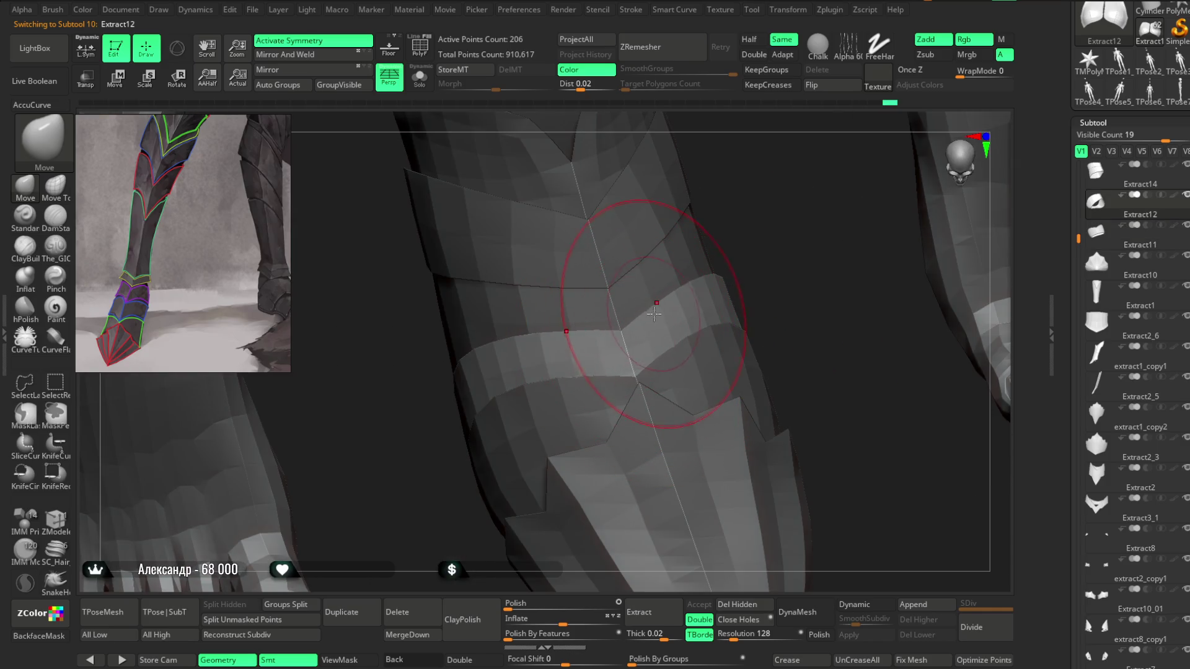
pyautogui.moveTo(813, 226); pyautogui.dragTo(696, 380)
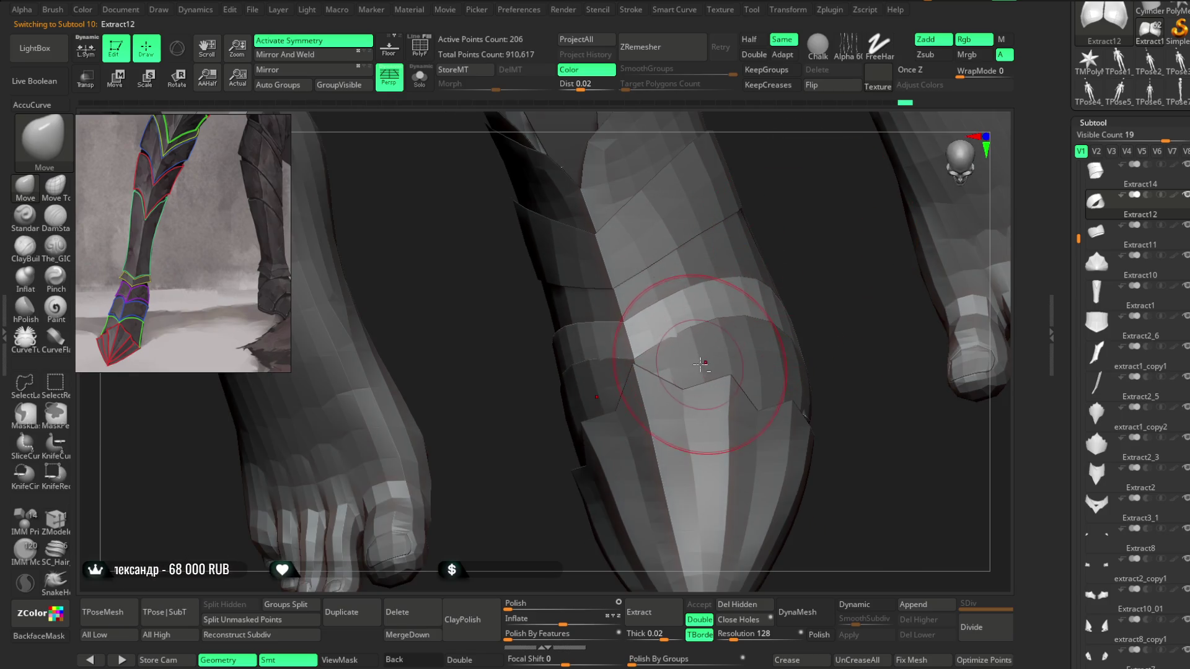
pyautogui.keyDown('alt'); pyautogui.click(696, 334); pyautogui.keyUp('alt')
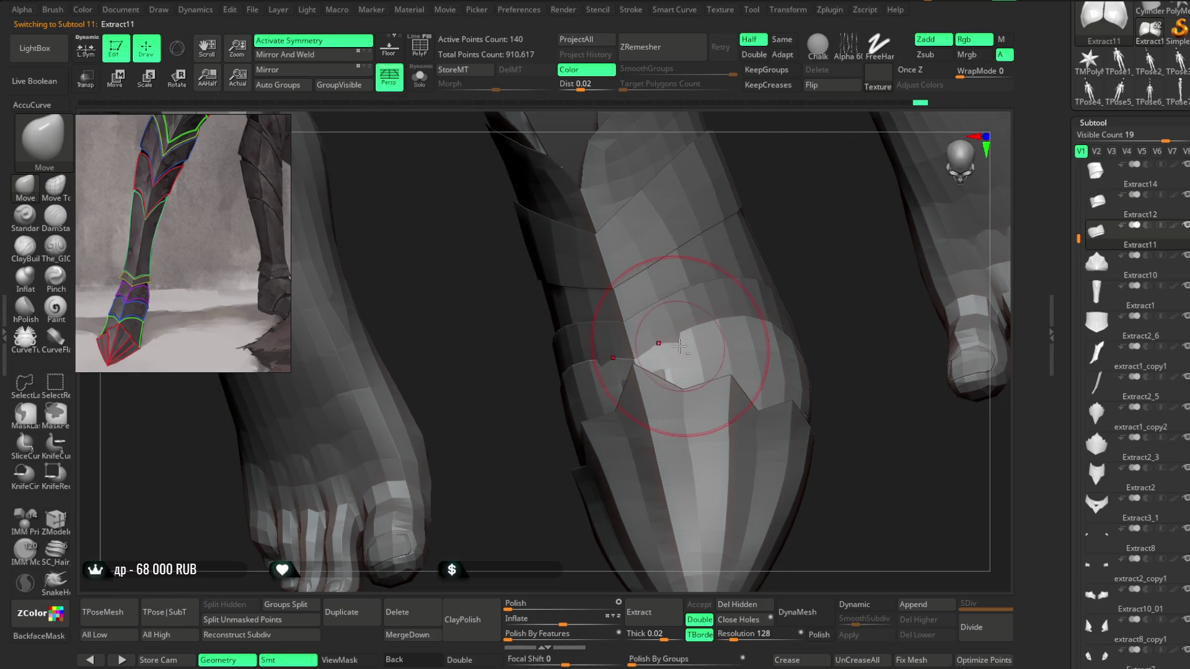
pyautogui.moveTo(681, 344)
pyautogui.keyDown('alt'); pyautogui.mouseDown()
pyautogui.moveTo(775, 268)
pyautogui.moveTo(760, 372)
pyautogui.mouseUp(); pyautogui.keyUp('alt')
pyautogui.moveTo(791, 274)
pyautogui.mouseDown()
pyautogui.moveTo(831, 306)
pyautogui.moveTo(732, 317)
pyautogui.mouseUp()
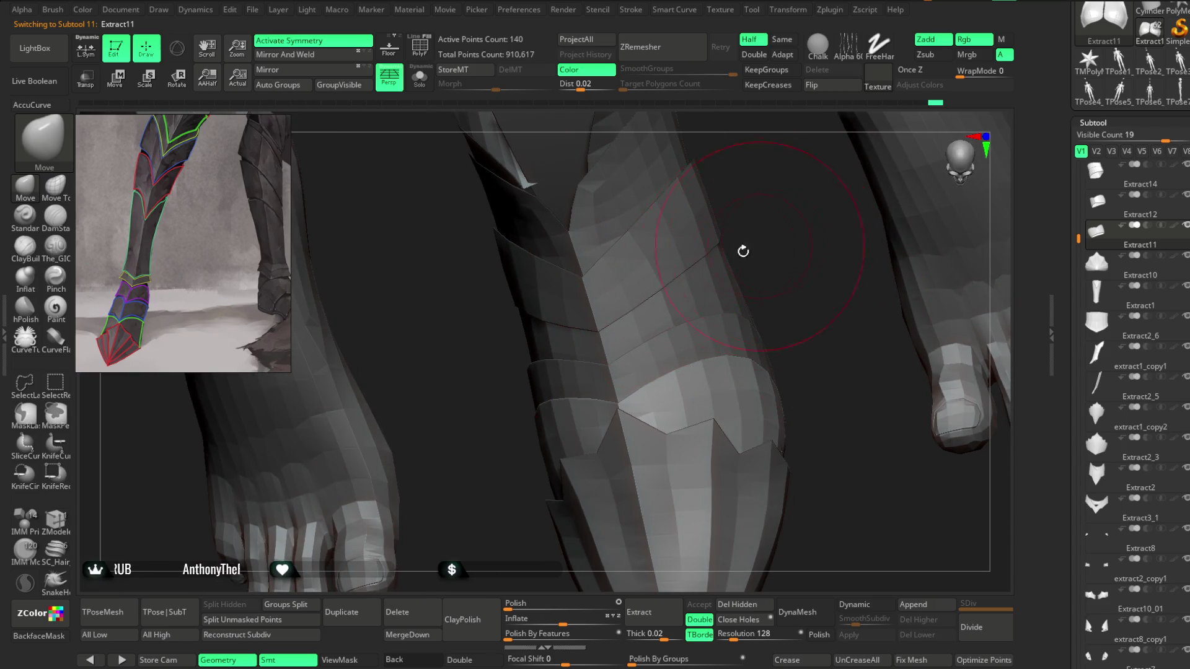
pyautogui.keyDown('alt'); pyautogui.click(682, 248); pyautogui.keyUp('alt')
pyautogui.moveTo(704, 226); pyautogui.dragTo(782, 263)
pyautogui.click(420, 79)
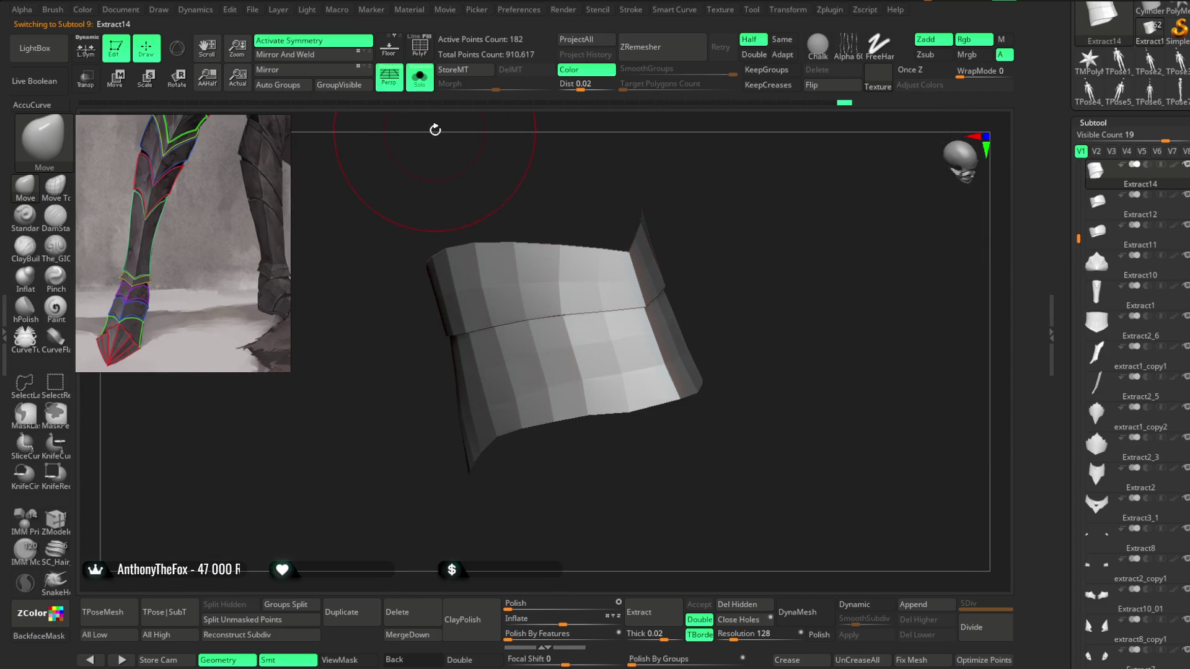
# Step: With PolyF on, hide the upper polygroup, Split Hidden, turn Solo off, and select the new band
pyautogui.click(421, 46)
pyautogui.keyDown('ctrl'); pyautogui.keyDown('shift'); pyautogui.click(567, 354); pyautogui.keyUp('shift'); pyautogui.keyUp('ctrl')
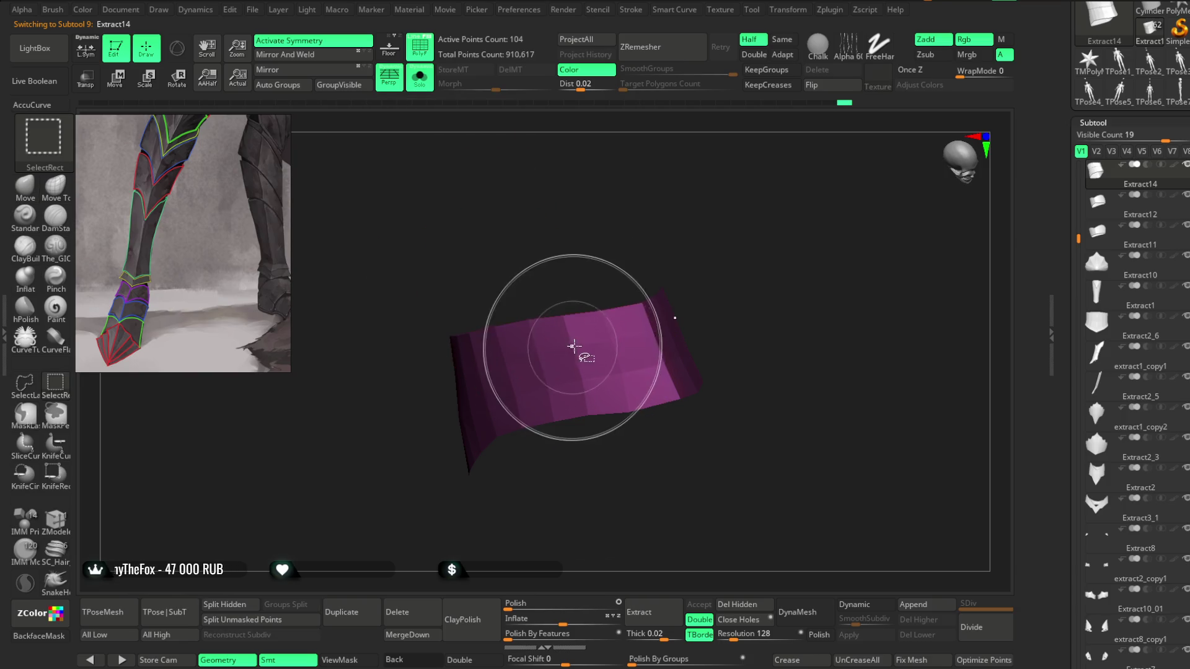
pyautogui.click(225, 605)
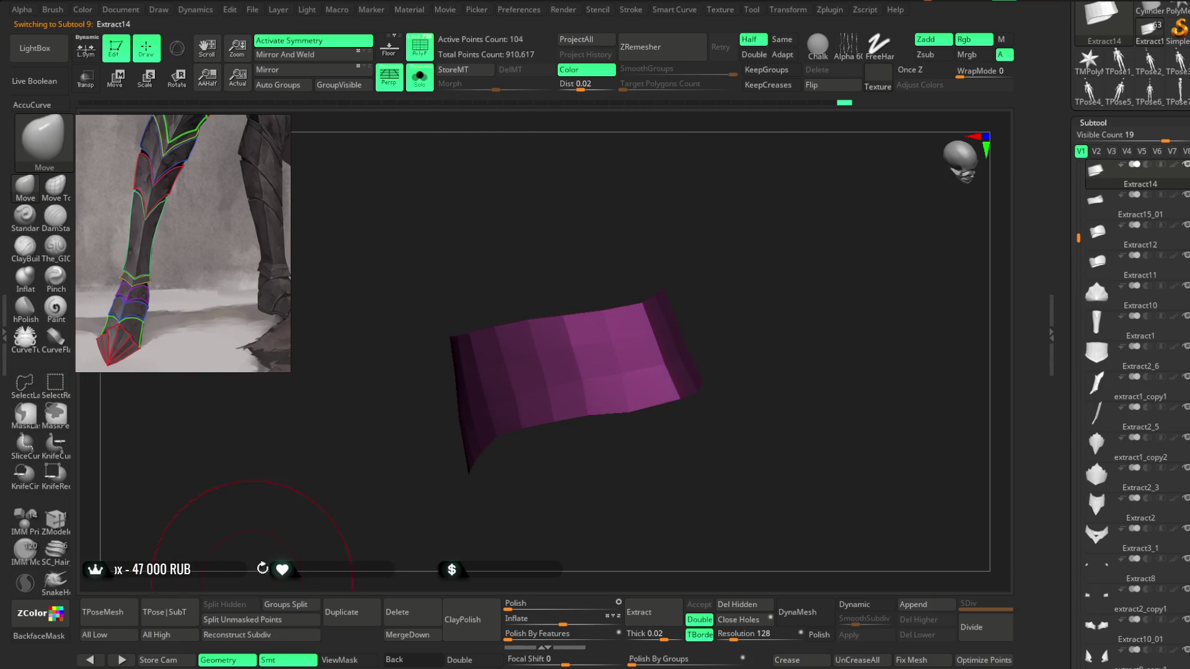
pyautogui.click(426, 89)
pyautogui.moveTo(705, 285)
pyautogui.mouseDown(button='right')
pyautogui.moveTo(638, 372)
pyautogui.moveTo(690, 258)
pyautogui.moveTo(620, 305)
pyautogui.moveTo(632, 310)
pyautogui.moveTo(693, 256)
pyautogui.mouseUp(button='right')
pyautogui.keyDown('alt'); pyautogui.click(619, 305); pyautogui.keyUp('alt')
# Step: Orbit and zoom around the purple ankle band to inspect it, ending on both feet
pyautogui.press('space')
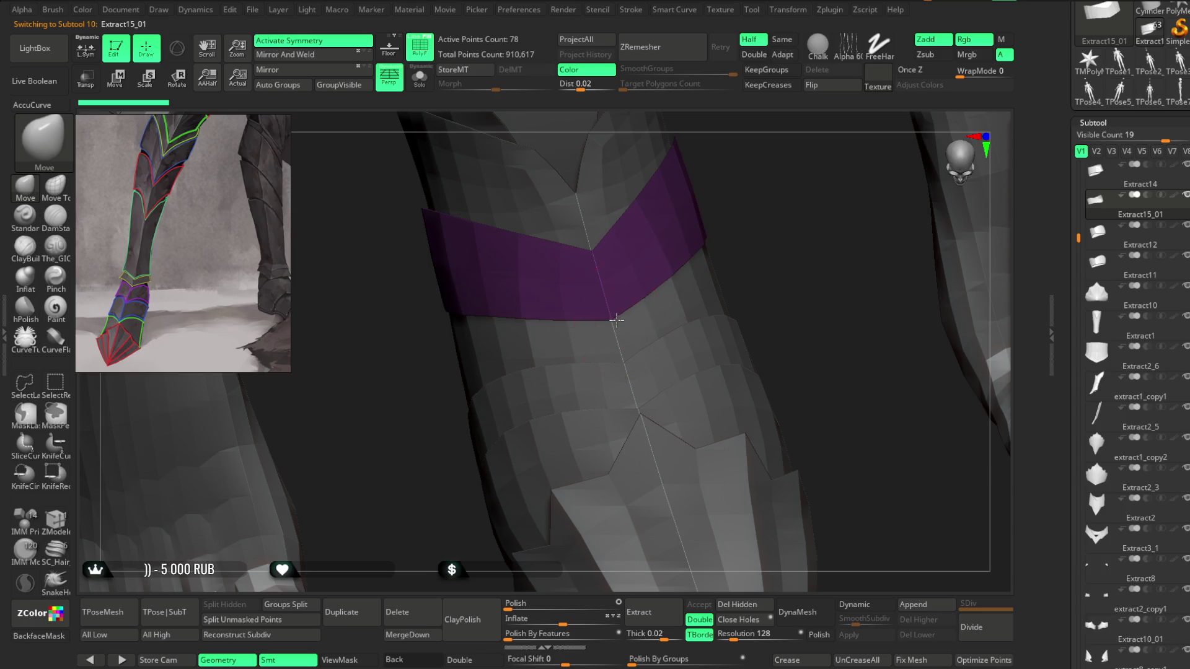
pyautogui.moveTo(618, 323)
pyautogui.mouseDown(button='right')
pyautogui.moveTo(717, 221)
pyautogui.moveTo(638, 305)
pyautogui.mouseUp(button='right')
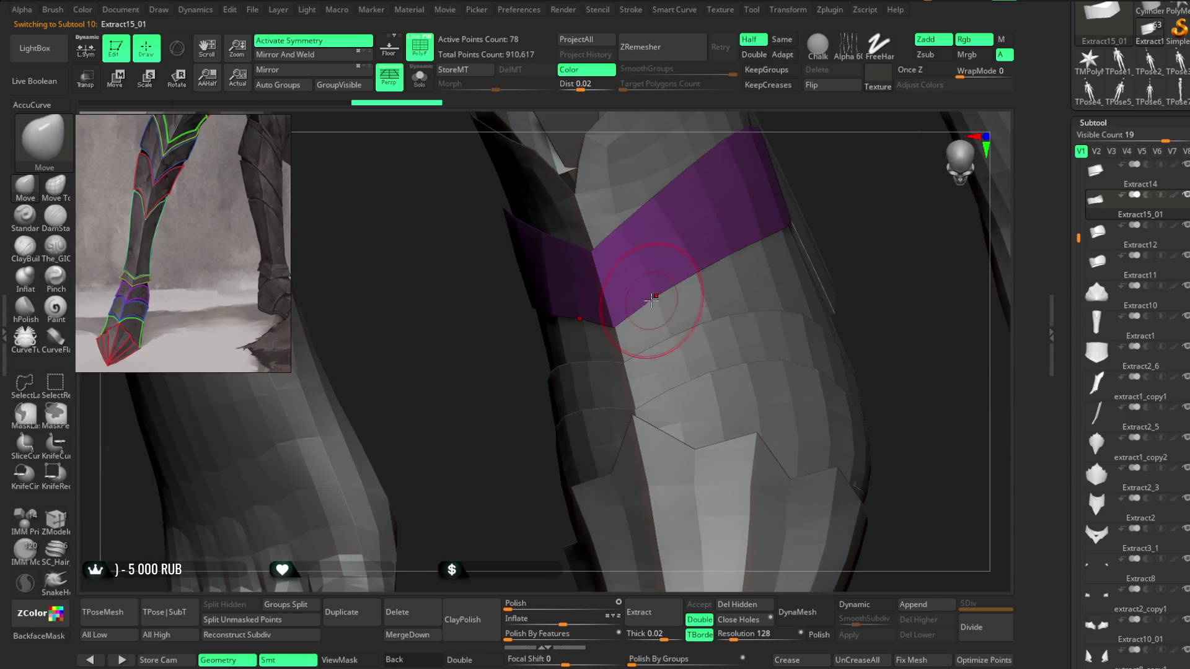
pyautogui.moveTo(858, 193); pyautogui.dragTo(704, 266)
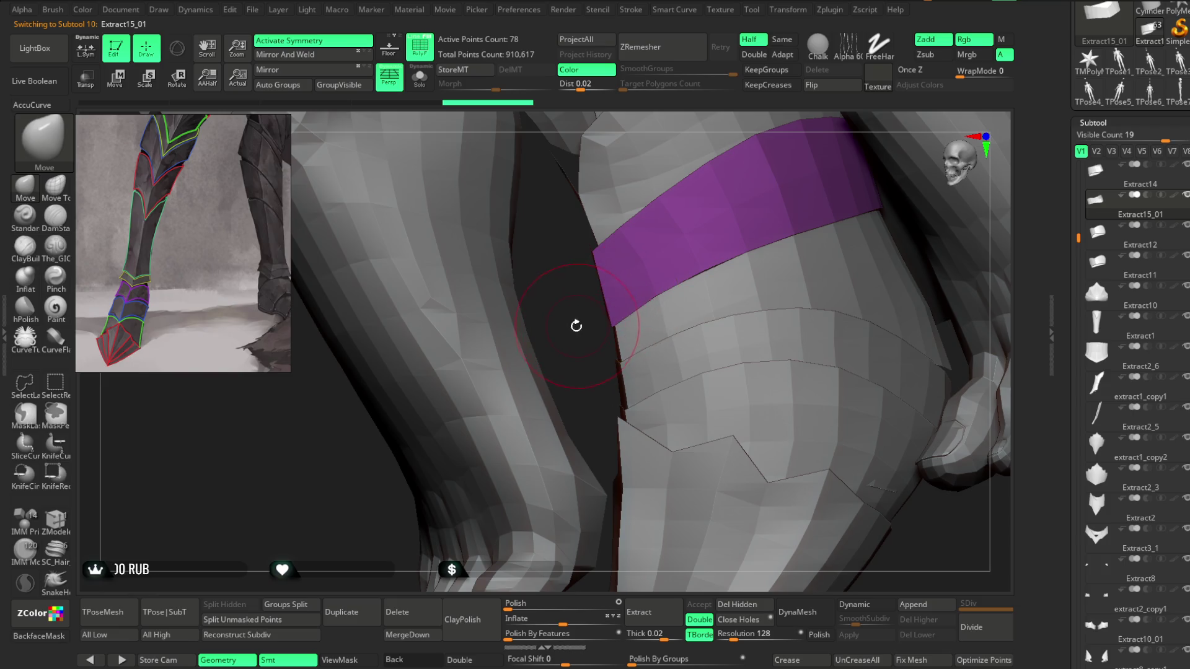
pyautogui.moveTo(579, 324); pyautogui.dragTo(682, 273)
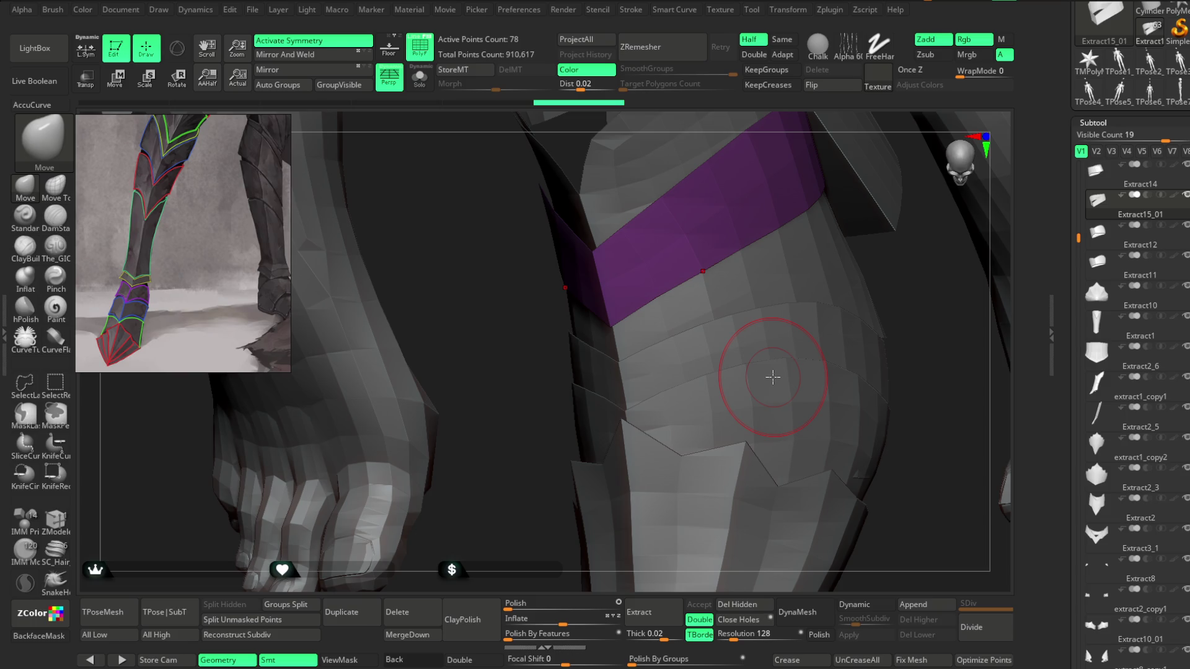
pyautogui.scroll(3, 717, 279)
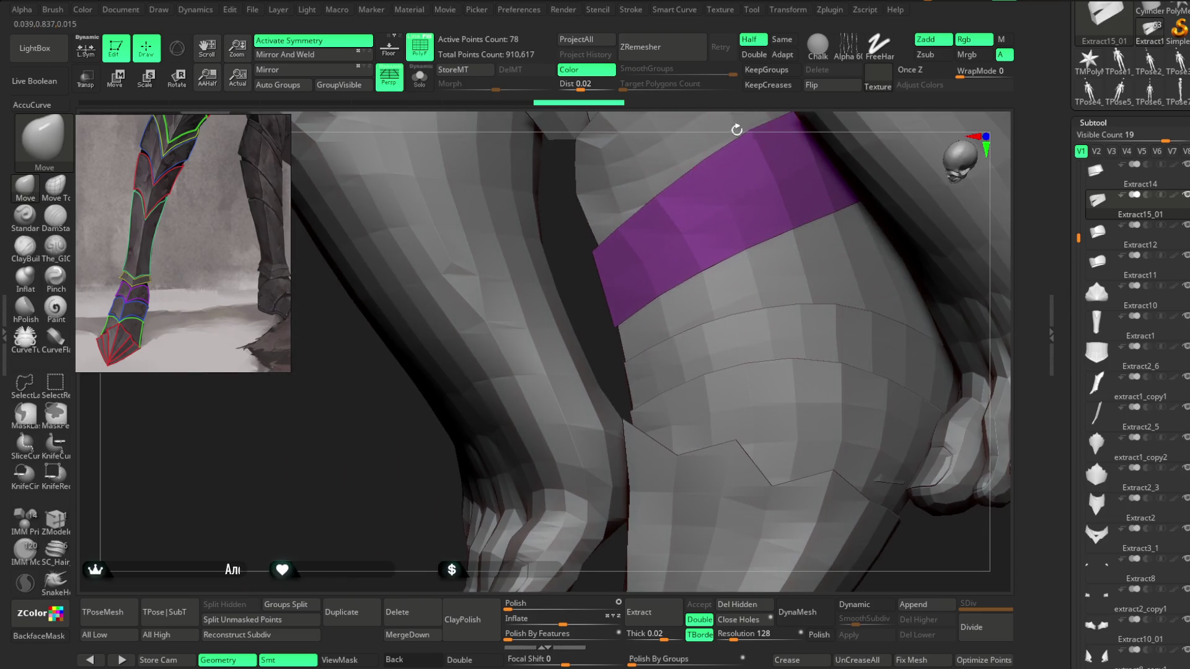
pyautogui.scroll(-2, 711, 205)
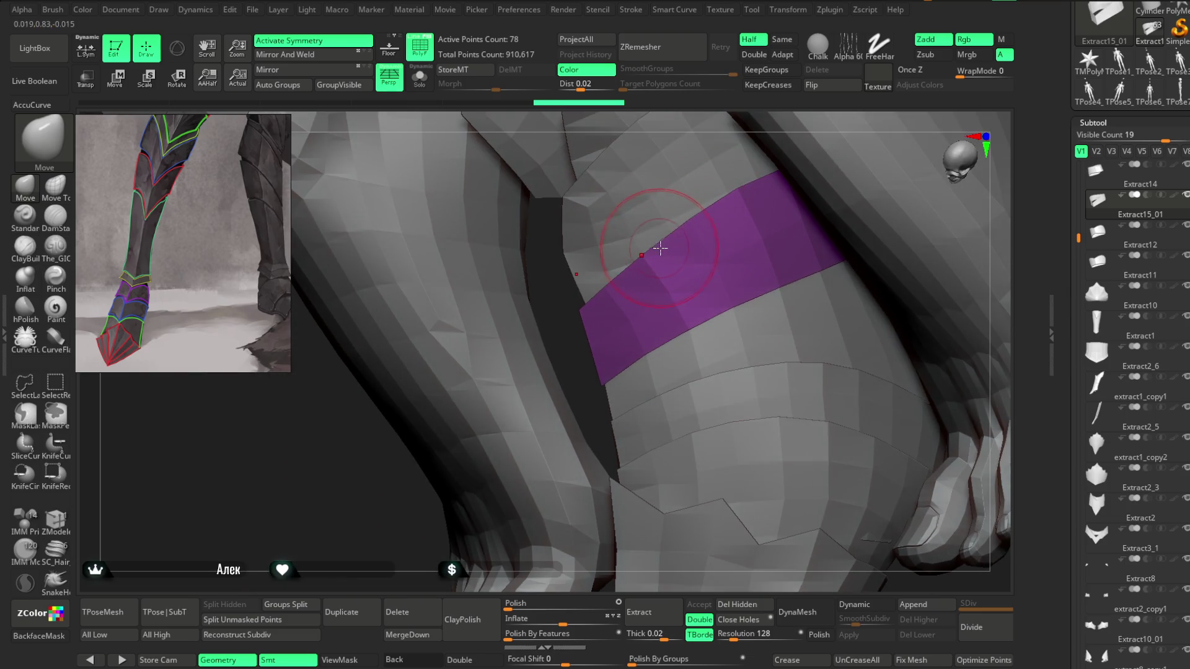
pyautogui.press('space')
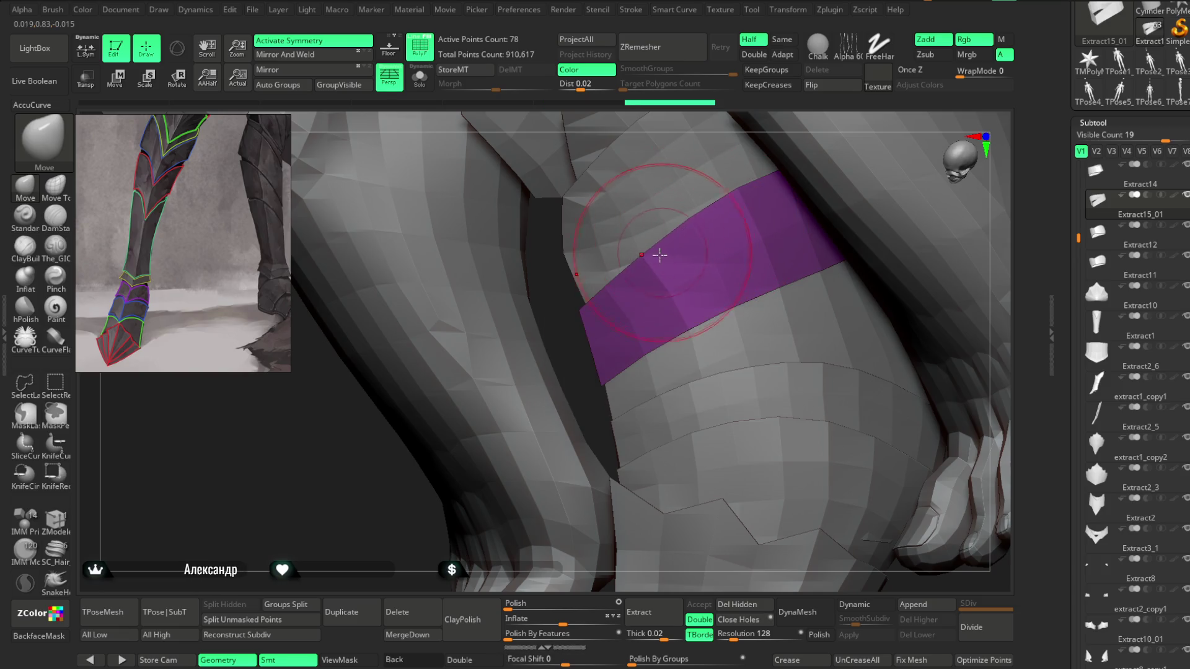
pyautogui.scroll(3, 589, 313)
pyautogui.moveTo(589, 313); pyautogui.dragTo(612, 375, button='right')
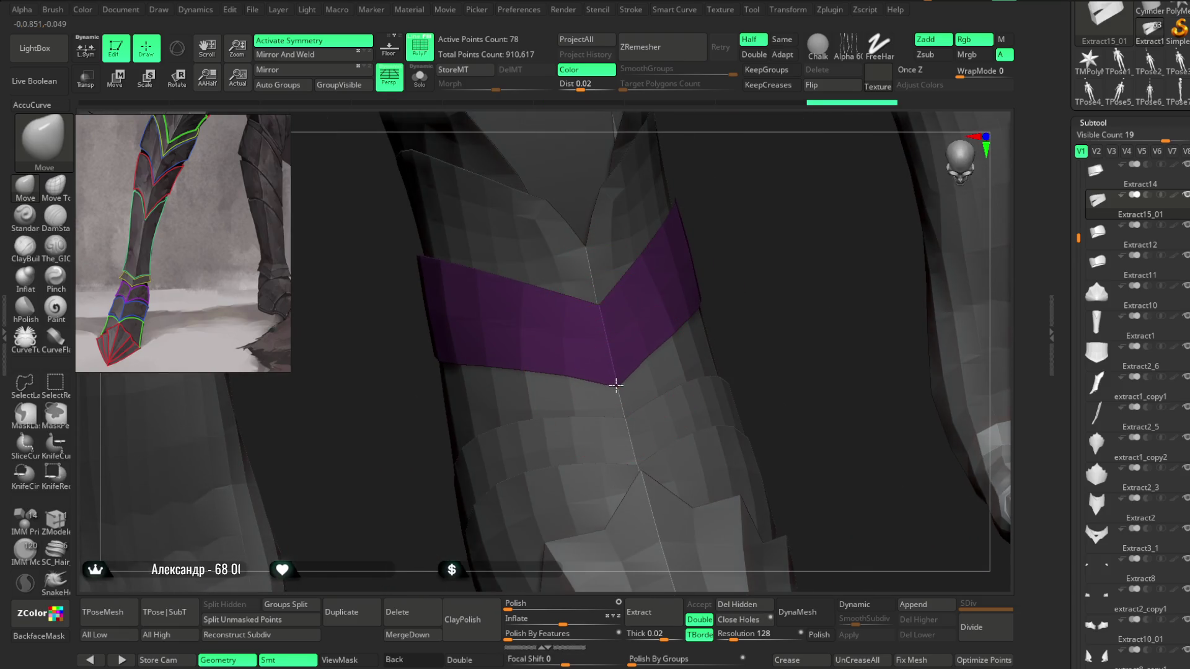
pyautogui.moveTo(762, 234); pyautogui.dragTo(667, 319, button='right')
pyautogui.moveTo(750, 250); pyautogui.dragTo(704, 279, button='right')
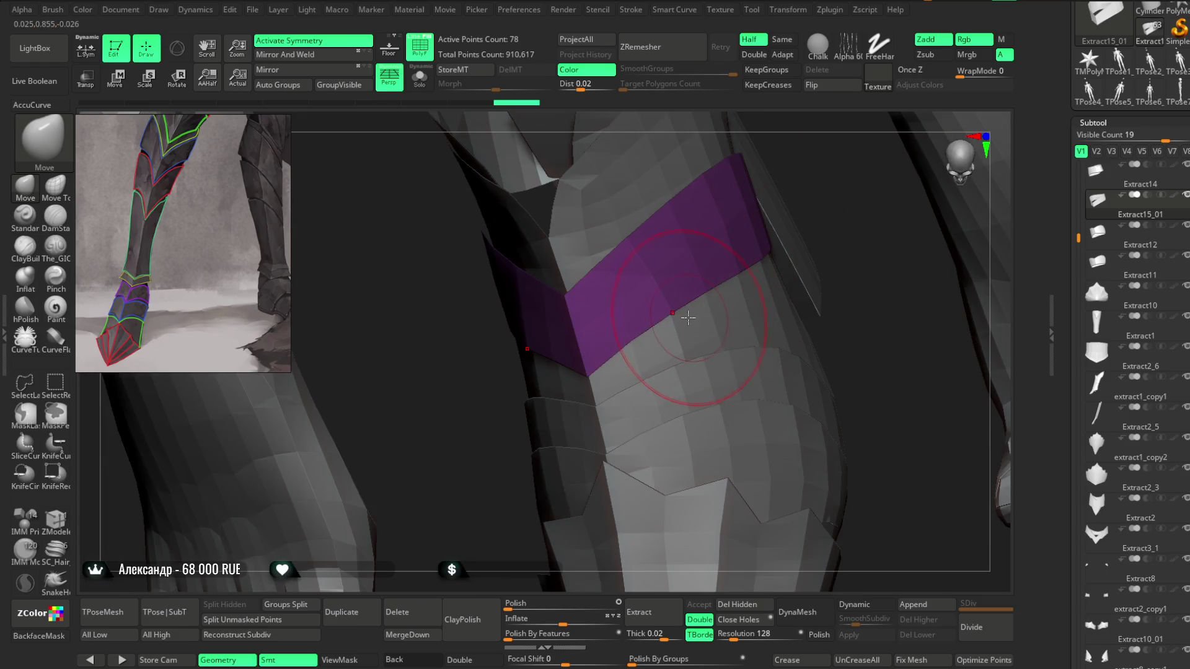
pyautogui.moveTo(797, 221); pyautogui.dragTo(762, 236, button='right')
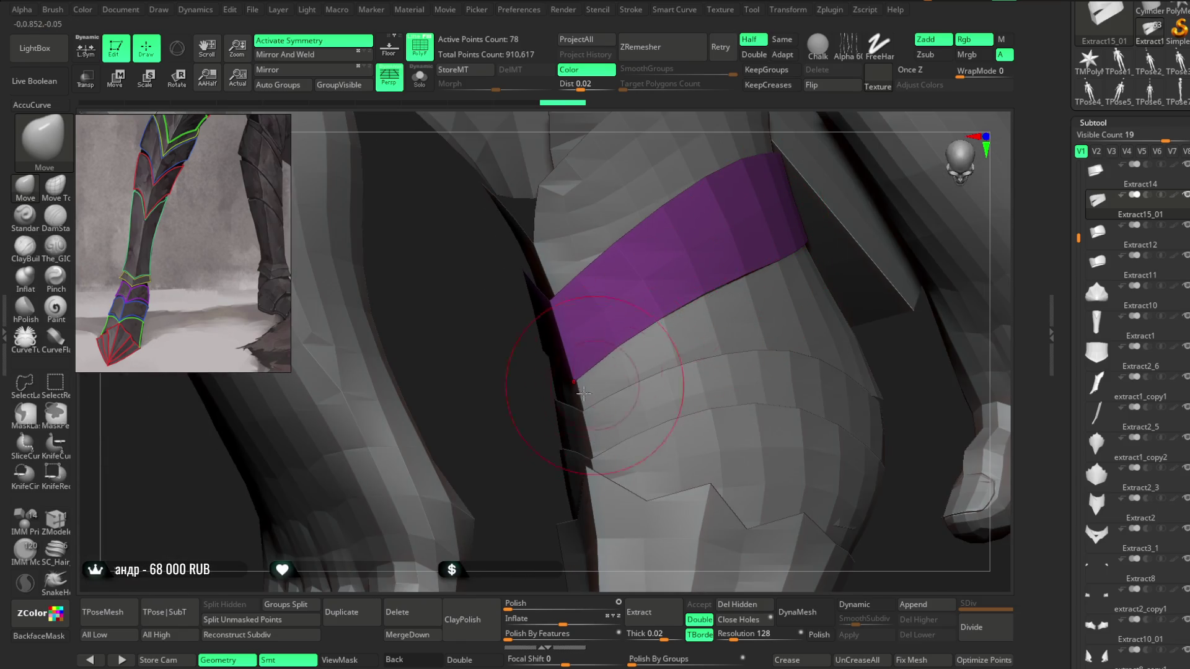
pyautogui.moveTo(539, 457)
pyautogui.keyDown('ctrl'); pyautogui.mouseDown(button='right')
pyautogui.moveTo(573, 379)
pyautogui.moveTo(574, 345)
pyautogui.moveTo(640, 321)
pyautogui.moveTo(694, 271)
pyautogui.moveTo(589, 323)
pyautogui.mouseUp(button='right'); pyautogui.keyUp('ctrl')
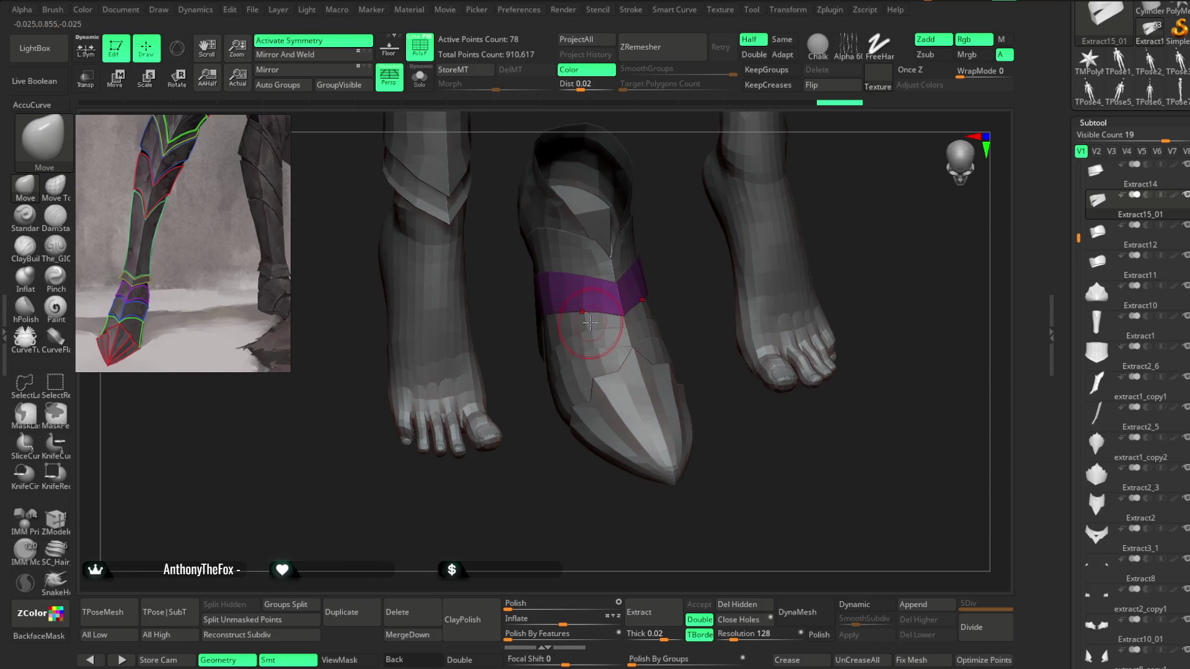
pyautogui.moveTo(679, 274)
pyautogui.mouseDown(button='right')
pyautogui.moveTo(696, 279)
pyautogui.moveTo(550, 300)
pyautogui.mouseUp(button='right')
pyautogui.scroll(3, 696, 278)
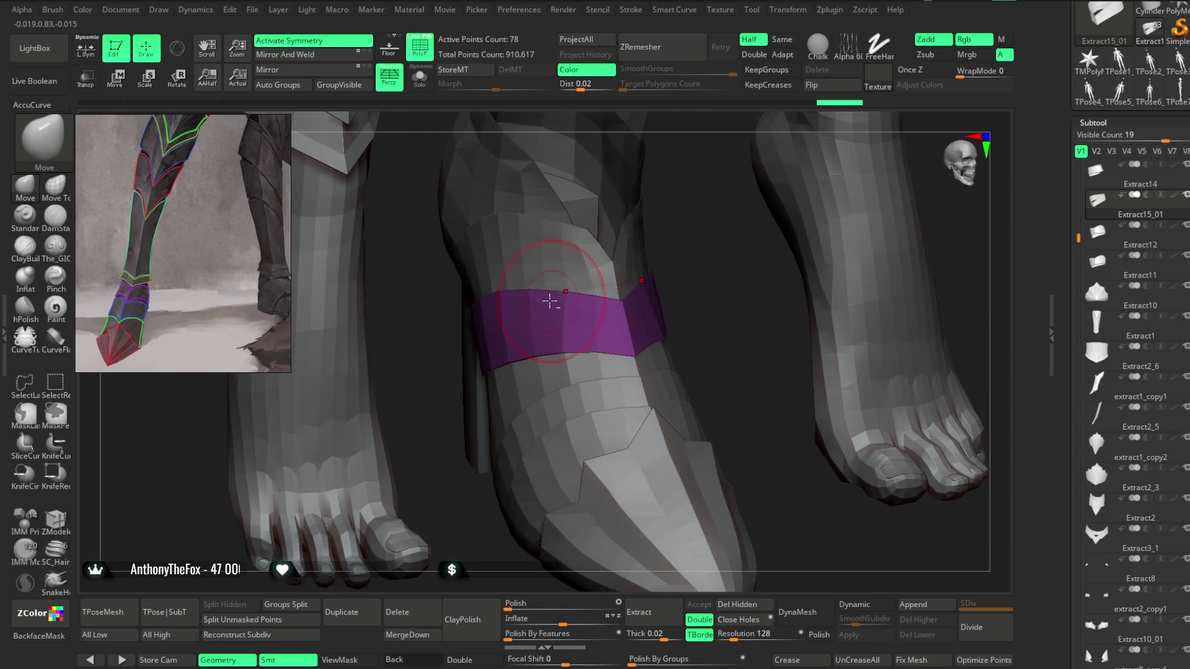
pyautogui.moveTo(688, 241)
pyautogui.mouseDown(button='right')
pyautogui.moveTo(570, 310)
pyautogui.moveTo(730, 194)
pyautogui.moveTo(778, 181)
pyautogui.moveTo(662, 192)
pyautogui.moveTo(704, 199)
pyautogui.moveTo(735, 234)
pyautogui.moveTo(755, 218)
pyautogui.moveTo(802, 248)
pyautogui.moveTo(728, 173)
pyautogui.moveTo(621, 305)
pyautogui.mouseUp(button='right')
pyautogui.scroll(-2, 630, 261)
pyautogui.keyDown('alt'); pyautogui.click(505, 267); pyautogui.keyUp('alt')
pyautogui.scroll(3, 565, 372)
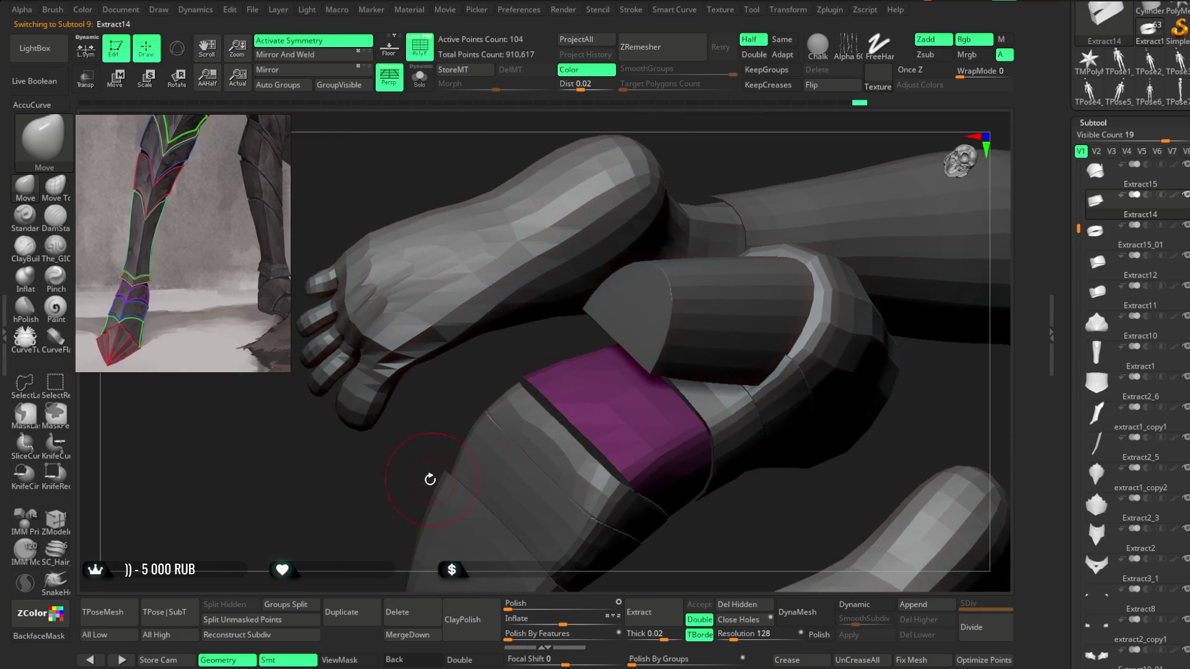
pyautogui.moveTo(432, 479); pyautogui.dragTo(449, 424, button='right')
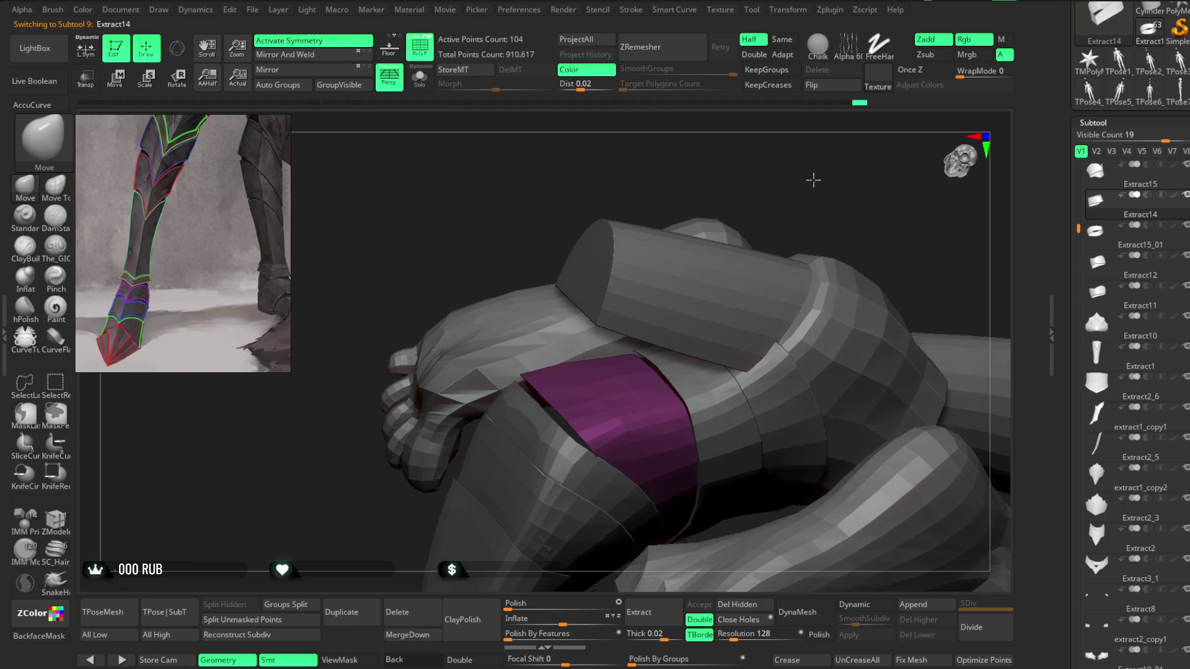
pyautogui.moveTo(810, 177); pyautogui.dragTo(594, 368, button='right')
pyautogui.moveTo(699, 509)
pyautogui.mouseDown()
pyautogui.moveTo(590, 523)
pyautogui.moveTo(625, 548)
pyautogui.moveTo(789, 231)
pyautogui.moveTo(781, 213)
pyautogui.moveTo(760, 249)
pyautogui.moveTo(592, 302)
pyautogui.mouseUp()
pyautogui.keyDown('alt'); pyautogui.click(592, 302); pyautogui.keyUp('alt')
# Step: Select the purple Extract15_01 band and orbit around it and both feet
pyautogui.moveTo(787, 211)
pyautogui.mouseDown()
pyautogui.moveTo(802, 199)
pyautogui.moveTo(744, 248)
pyautogui.moveTo(601, 319)
pyautogui.mouseUp()
pyautogui.press('space')
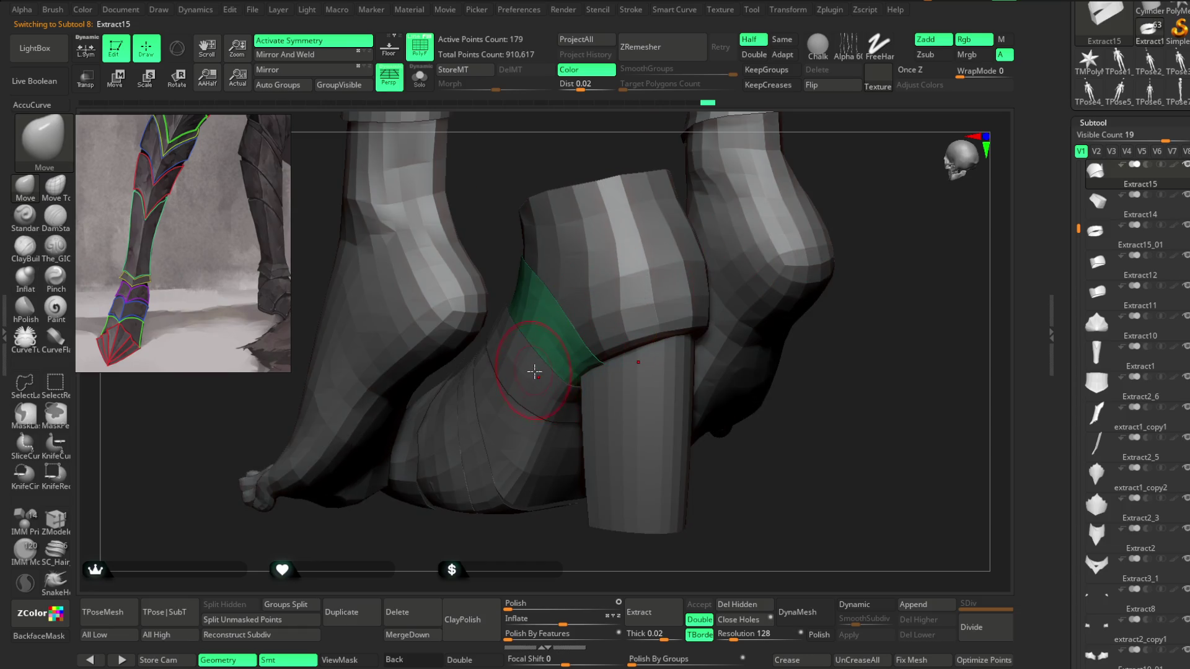
pyautogui.moveTo(856, 188); pyautogui.dragTo(775, 235)
pyautogui.keyDown('alt'); pyautogui.click(526, 381); pyautogui.keyUp('alt')
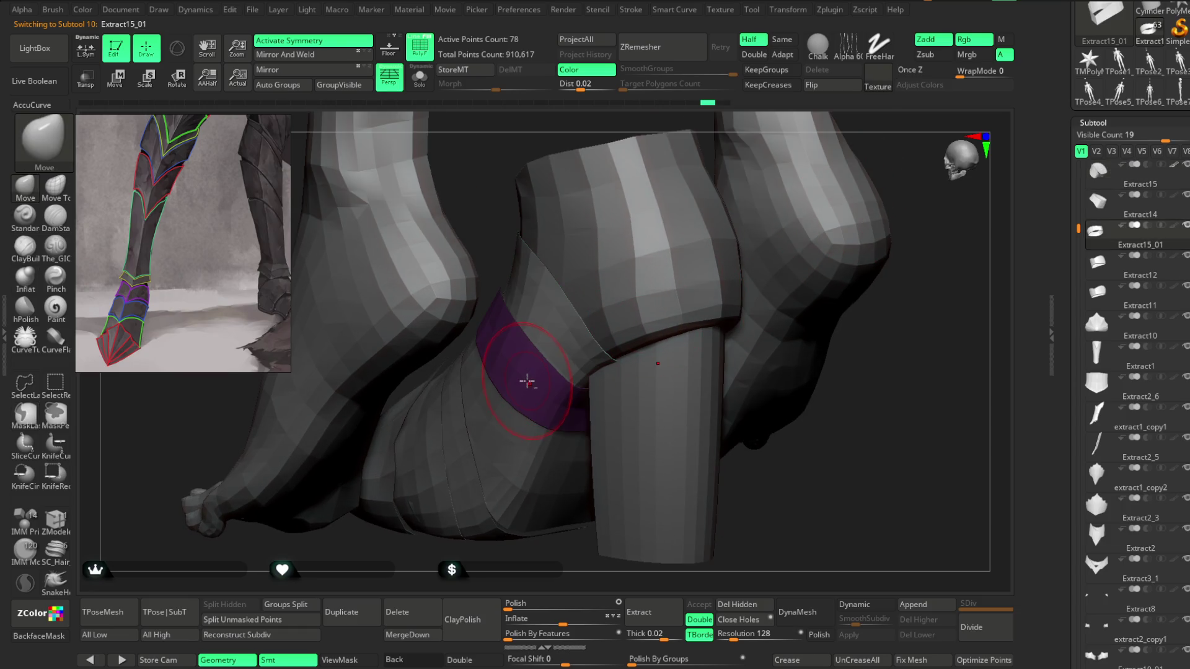
pyautogui.press('space')
pyautogui.moveTo(539, 545); pyautogui.dragTo(513, 451)
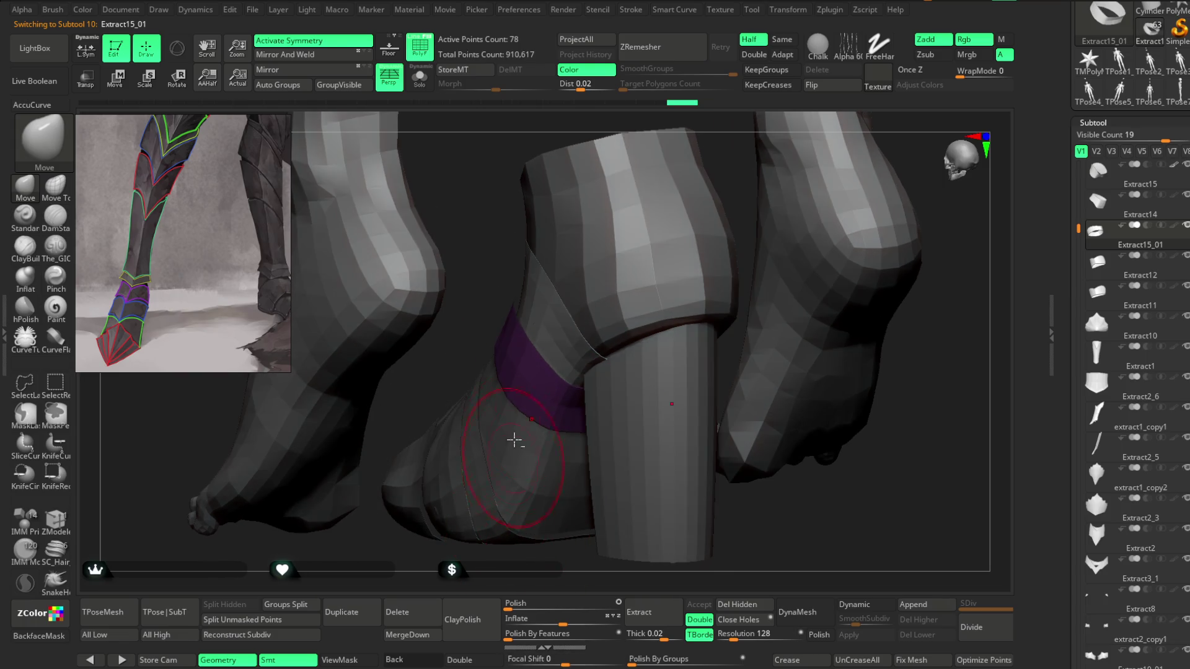
pyautogui.moveTo(510, 320)
pyautogui.mouseDown()
pyautogui.moveTo(507, 281)
pyautogui.moveTo(603, 322)
pyautogui.moveTo(685, 225)
pyautogui.mouseUp()
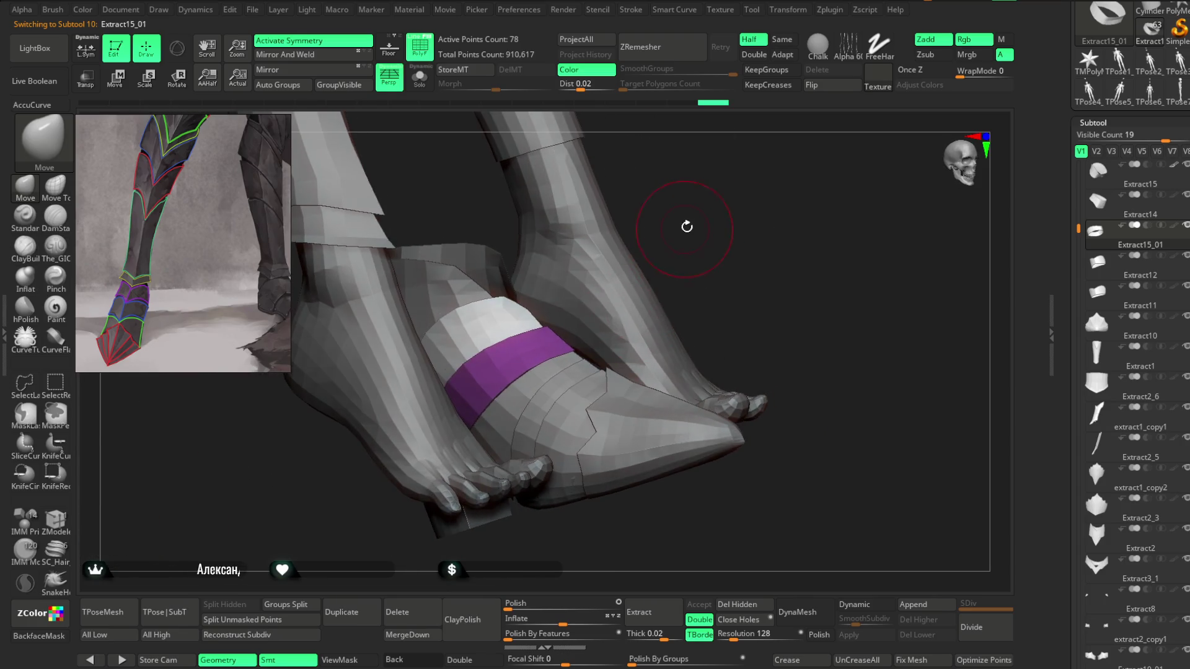
# Step: Turn PolyF off and zoom in on the feet and shoe
pyautogui.scroll(5, 585, 328)
pyautogui.moveTo(580, 305)
pyautogui.mouseDown()
pyautogui.moveTo(755, 231)
pyautogui.moveTo(725, 194)
pyautogui.mouseUp()
pyautogui.hotkey('shift', 'f')
pyautogui.moveTo(653, 189); pyautogui.dragTo(652, 278)
pyautogui.moveTo(652, 278)
pyautogui.mouseDown(button='right')
pyautogui.moveTo(719, 244)
pyautogui.moveTo(677, 287)
pyautogui.moveTo(653, 295)
pyautogui.moveTo(738, 220)
pyautogui.moveTo(659, 481)
pyautogui.moveTo(700, 299)
pyautogui.moveTo(676, 272)
pyautogui.mouseUp(button='right')
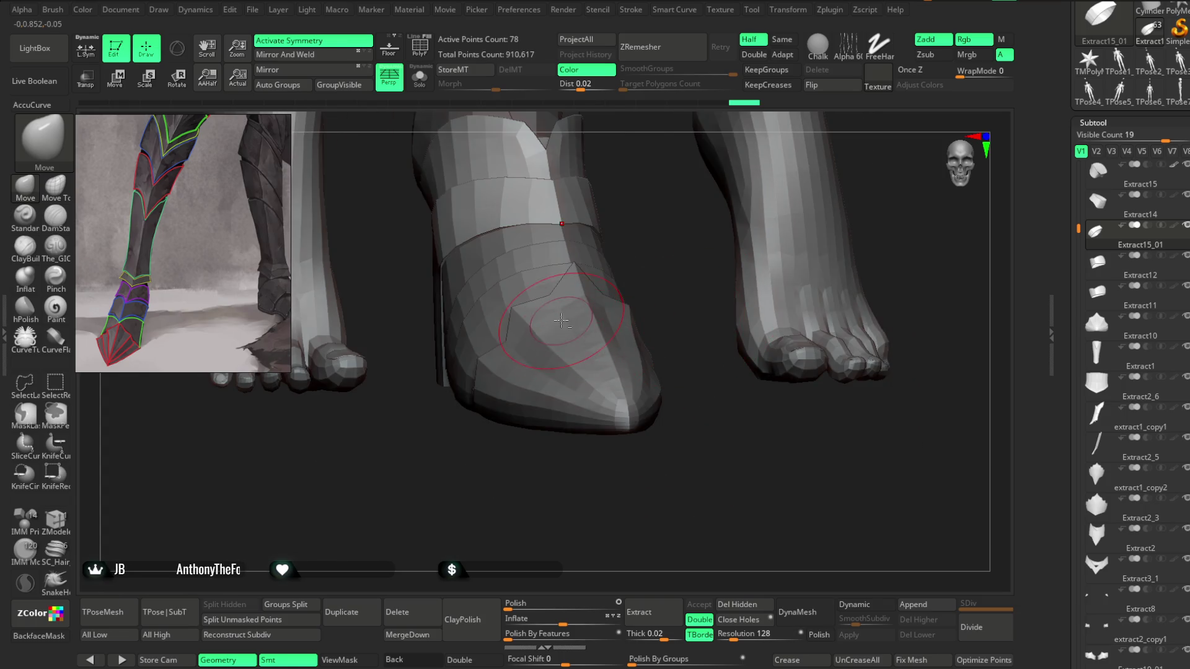
# Step: Select the toe cap Extract10, frame it with PolyF on, and shrink the brush
pyautogui.keyDown('alt'); pyautogui.click(663, 260); pyautogui.keyUp('alt')
pyautogui.press('f')
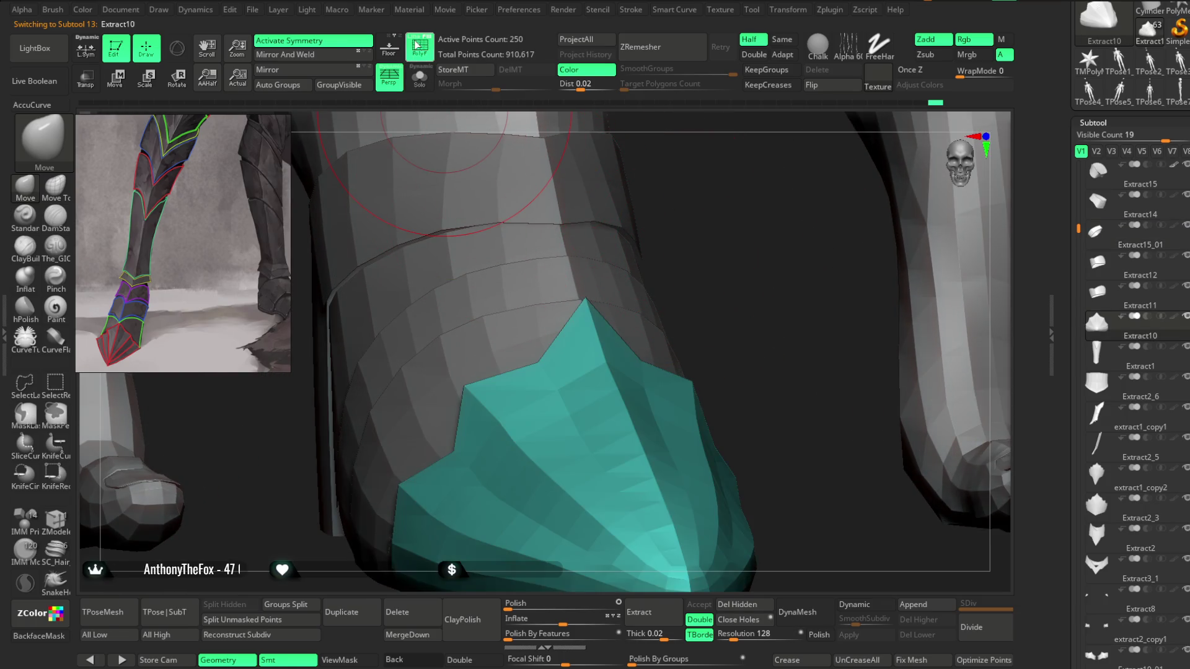
pyautogui.click(419, 49)
pyautogui.moveTo(643, 244)
pyautogui.mouseDown(button='right')
pyautogui.moveTo(700, 244)
pyautogui.moveTo(654, 284)
pyautogui.mouseUp(button='right')
pyautogui.press('space')
pyautogui.moveTo(775, 273); pyautogui.dragTo(743, 274)
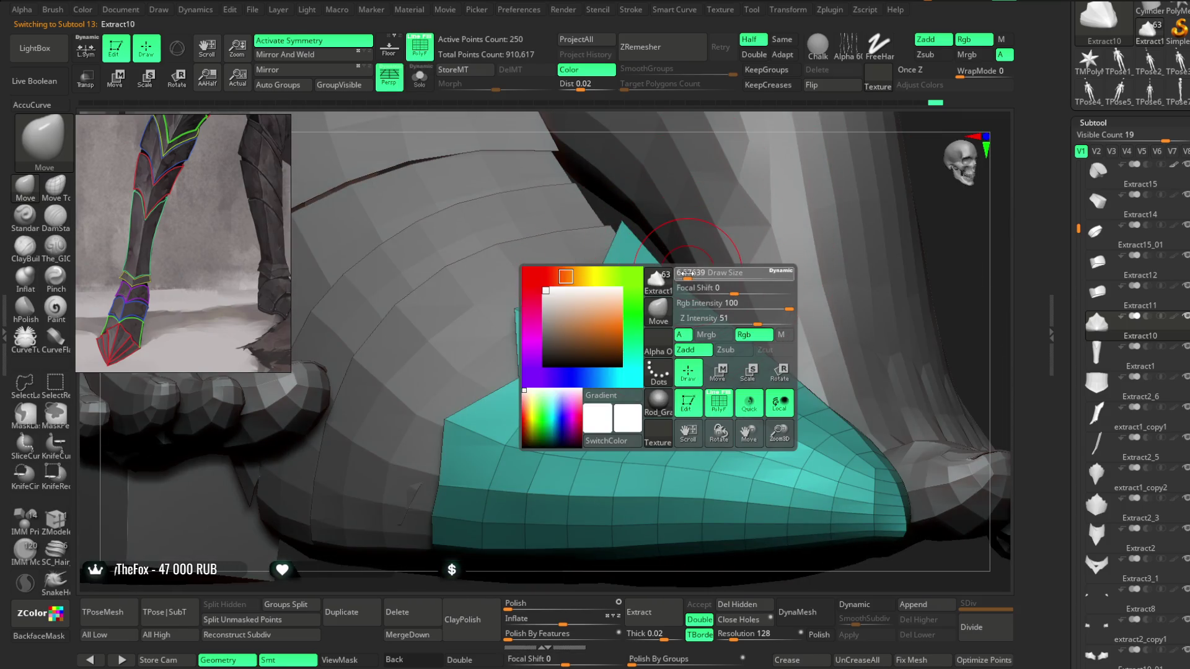
# Step: Set the Move brush size to 4.3 for shaping the toe cap
pyautogui.moveTo(858, 236)
pyautogui.mouseDown(button='right')
pyautogui.moveTo(634, 299)
pyautogui.moveTo(718, 289)
pyautogui.moveTo(744, 276)
pyautogui.moveTo(738, 257)
pyautogui.moveTo(708, 327)
pyautogui.mouseUp(button='right')
pyautogui.press('space')
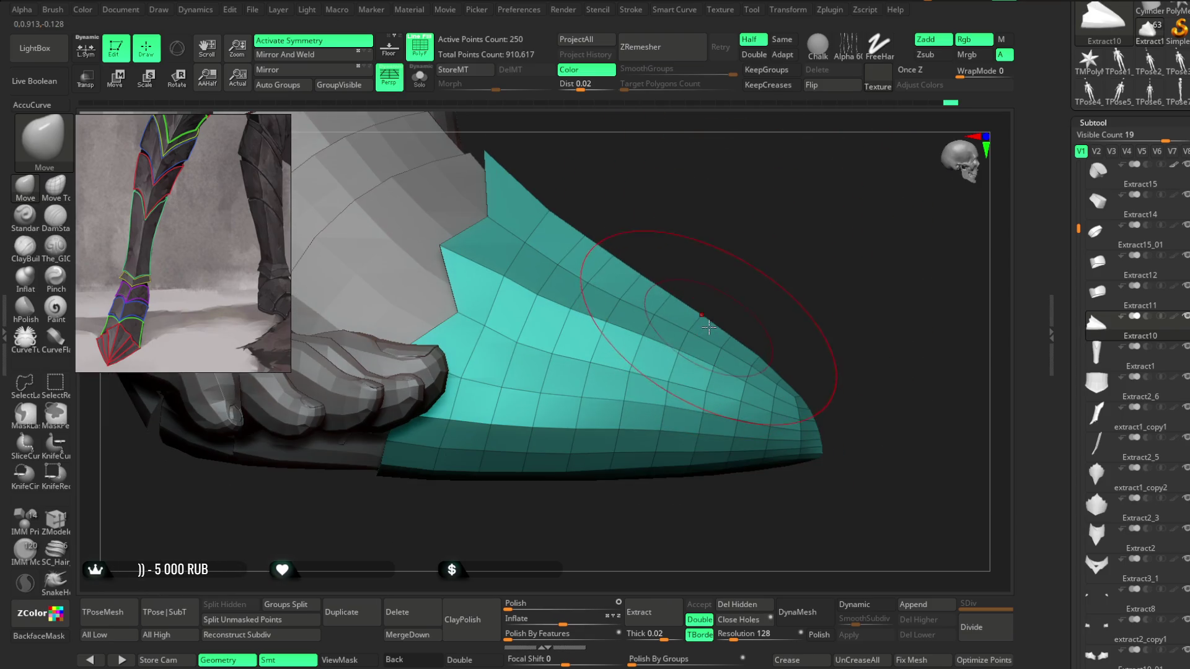
pyautogui.moveTo(770, 306)
pyautogui.mouseDown(button='right')
pyautogui.moveTo(712, 283)
pyautogui.moveTo(748, 356)
pyautogui.moveTo(794, 292)
pyautogui.moveTo(808, 303)
pyautogui.mouseUp(button='right')
pyautogui.press('space')
pyautogui.moveTo(746, 279); pyautogui.dragTo(752, 280)
pyautogui.moveTo(752, 279)
pyautogui.keyDown('alt'); pyautogui.mouseDown(button='right')
pyautogui.moveTo(731, 276)
pyautogui.moveTo(763, 340)
pyautogui.moveTo(703, 347)
pyautogui.moveTo(676, 387)
pyautogui.mouseUp(button='right'); pyautogui.keyUp('alt')
pyautogui.press('space')
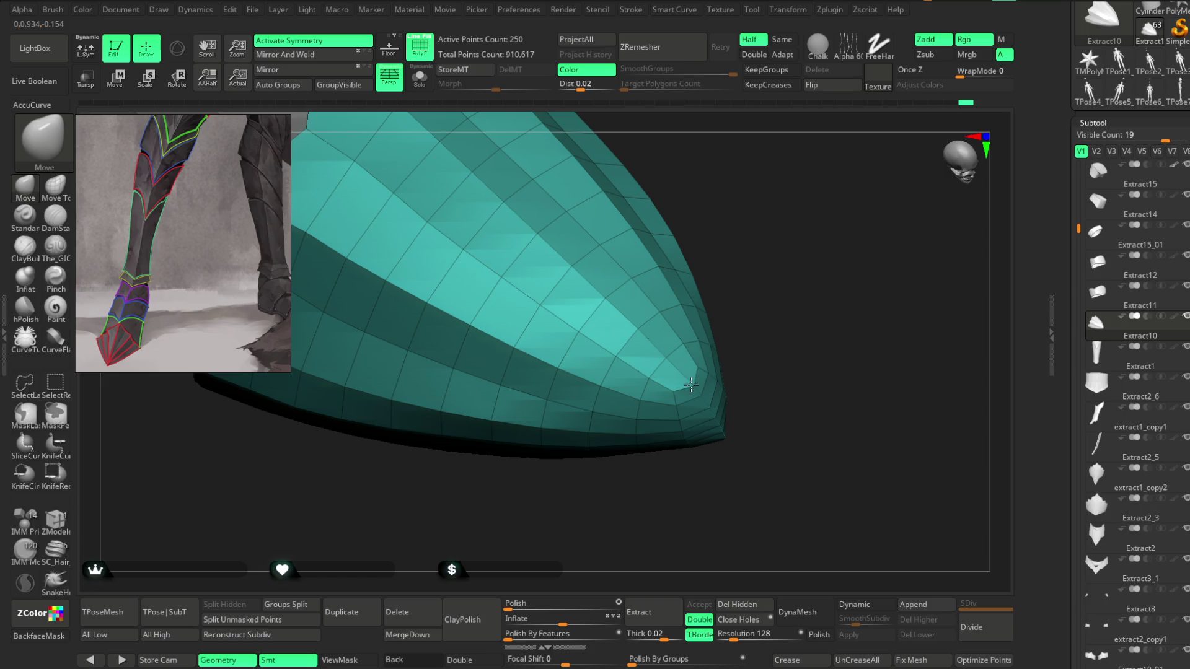
# Step: Pull the toe cap forward into a long point, checking it from several angles
pyautogui.press('space')
pyautogui.moveTo(762, 296)
pyautogui.mouseDown(button='right')
pyautogui.moveTo(757, 283)
pyautogui.moveTo(681, 284)
pyautogui.moveTo(779, 186)
pyautogui.moveTo(768, 252)
pyautogui.moveTo(640, 295)
pyautogui.mouseUp(button='right')
pyautogui.moveTo(771, 246)
pyautogui.mouseDown(button='right')
pyautogui.moveTo(771, 264)
pyautogui.moveTo(606, 263)
pyautogui.moveTo(767, 288)
pyautogui.moveTo(657, 267)
pyautogui.mouseUp(button='right')
pyautogui.press('space')
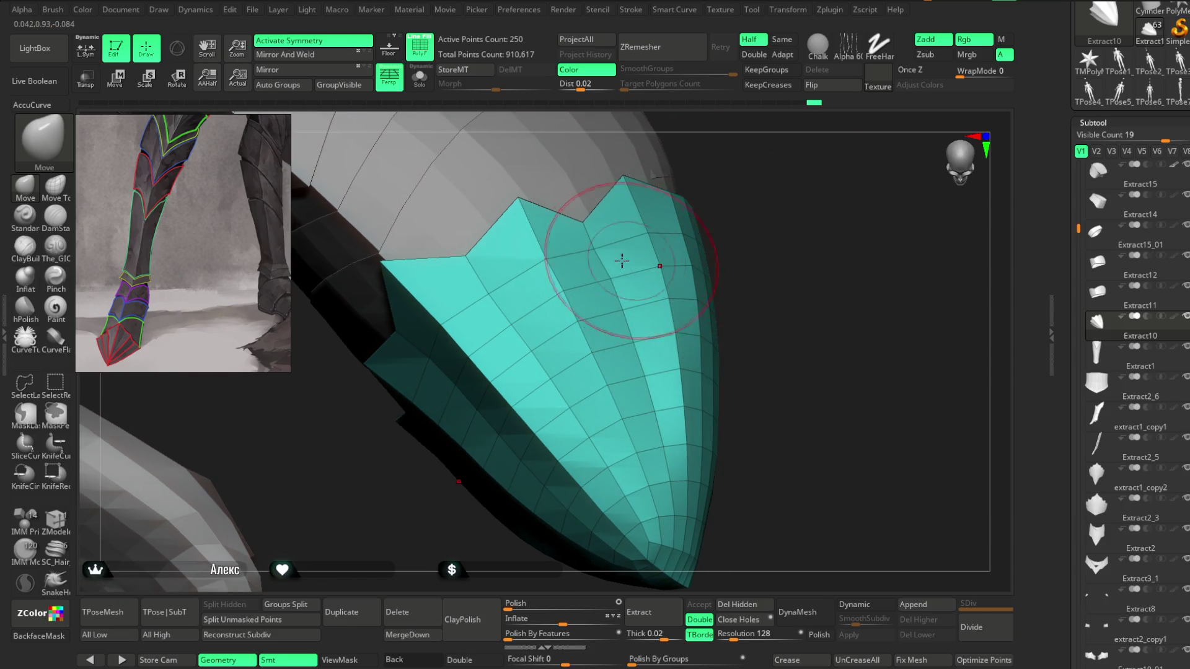
pyautogui.moveTo(746, 233)
pyautogui.mouseDown(button='right')
pyautogui.moveTo(726, 285)
pyautogui.moveTo(698, 261)
pyautogui.moveTo(730, 284)
pyautogui.moveTo(497, 384)
pyautogui.mouseUp(button='right')
pyautogui.moveTo(508, 441)
pyautogui.mouseDown(button='right')
pyautogui.moveTo(558, 496)
pyautogui.moveTo(691, 218)
pyautogui.moveTo(476, 314)
pyautogui.moveTo(608, 273)
pyautogui.mouseUp(button='right')
pyautogui.press('space')
pyautogui.moveTo(537, 333); pyautogui.dragTo(585, 279, button='right')
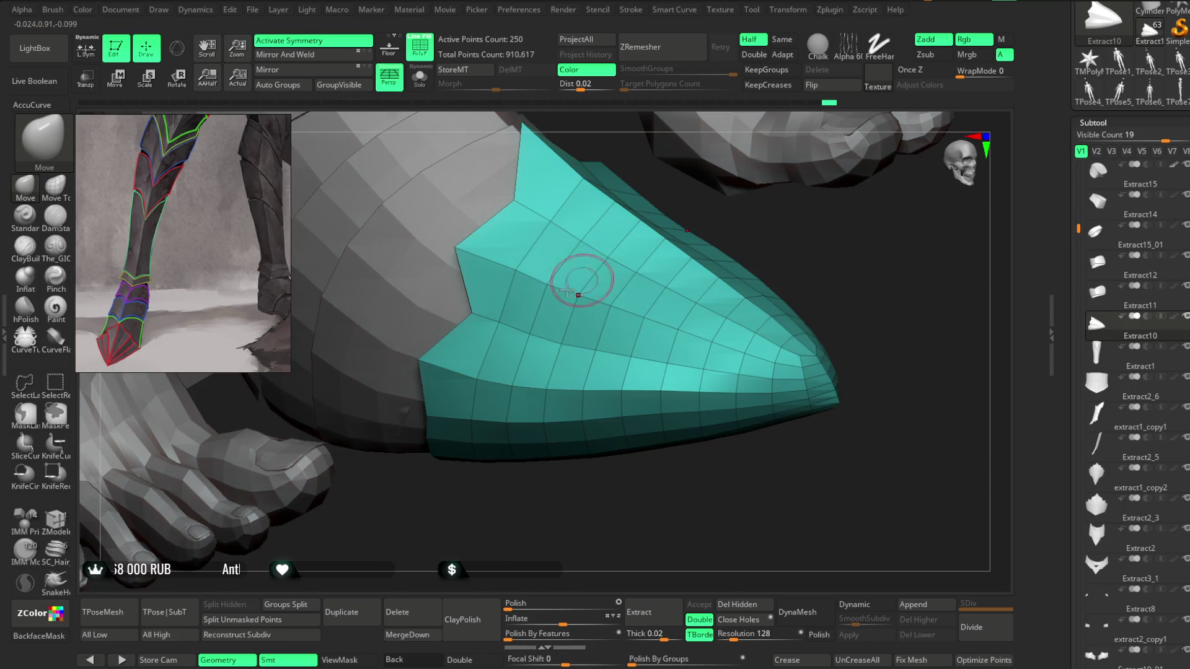
pyautogui.moveTo(509, 328)
pyautogui.mouseDown(button='right')
pyautogui.moveTo(534, 376)
pyautogui.moveTo(521, 510)
pyautogui.moveTo(499, 330)
pyautogui.moveTo(488, 341)
pyautogui.mouseUp(button='right')
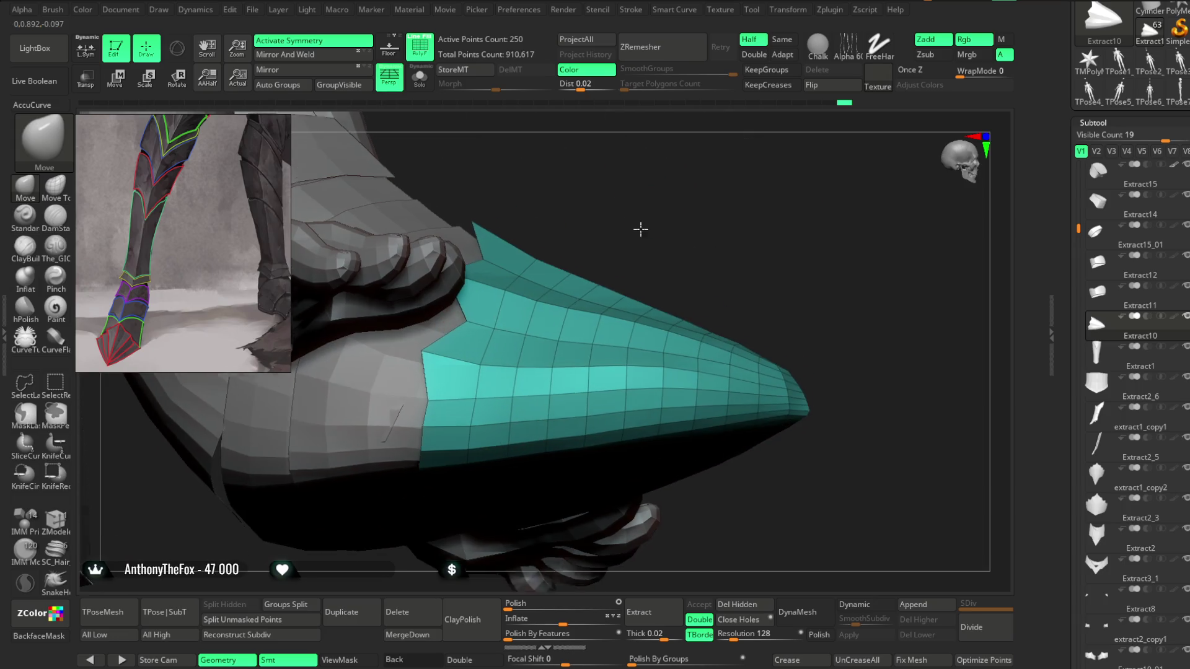
pyautogui.moveTo(647, 215); pyautogui.dragTo(525, 297, button='right')
pyautogui.moveTo(610, 235)
pyautogui.mouseDown(button='right')
pyautogui.moveTo(823, 225)
pyautogui.moveTo(465, 387)
pyautogui.mouseUp(button='right')
pyautogui.moveTo(473, 462)
pyautogui.mouseDown(button='right')
pyautogui.moveTo(500, 478)
pyautogui.moveTo(468, 370)
pyautogui.moveTo(552, 465)
pyautogui.moveTo(550, 433)
pyautogui.mouseUp(button='right')
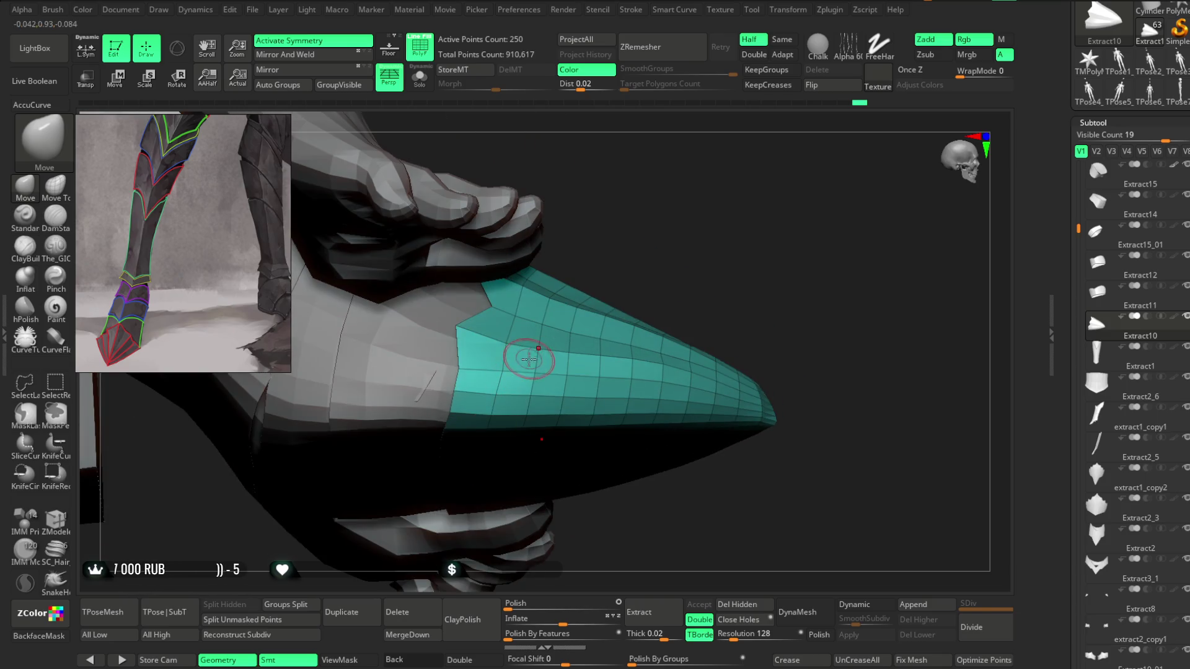
# Step: Sharpen and refine the toe cap's pointed tip up close
pyautogui.press('space')
pyautogui.moveTo(580, 336)
pyautogui.mouseDown(button='right')
pyautogui.moveTo(645, 194)
pyautogui.moveTo(459, 394)
pyautogui.mouseUp(button='right')
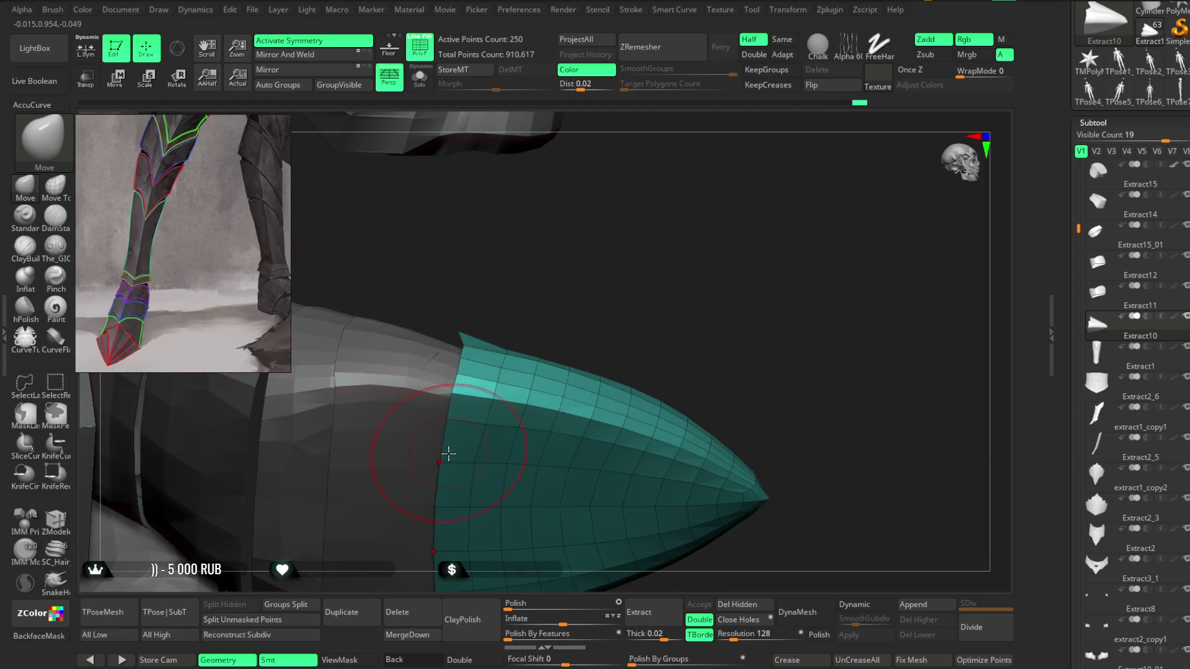
pyautogui.moveTo(618, 282); pyautogui.dragTo(484, 357, button='right')
pyautogui.moveTo(574, 289); pyautogui.dragTo(511, 362, button='right')
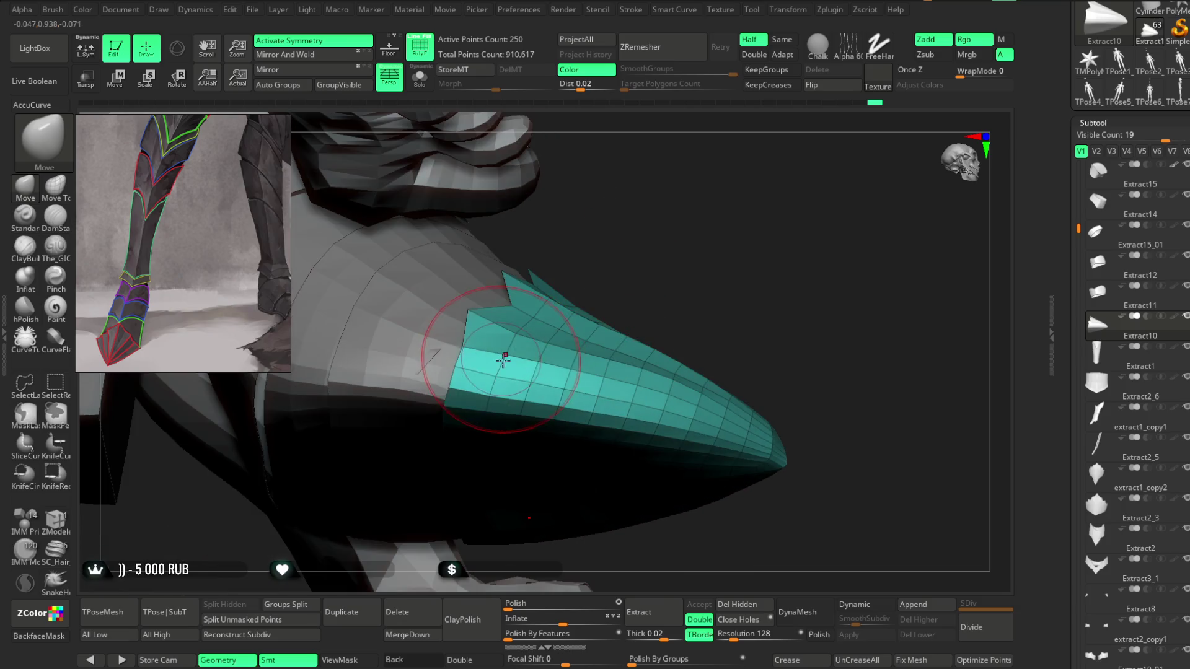
pyautogui.press('space')
pyautogui.moveTo(642, 242); pyautogui.dragTo(470, 353, button='right')
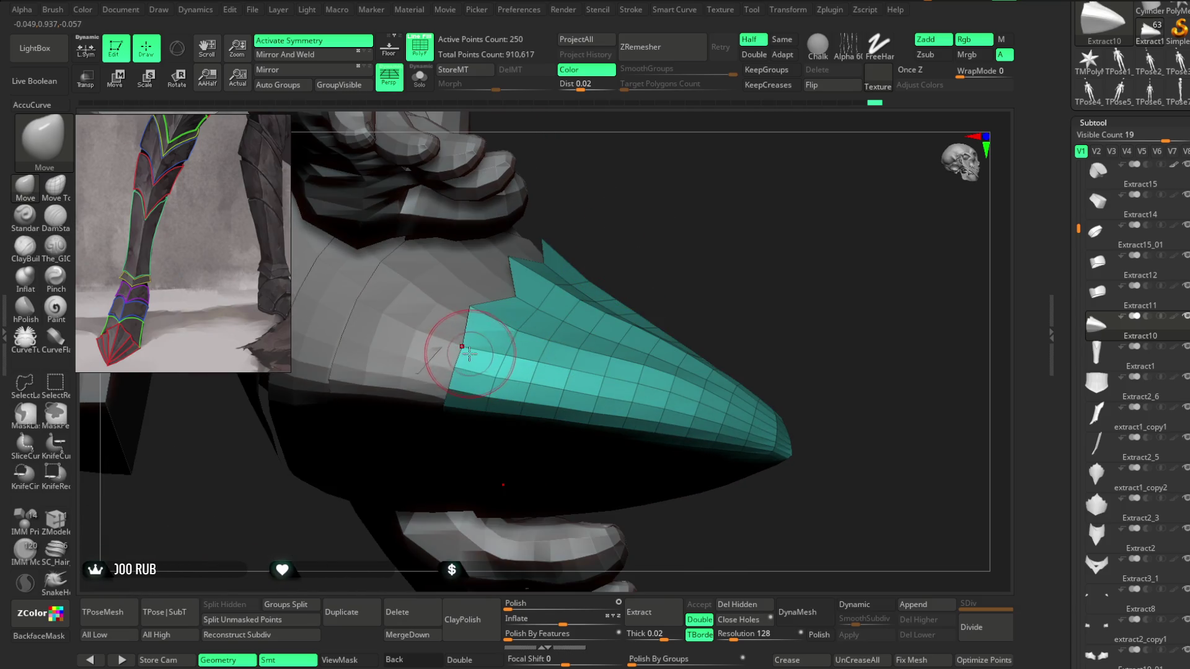
pyautogui.moveTo(696, 241); pyautogui.dragTo(457, 395, button='right')
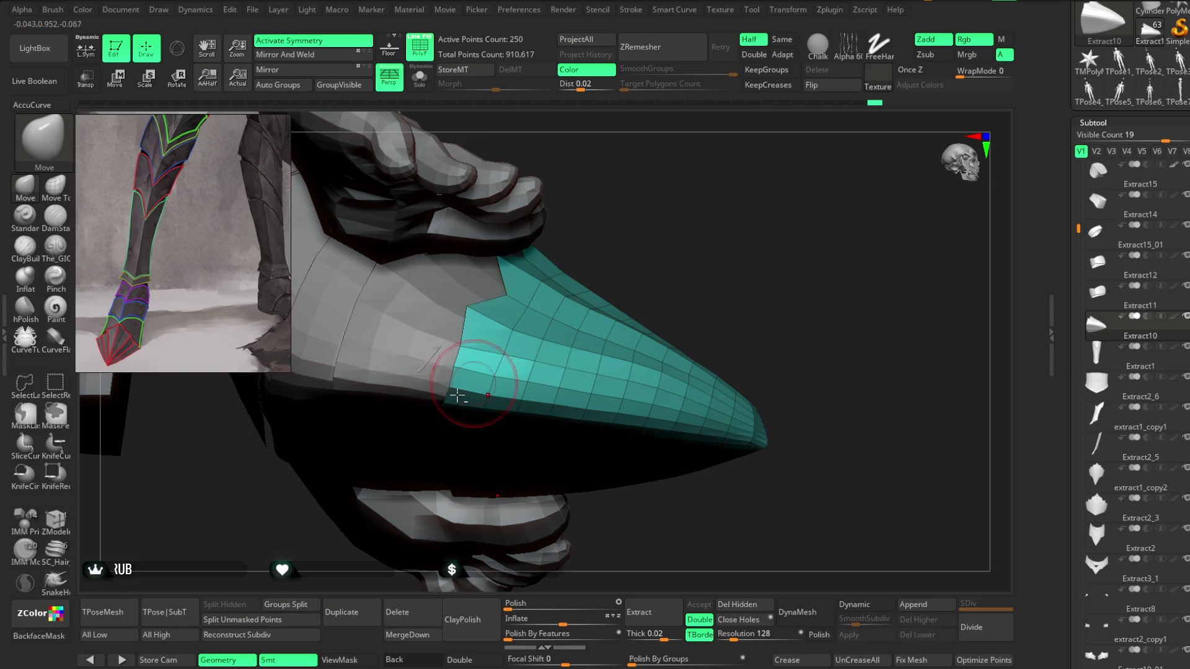
# Step: Check both feet from the front via the ankle band Extract12, then return to Extract10
pyautogui.keyDown('alt'); pyautogui.click(435, 353); pyautogui.keyUp('alt')
pyautogui.moveTo(628, 258)
pyautogui.mouseDown(button='right')
pyautogui.moveTo(646, 205)
pyautogui.moveTo(682, 198)
pyautogui.moveTo(648, 231)
pyautogui.moveTo(626, 208)
pyautogui.mouseUp(button='right')
pyautogui.moveTo(595, 265)
pyautogui.mouseDown(button='right')
pyautogui.moveTo(585, 310)
pyautogui.moveTo(658, 248)
pyautogui.moveTo(682, 244)
pyautogui.moveTo(584, 276)
pyautogui.moveTo(614, 287)
pyautogui.mouseUp(button='right')
pyautogui.keyDown('alt'); pyautogui.click(598, 338); pyautogui.keyUp('alt')
# Step: Carve grooves along the pointed toe cap's panels with The_GIO brush in Zsub mode
pyautogui.moveTo(605, 337); pyautogui.dragTo(596, 278, button='right')
pyautogui.click(56, 245)
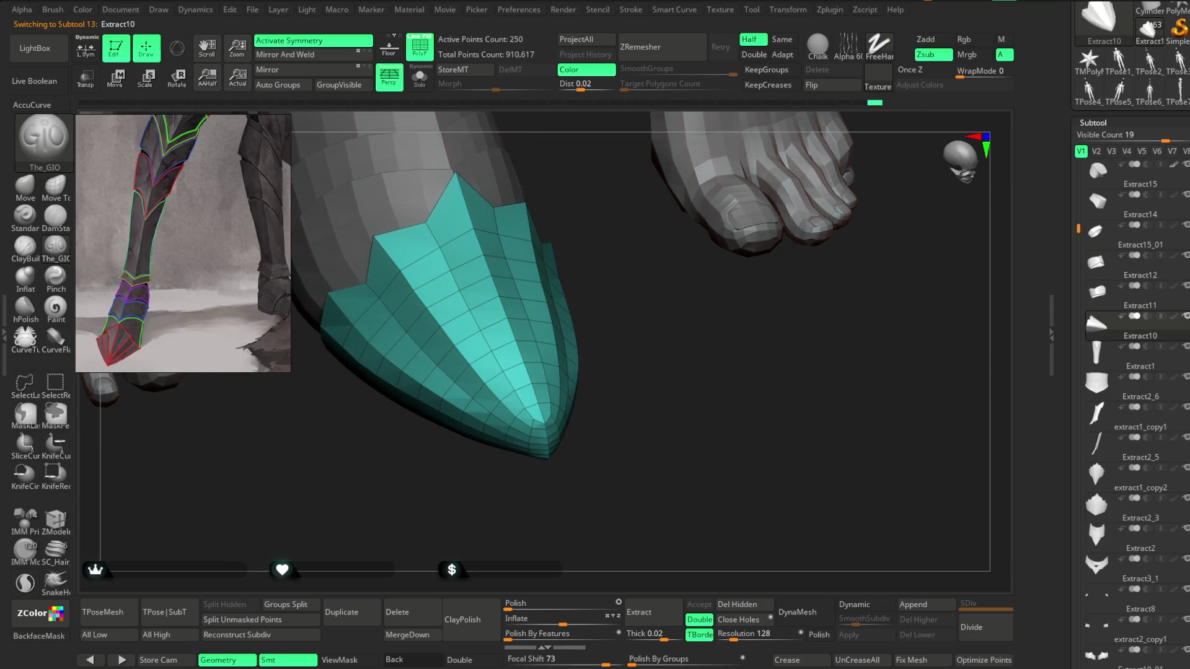
pyautogui.moveTo(390, 449); pyautogui.dragTo(414, 463, button='right')
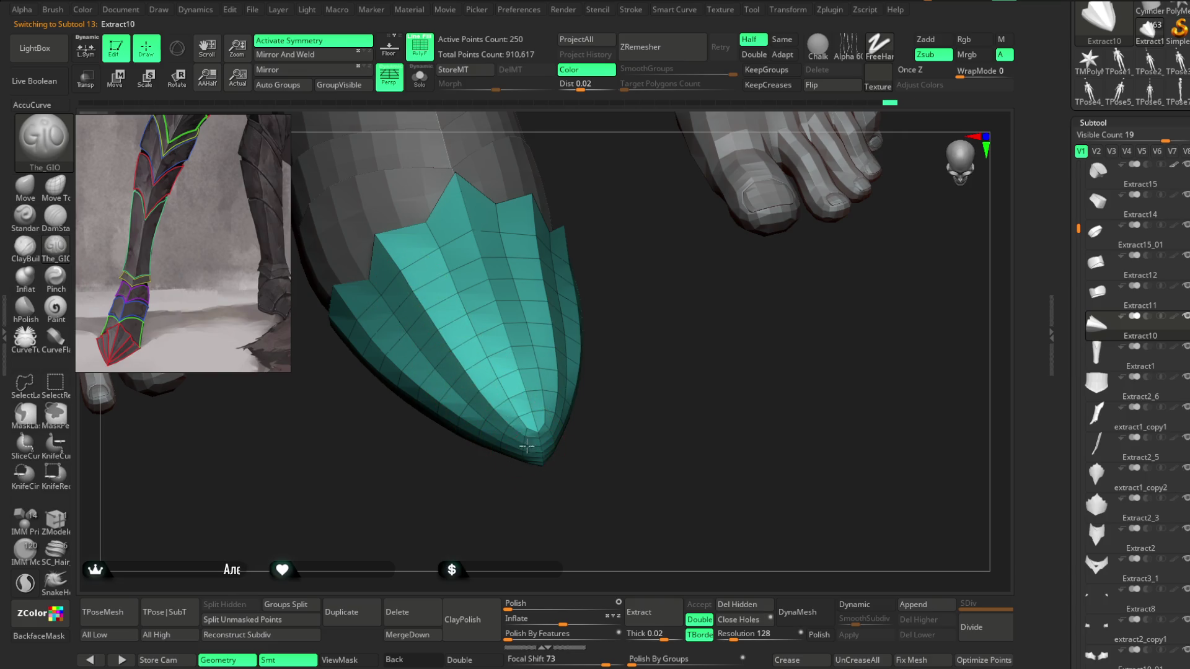
pyautogui.moveTo(521, 440); pyautogui.dragTo(518, 371, button='right')
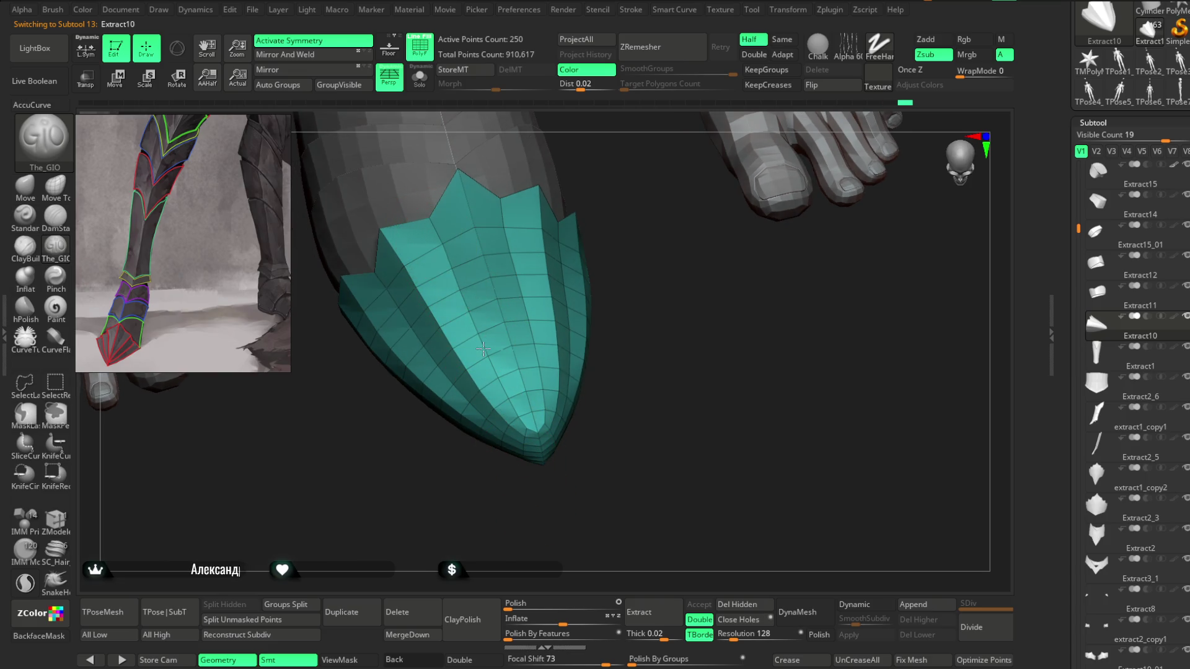
pyautogui.moveTo(508, 404)
pyautogui.mouseDown(button='right')
pyautogui.moveTo(542, 499)
pyautogui.moveTo(475, 200)
pyautogui.mouseUp(button='right')
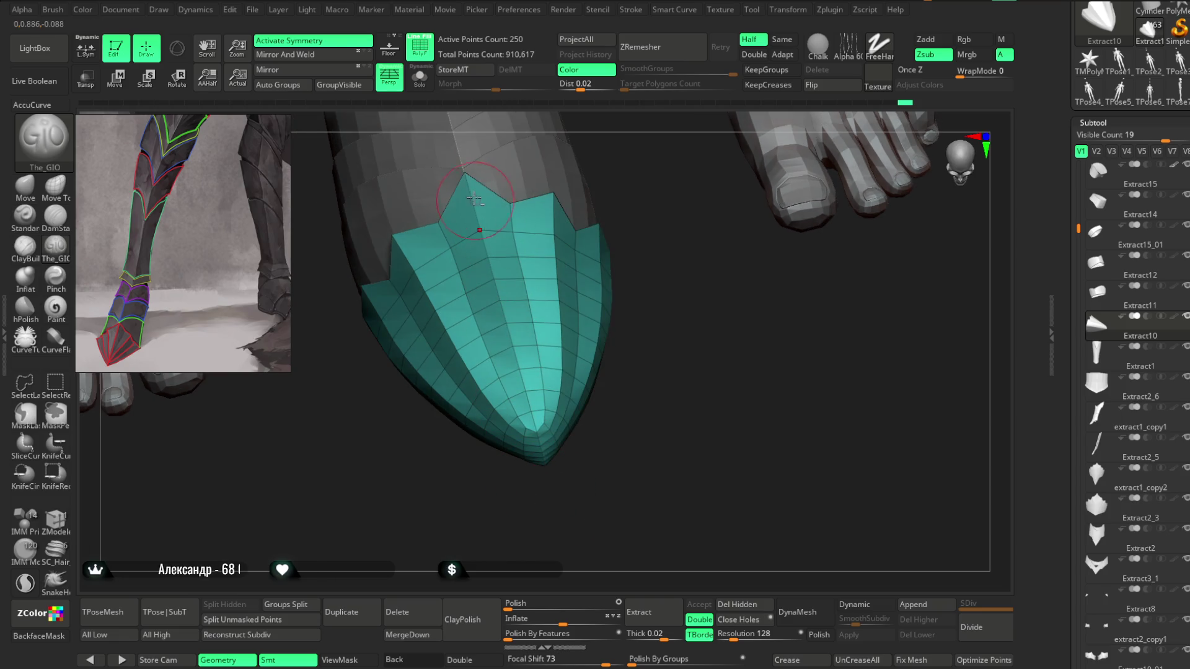
pyautogui.moveTo(534, 465); pyautogui.dragTo(582, 370, button='right')
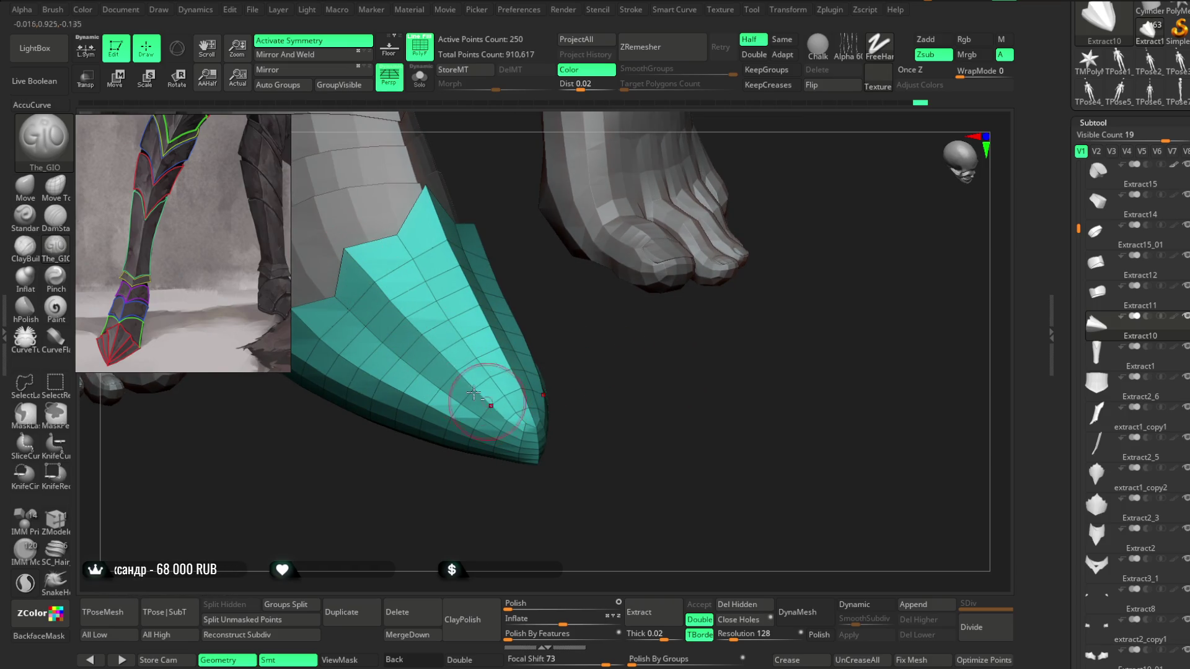
pyautogui.moveTo(509, 421); pyautogui.dragTo(523, 491, button='right')
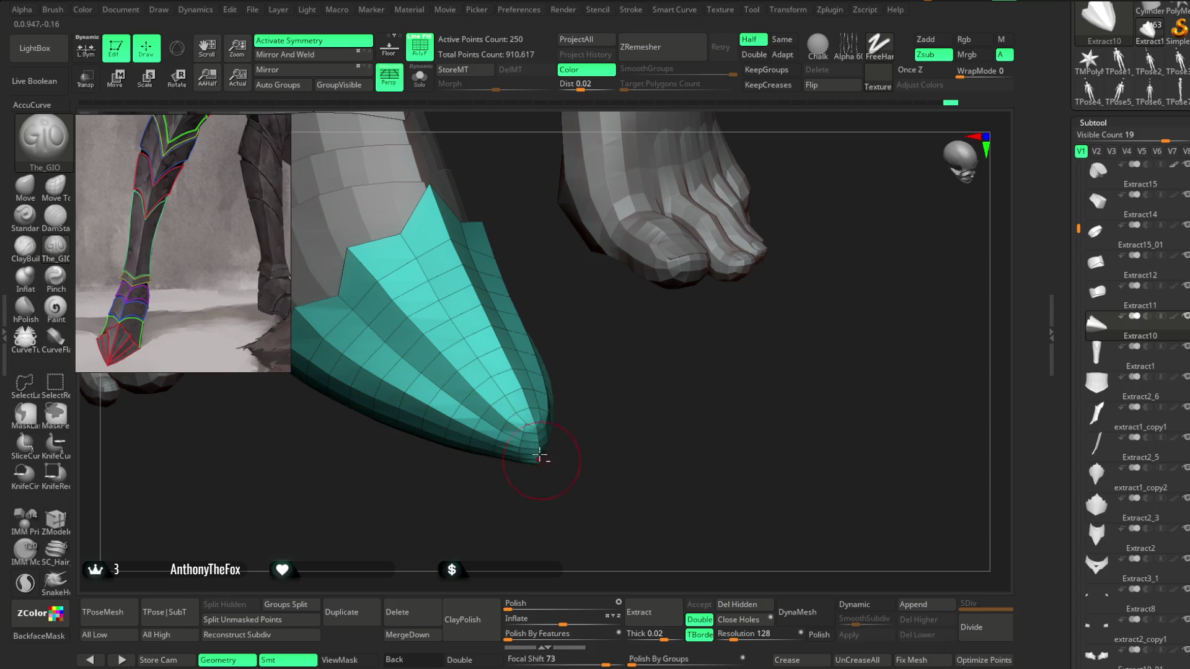
pyautogui.moveTo(608, 433)
pyautogui.mouseDown(button='right')
pyautogui.moveTo(549, 411)
pyautogui.moveTo(594, 408)
pyautogui.moveTo(579, 412)
pyautogui.moveTo(629, 353)
pyautogui.moveTo(607, 312)
pyautogui.moveTo(582, 306)
pyautogui.moveTo(606, 300)
pyautogui.moveTo(587, 281)
pyautogui.moveTo(611, 268)
pyautogui.moveTo(596, 259)
pyautogui.mouseUp(button='right')
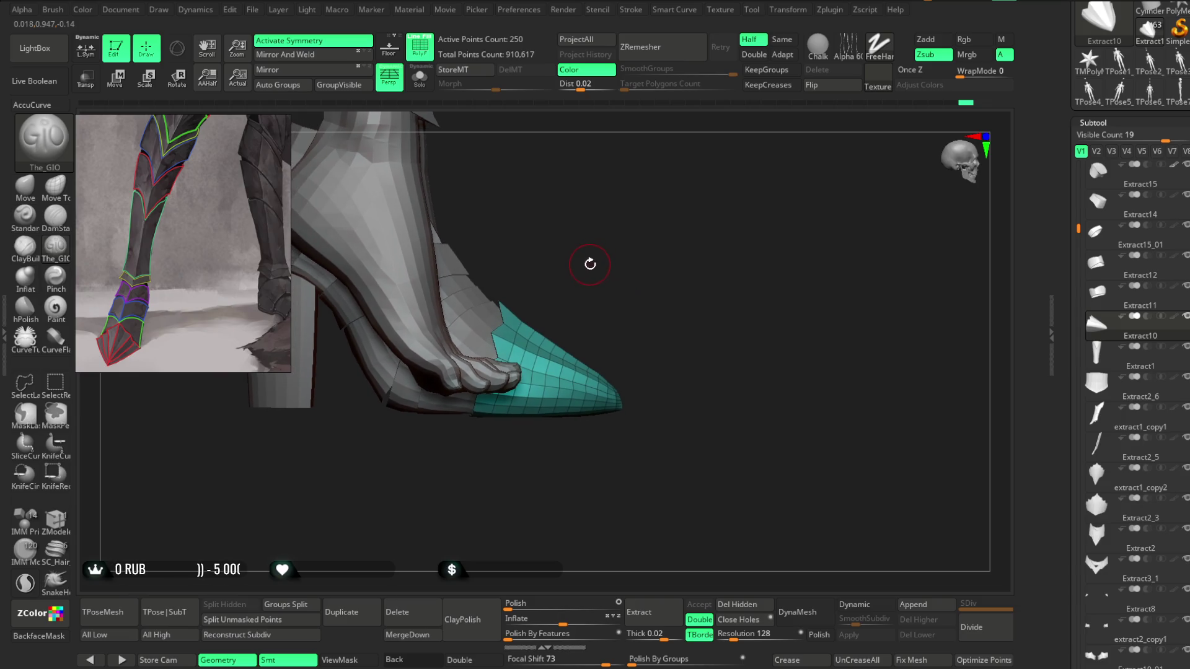
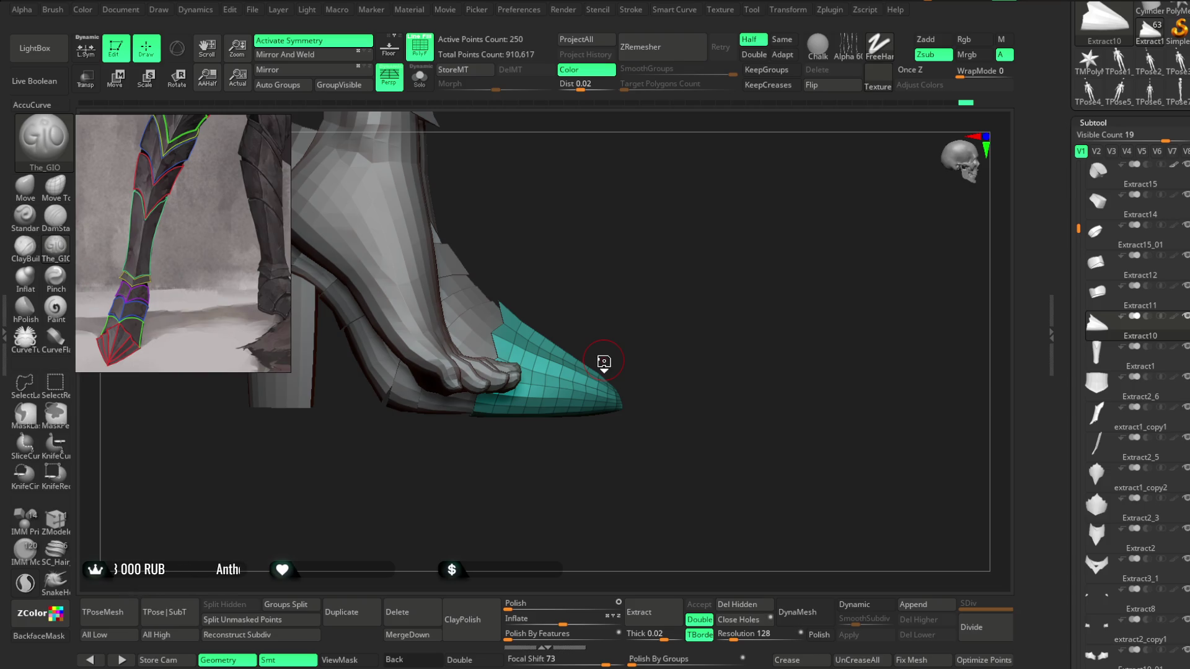
# Step: Orbit around the teal toe cap to inspect it from several angles, including from below
pyautogui.moveTo(627, 284)
pyautogui.mouseDown()
pyautogui.moveTo(650, 250)
pyautogui.moveTo(662, 266)
pyautogui.moveTo(488, 352)
pyautogui.mouseUp()
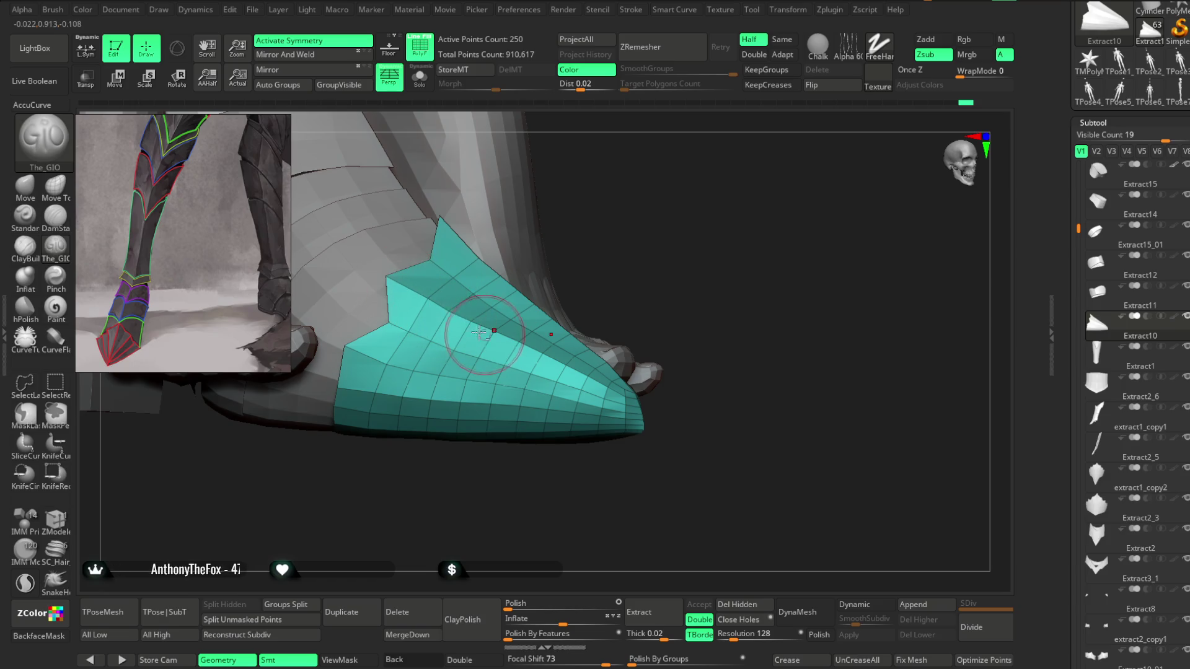
pyautogui.moveTo(605, 229); pyautogui.dragTo(478, 292)
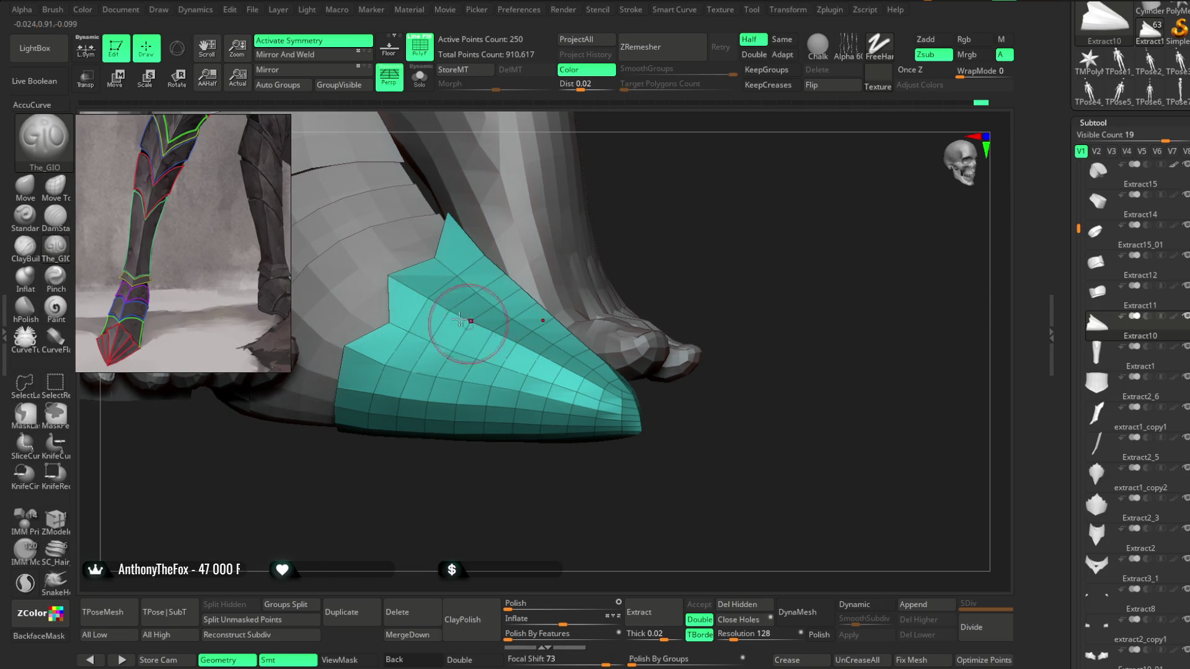
pyautogui.moveTo(560, 253); pyautogui.dragTo(533, 285)
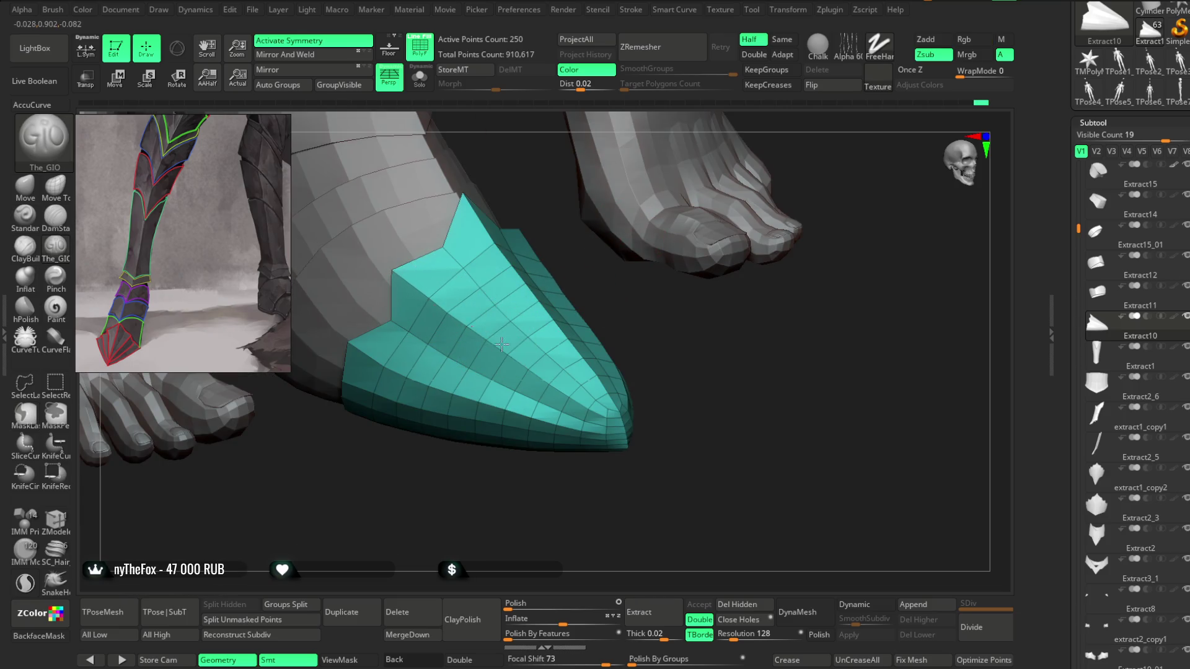
pyautogui.moveTo(648, 382)
pyautogui.mouseDown()
pyautogui.moveTo(595, 329)
pyautogui.moveTo(569, 463)
pyautogui.moveTo(563, 415)
pyautogui.moveTo(577, 449)
pyautogui.moveTo(579, 427)
pyautogui.mouseUp()
# Step: Pick the Move brush and make the heel-back piece, subtool Extract16, active
pyautogui.click(24, 186)
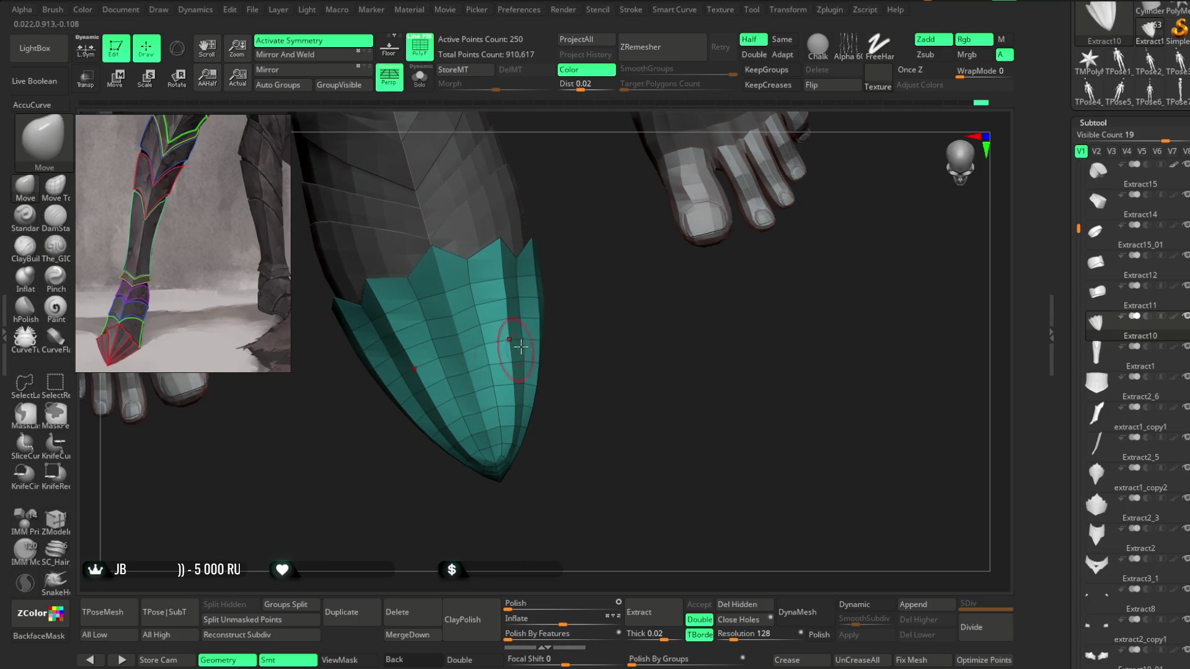
pyautogui.press('space')
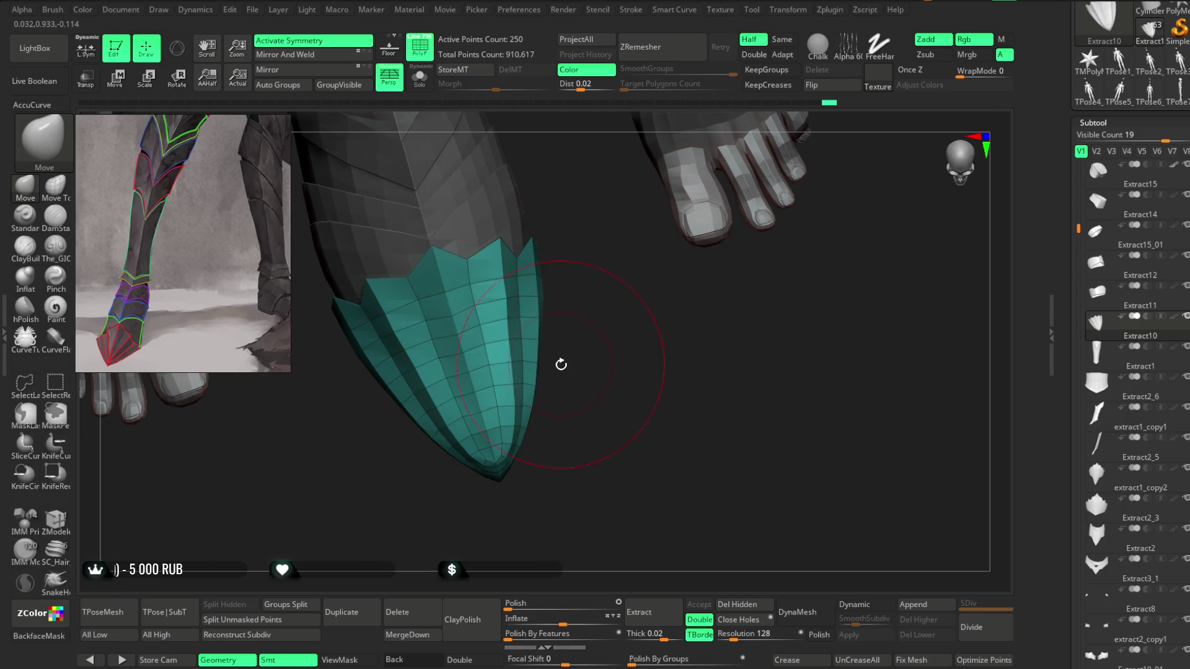
pyautogui.moveTo(590, 369); pyautogui.dragTo(560, 332)
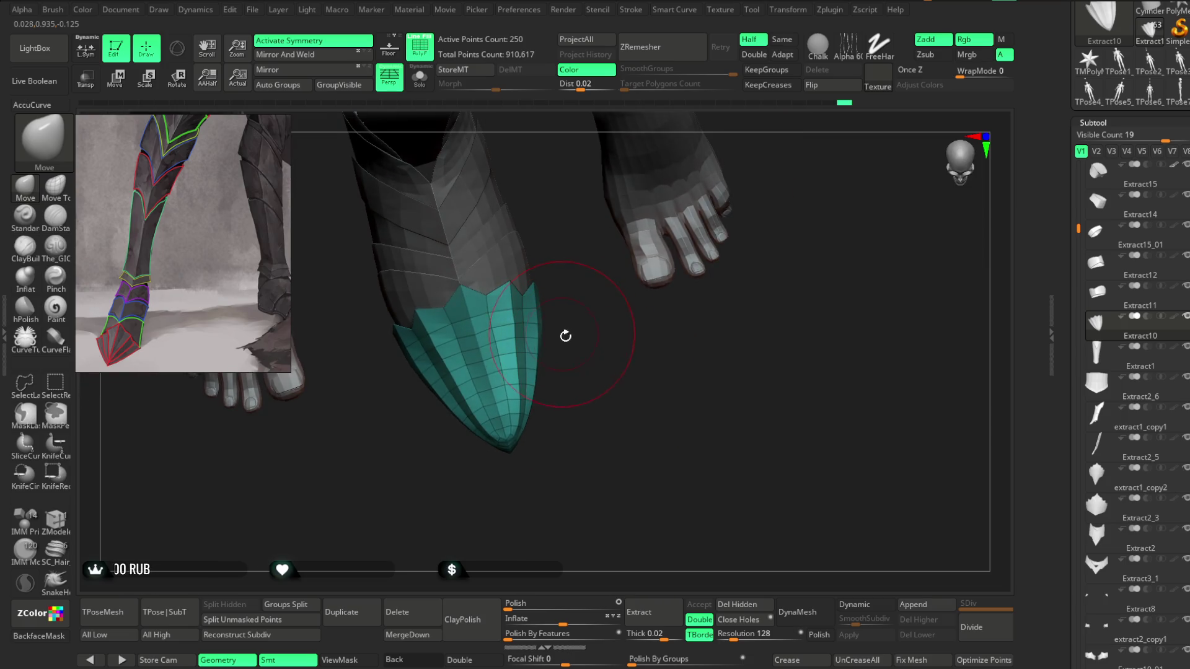
pyautogui.press('space')
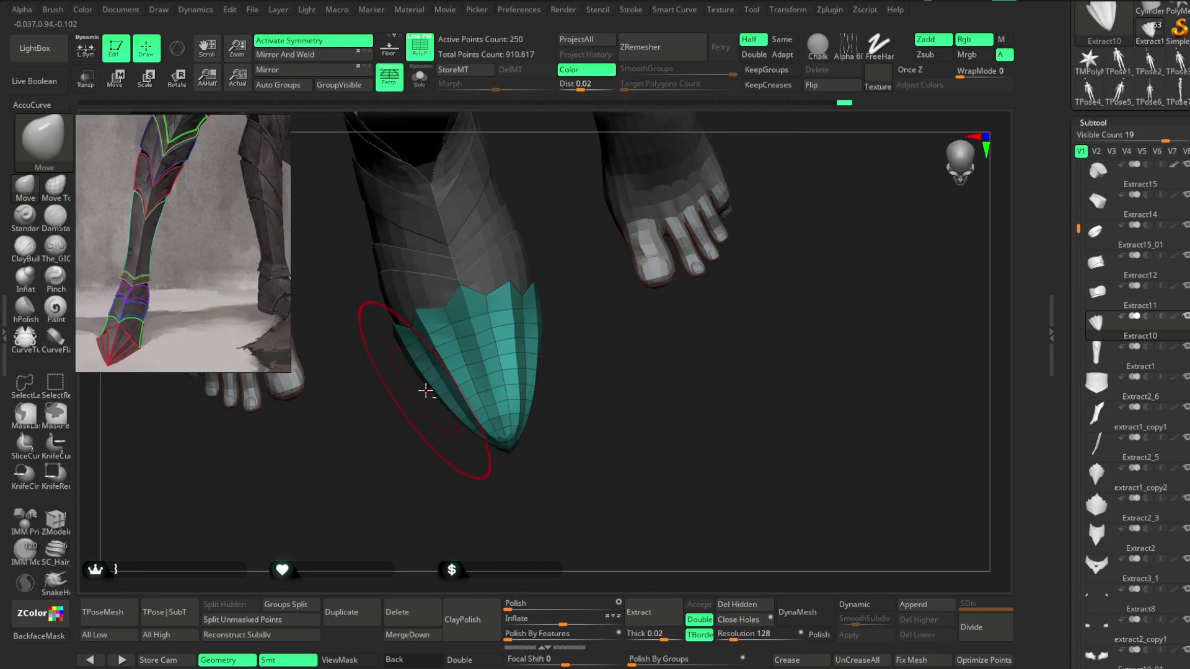
pyautogui.moveTo(558, 340)
pyautogui.mouseDown()
pyautogui.moveTo(582, 336)
pyautogui.moveTo(587, 404)
pyautogui.moveTo(709, 297)
pyautogui.moveTo(688, 212)
pyautogui.moveTo(712, 202)
pyautogui.moveTo(717, 213)
pyautogui.moveTo(650, 286)
pyautogui.moveTo(618, 292)
pyautogui.moveTo(619, 318)
pyautogui.moveTo(628, 281)
pyautogui.moveTo(616, 279)
pyautogui.moveTo(657, 271)
pyautogui.moveTo(619, 280)
pyautogui.moveTo(659, 255)
pyautogui.moveTo(678, 360)
pyautogui.mouseUp()
pyautogui.moveTo(742, 228)
pyautogui.mouseDown()
pyautogui.moveTo(738, 186)
pyautogui.moveTo(782, 188)
pyautogui.mouseUp()
pyautogui.moveTo(555, 320)
pyautogui.mouseDown()
pyautogui.moveTo(579, 338)
pyautogui.moveTo(601, 279)
pyautogui.moveTo(626, 292)
pyautogui.moveTo(638, 324)
pyautogui.moveTo(566, 353)
pyautogui.moveTo(638, 252)
pyautogui.moveTo(626, 273)
pyautogui.mouseUp()
pyautogui.press('space')
pyautogui.keyDown('alt'); pyautogui.click(566, 354); pyautogui.keyUp('alt')
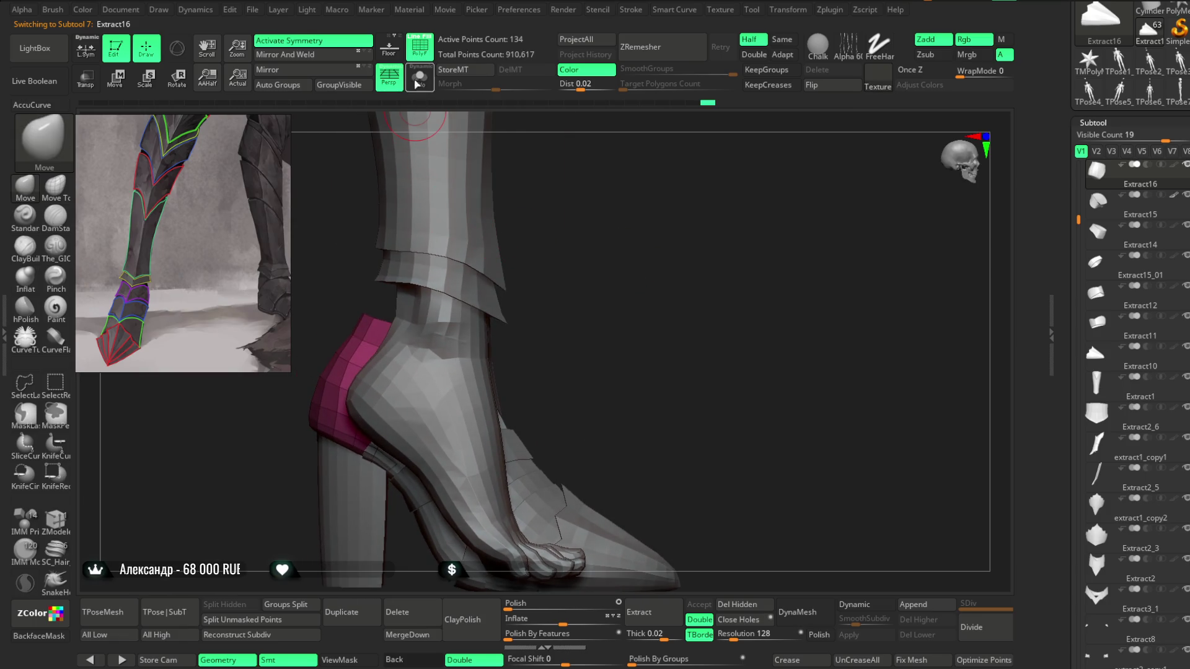
# Step: Solo the heel-back piece and duplicate it as a new subtool
pyautogui.click(420, 75)
pyautogui.moveTo(510, 250); pyautogui.dragTo(564, 309)
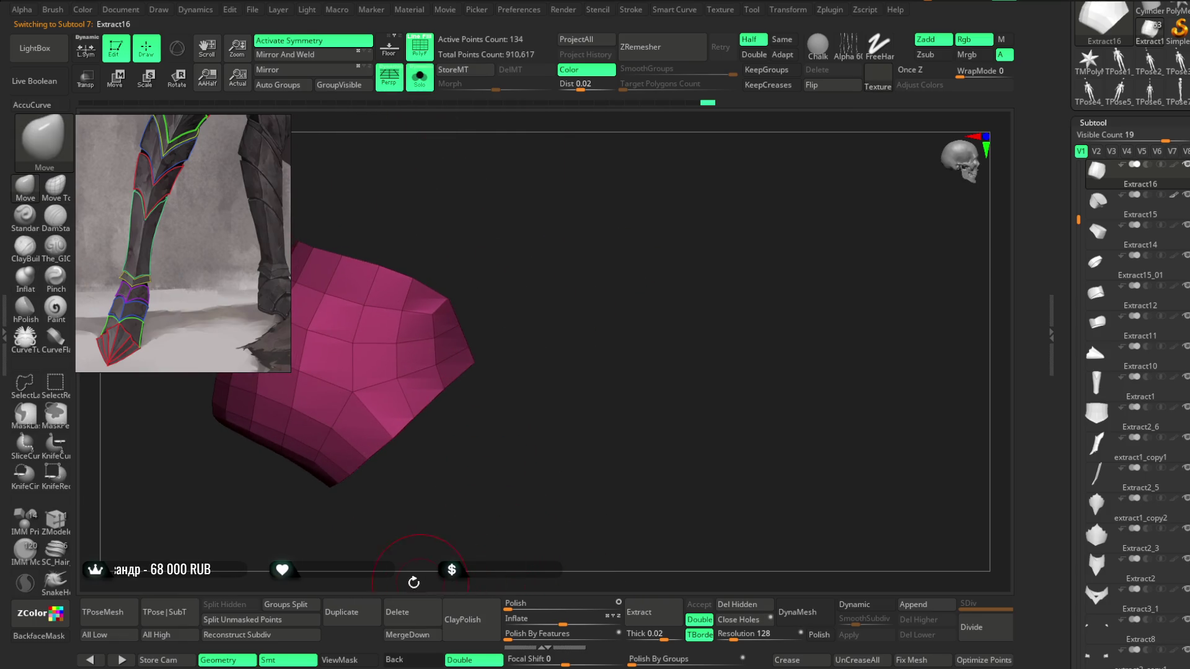
pyautogui.click(366, 616)
pyautogui.moveTo(494, 269); pyautogui.dragTo(583, 283)
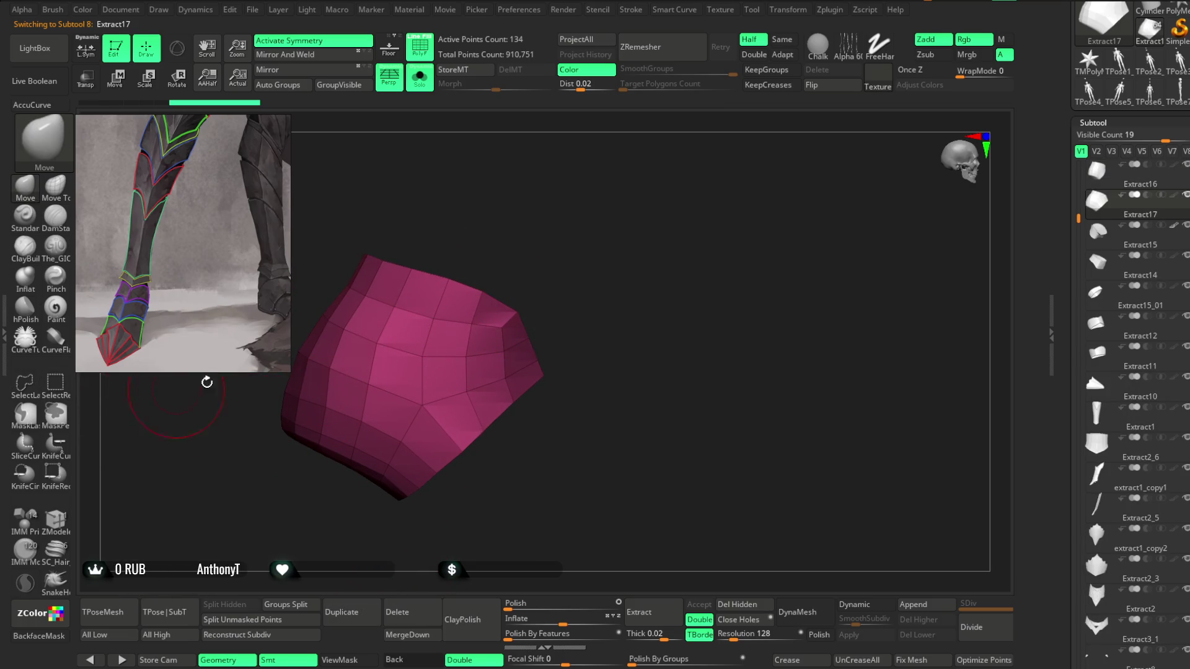
# Step: Hide all but a thin curved strip of the copy and delete the hidden faces
pyautogui.keyDown('ctrl'); pyautogui.keyDown('shift'); pyautogui.click(471, 286); pyautogui.keyUp('shift'); pyautogui.keyUp('ctrl')
pyautogui.keyDown('ctrl'); pyautogui.keyDown('shift'); pyautogui.click(546, 254); pyautogui.keyUp('shift'); pyautogui.keyUp('ctrl')
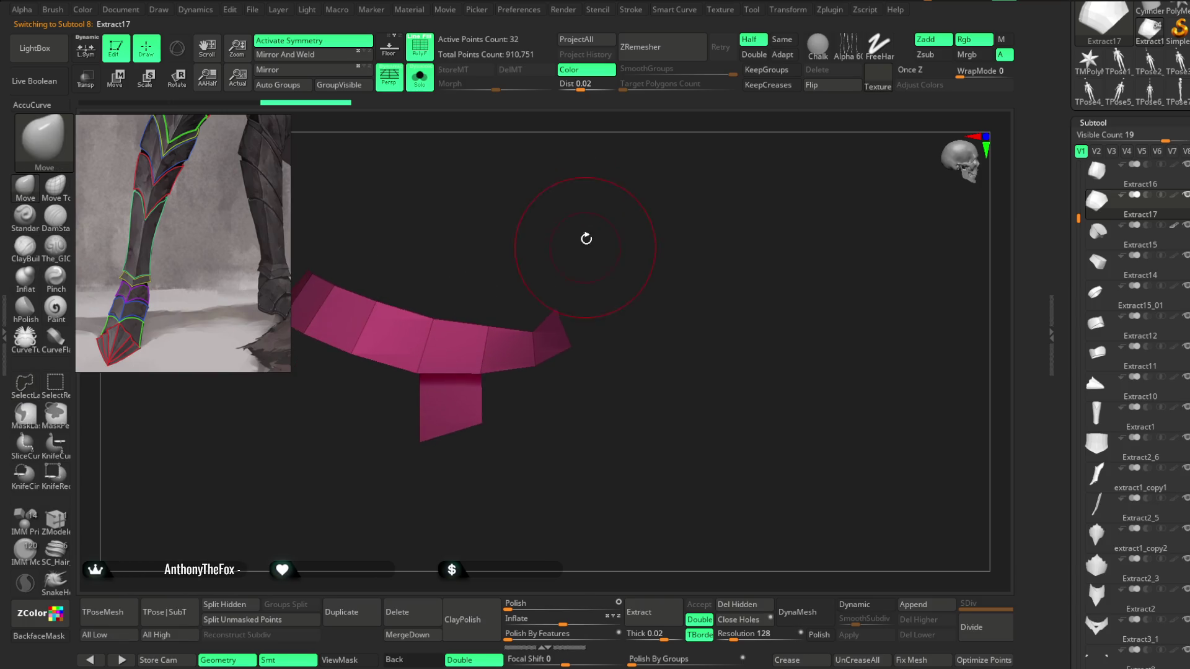
pyautogui.keyDown('ctrl'); pyautogui.keyDown('alt'); pyautogui.keyDown('shift'); pyautogui.moveTo(508, 465); pyautogui.dragTo(412, 545); pyautogui.keyUp('shift'); pyautogui.keyUp('alt'); pyautogui.keyUp('ctrl')
pyautogui.moveTo(598, 235)
pyautogui.mouseDown()
pyautogui.moveTo(577, 225)
pyautogui.moveTo(627, 247)
pyautogui.mouseUp()
pyautogui.click(735, 600)
pyautogui.press('space')
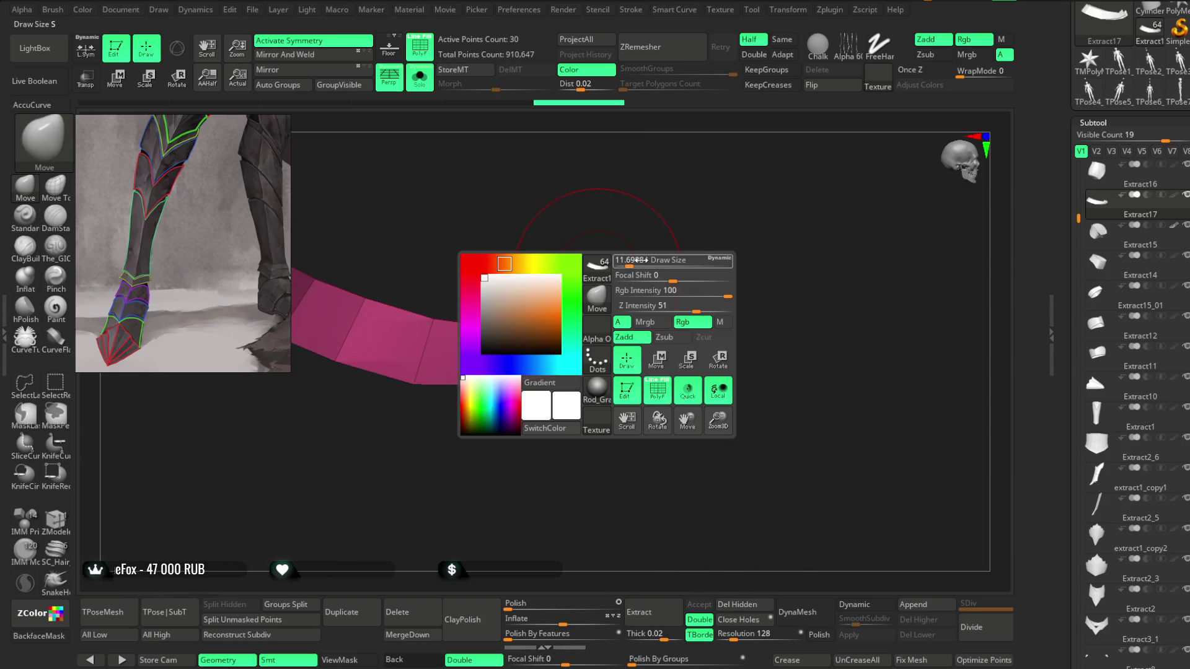
pyautogui.moveTo(566, 292)
pyautogui.mouseDown(button='right')
pyautogui.moveTo(579, 314)
pyautogui.moveTo(592, 282)
pyautogui.moveTo(571, 284)
pyautogui.moveTo(580, 260)
pyautogui.moveTo(597, 238)
pyautogui.moveTo(620, 242)
pyautogui.moveTo(605, 331)
pyautogui.moveTo(627, 258)
pyautogui.moveTo(656, 258)
pyautogui.moveTo(598, 346)
pyautogui.mouseUp(button='right')
pyautogui.moveTo(636, 247)
pyautogui.mouseDown(button='right')
pyautogui.moveTo(643, 260)
pyautogui.moveTo(638, 236)
pyautogui.moveTo(653, 258)
pyautogui.mouseUp(button='right')
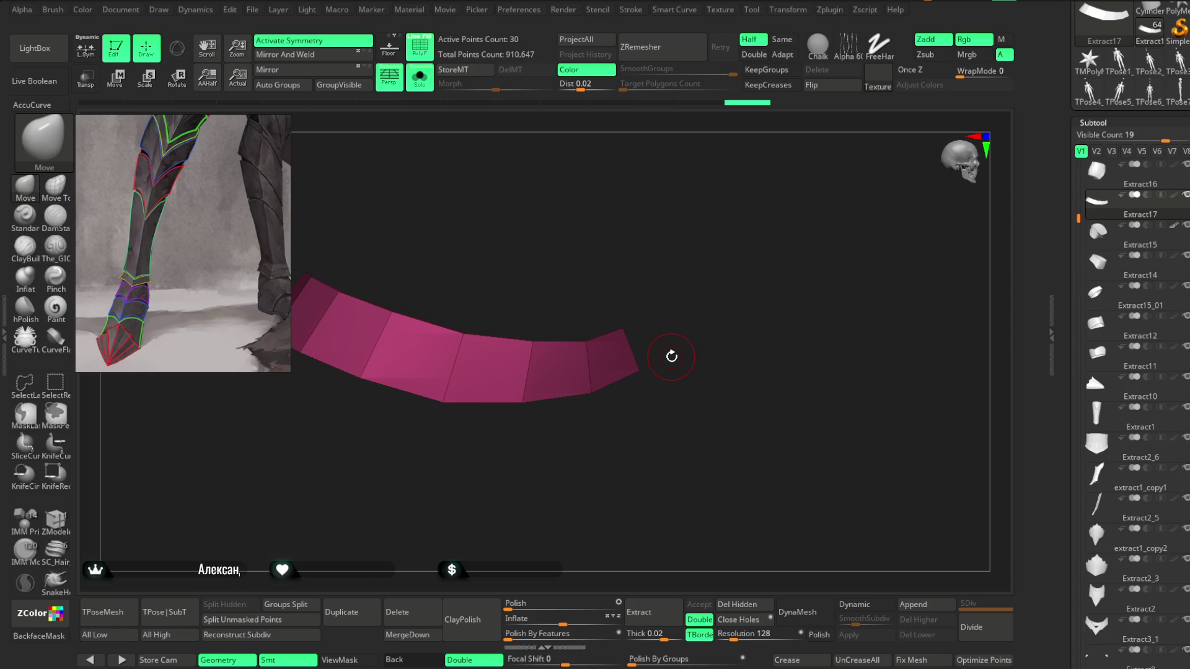
pyautogui.moveTo(710, 259); pyautogui.dragTo(588, 335)
# Step: Turn Solo off and orbit to check the pink Extract17 strip wrapping the lower leg
pyautogui.moveTo(672, 285)
pyautogui.mouseDown()
pyautogui.moveTo(656, 258)
pyautogui.moveTo(611, 319)
pyautogui.moveTo(675, 244)
pyautogui.moveTo(610, 340)
pyautogui.moveTo(685, 234)
pyautogui.moveTo(643, 239)
pyautogui.mouseUp()
pyautogui.click(419, 77)
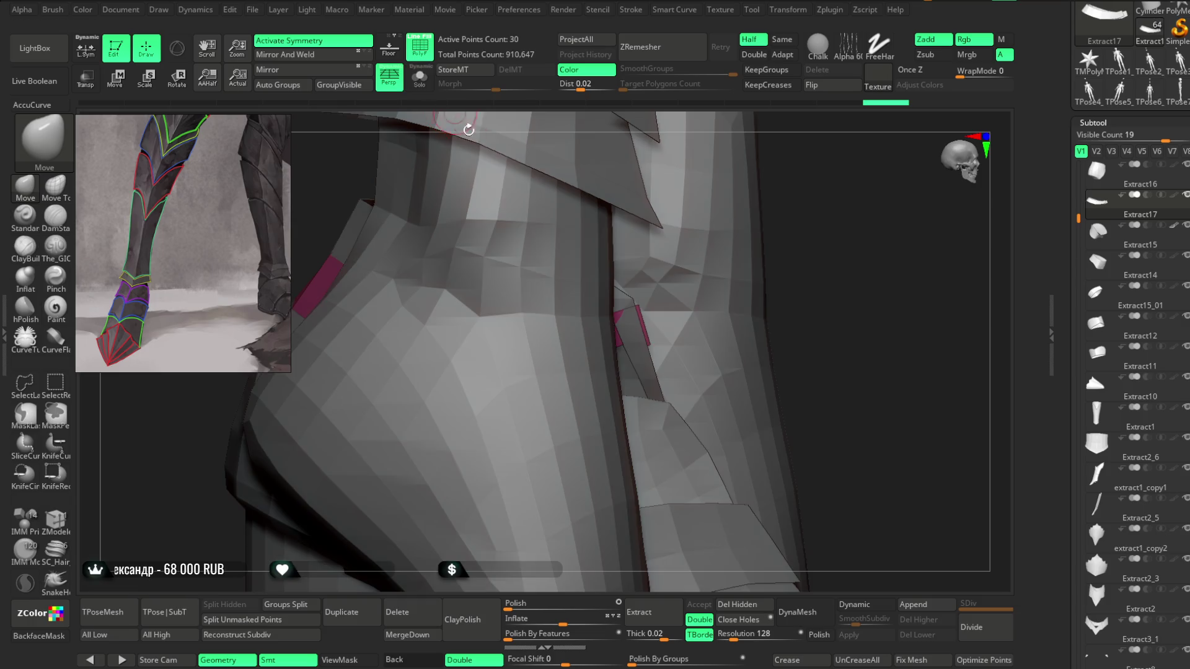
pyautogui.moveTo(825, 270)
pyautogui.mouseDown()
pyautogui.moveTo(781, 310)
pyautogui.moveTo(749, 380)
pyautogui.mouseUp()
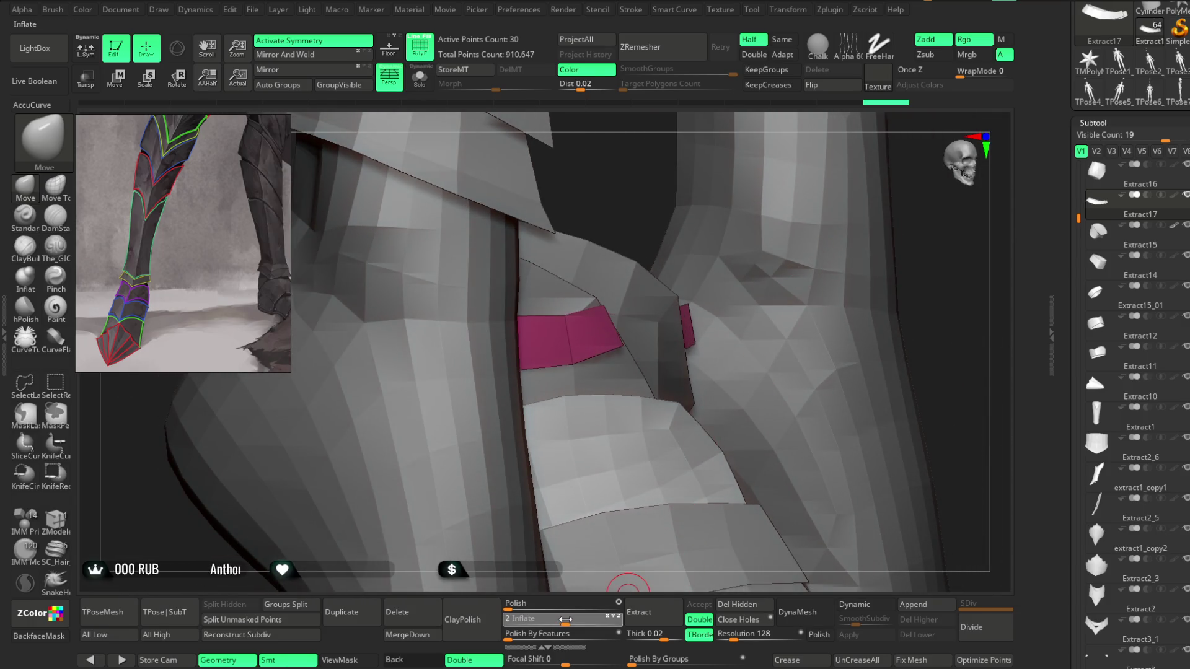
pyautogui.moveTo(916, 279)
pyautogui.mouseDown()
pyautogui.moveTo(882, 204)
pyautogui.moveTo(608, 339)
pyautogui.moveTo(677, 273)
pyautogui.moveTo(616, 337)
pyautogui.moveTo(579, 314)
pyautogui.moveTo(603, 306)
pyautogui.moveTo(619, 326)
pyautogui.moveTo(668, 270)
pyautogui.moveTo(571, 372)
pyautogui.mouseUp()
pyautogui.press('space')
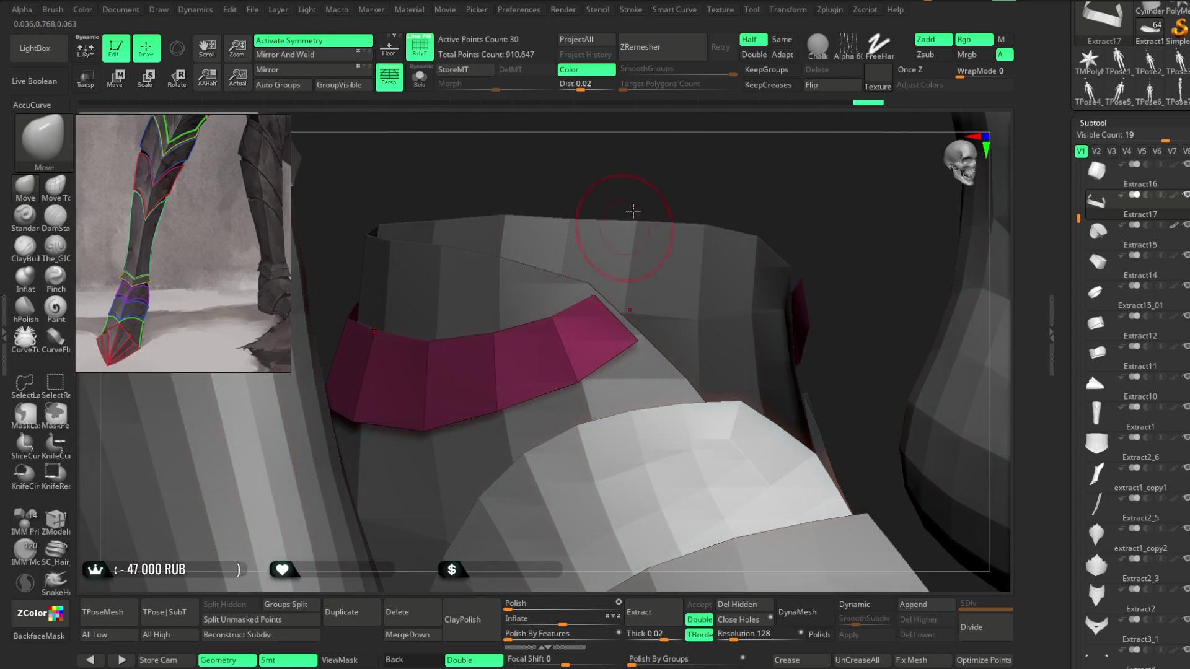
pyautogui.moveTo(589, 233); pyautogui.dragTo(531, 331)
pyautogui.moveTo(589, 305)
pyautogui.mouseDown()
pyautogui.moveTo(635, 233)
pyautogui.moveTo(711, 160)
pyautogui.moveTo(684, 200)
pyautogui.moveTo(723, 207)
pyautogui.moveTo(601, 331)
pyautogui.moveTo(727, 258)
pyautogui.moveTo(618, 367)
pyautogui.moveTo(680, 255)
pyautogui.moveTo(574, 341)
pyautogui.mouseUp()
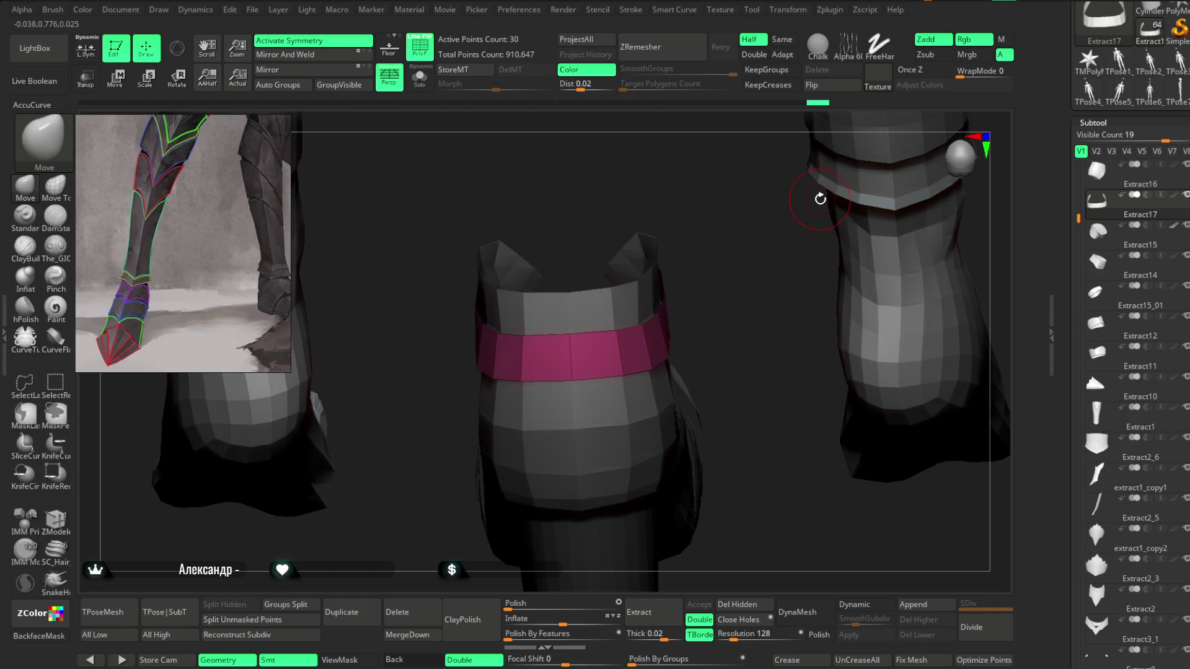
pyautogui.moveTo(820, 199)
pyautogui.mouseDown()
pyautogui.moveTo(622, 165)
pyautogui.moveTo(712, 174)
pyautogui.moveTo(622, 164)
pyautogui.moveTo(616, 181)
pyautogui.moveTo(674, 198)
pyautogui.mouseUp()
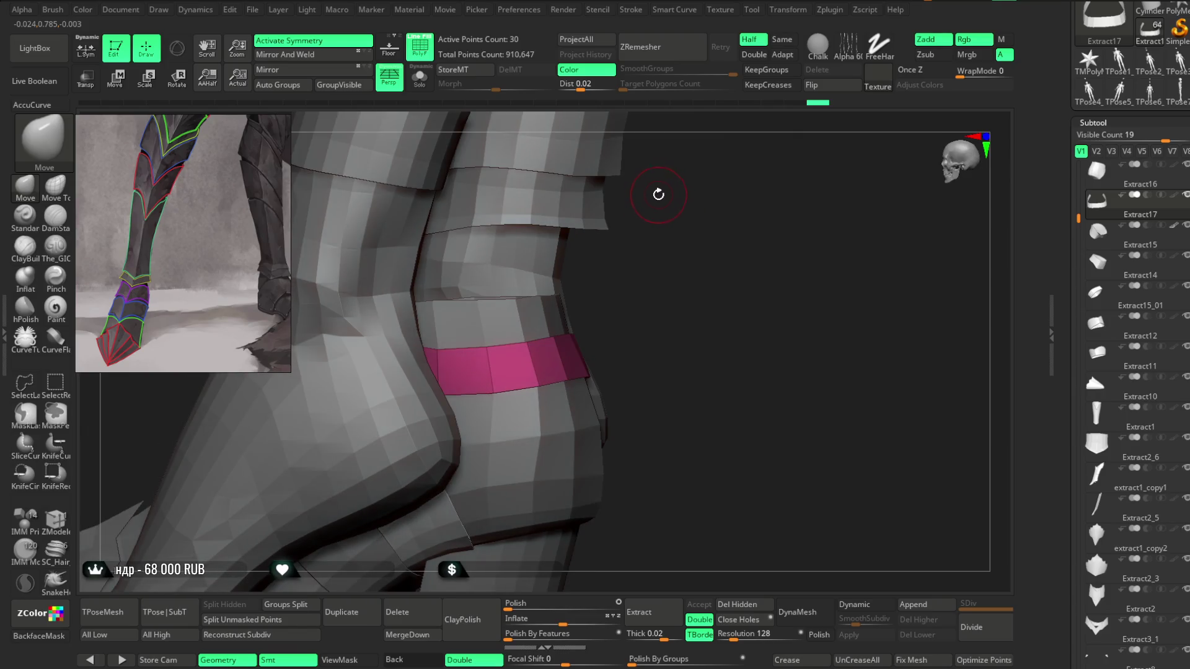
pyautogui.moveTo(682, 192)
pyautogui.mouseDown()
pyautogui.moveTo(701, 189)
pyautogui.moveTo(631, 201)
pyautogui.moveTo(563, 368)
pyautogui.mouseUp()
pyautogui.press('space')
pyautogui.moveTo(632, 245)
pyautogui.mouseDown()
pyautogui.moveTo(612, 213)
pyautogui.moveTo(617, 197)
pyautogui.moveTo(548, 252)
pyautogui.mouseUp()
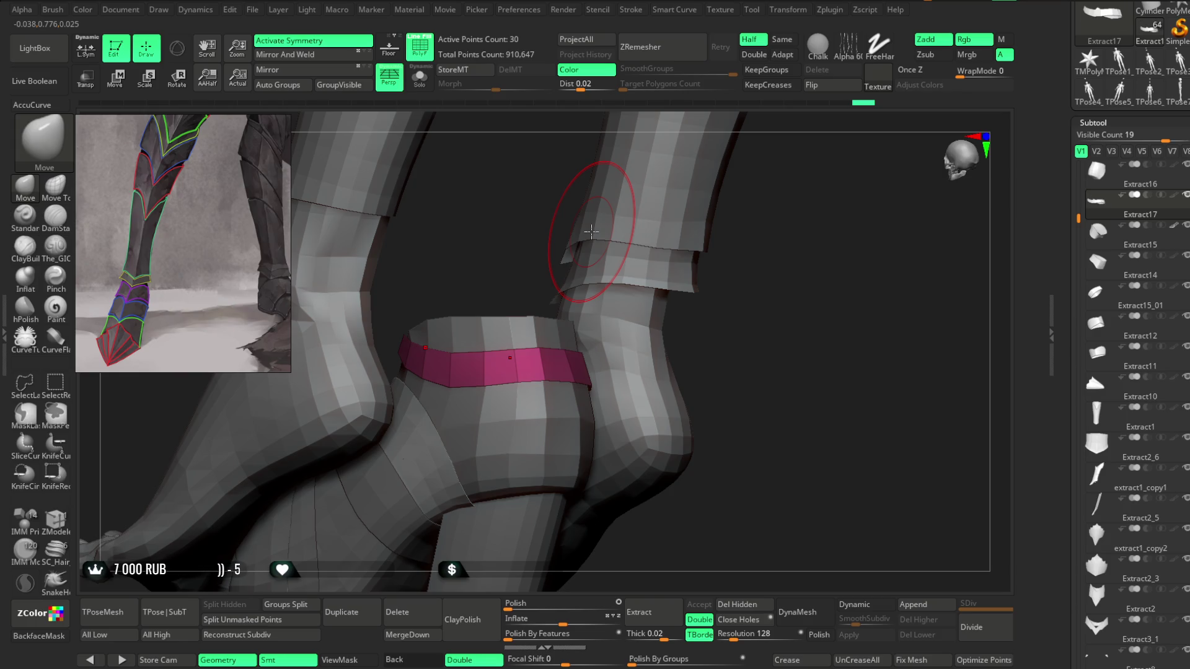
pyautogui.moveTo(591, 232)
pyautogui.mouseDown()
pyautogui.moveTo(467, 213)
pyautogui.moveTo(528, 210)
pyautogui.moveTo(528, 186)
pyautogui.moveTo(593, 210)
pyautogui.moveTo(497, 207)
pyautogui.moveTo(502, 196)
pyautogui.moveTo(396, 328)
pyautogui.moveTo(452, 194)
pyautogui.moveTo(537, 212)
pyautogui.moveTo(522, 214)
pyautogui.mouseUp()
pyautogui.press('space')
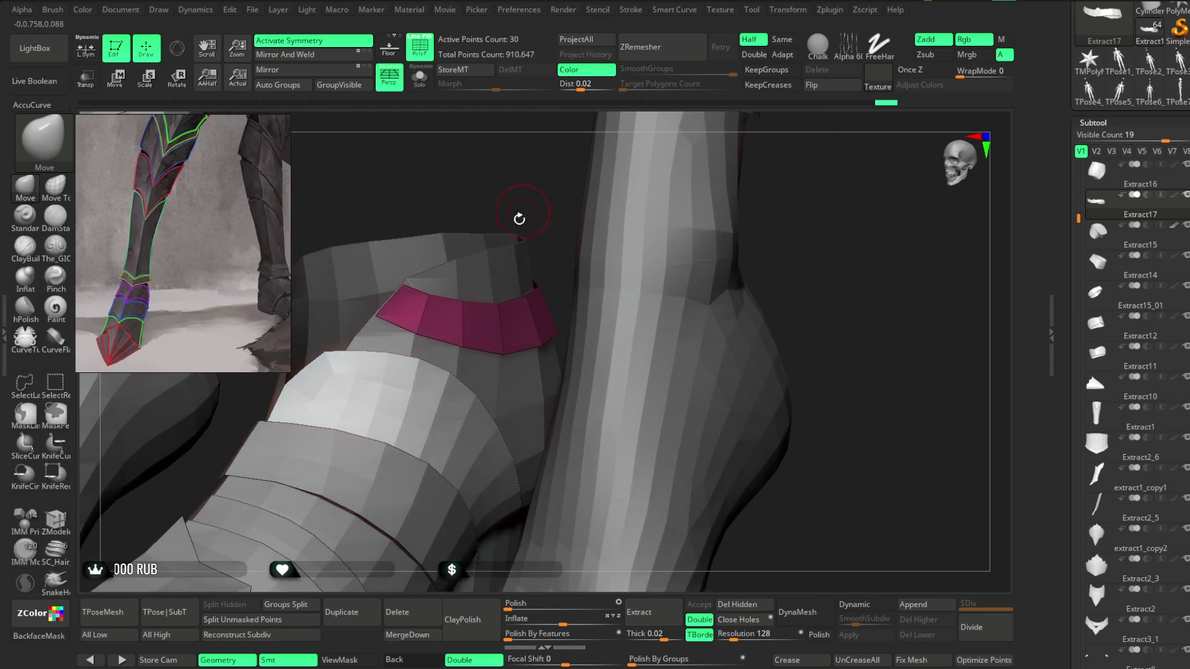
pyautogui.press('space')
pyautogui.moveTo(532, 274); pyautogui.dragTo(459, 346)
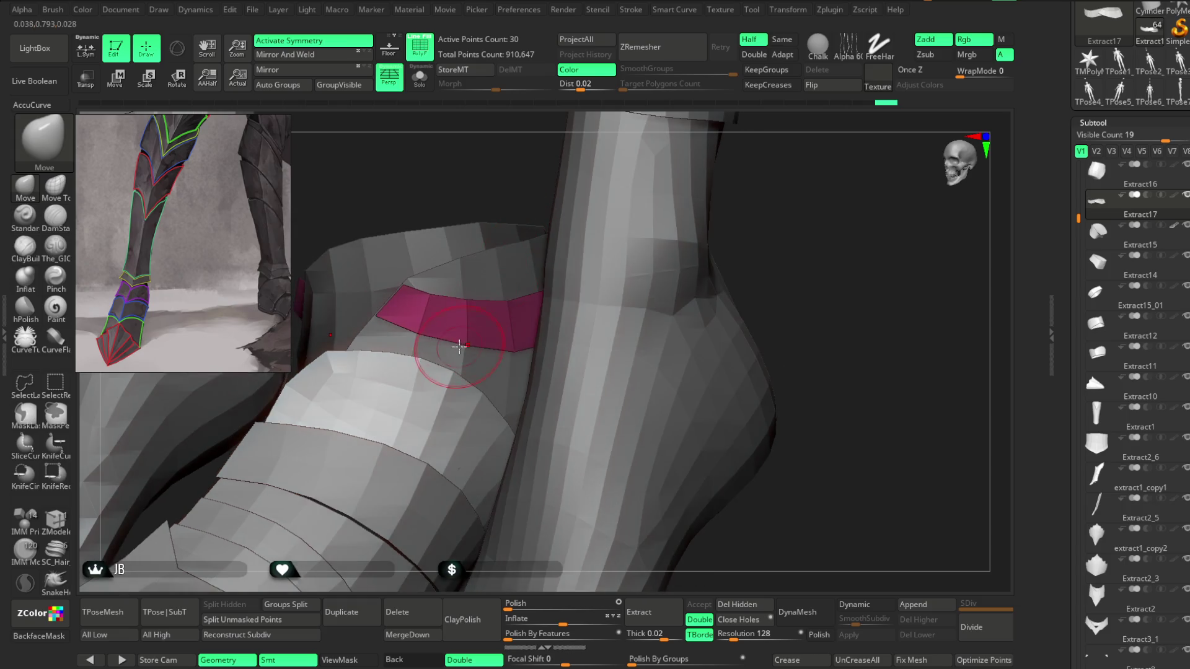
pyautogui.moveTo(764, 175)
pyautogui.mouseDown()
pyautogui.moveTo(659, 199)
pyautogui.moveTo(656, 172)
pyautogui.moveTo(685, 192)
pyautogui.moveTo(768, 180)
pyautogui.moveTo(688, 178)
pyautogui.moveTo(634, 287)
pyautogui.mouseUp()
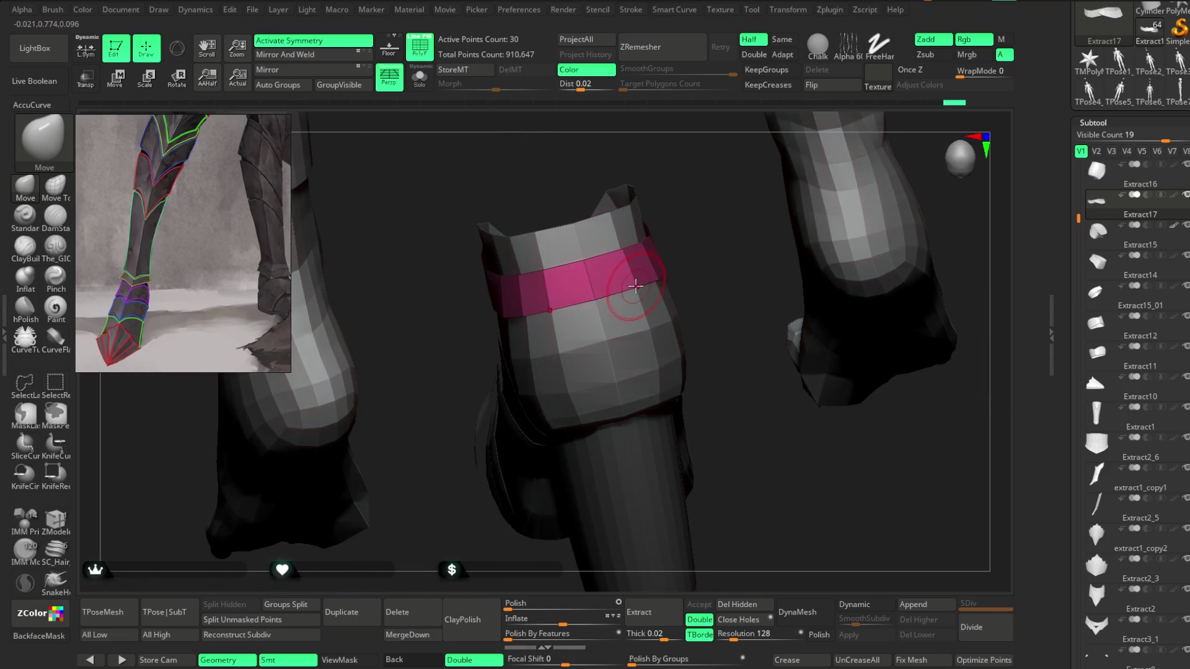
pyautogui.moveTo(688, 202); pyautogui.dragTo(570, 323)
pyautogui.moveTo(638, 236)
pyautogui.mouseDown()
pyautogui.moveTo(651, 225)
pyautogui.moveTo(558, 347)
pyautogui.moveTo(438, 465)
pyautogui.moveTo(415, 432)
pyautogui.moveTo(733, 192)
pyautogui.moveTo(682, 200)
pyautogui.moveTo(757, 194)
pyautogui.moveTo(752, 223)
pyautogui.moveTo(740, 218)
pyautogui.mouseUp()
pyautogui.click(427, 62)
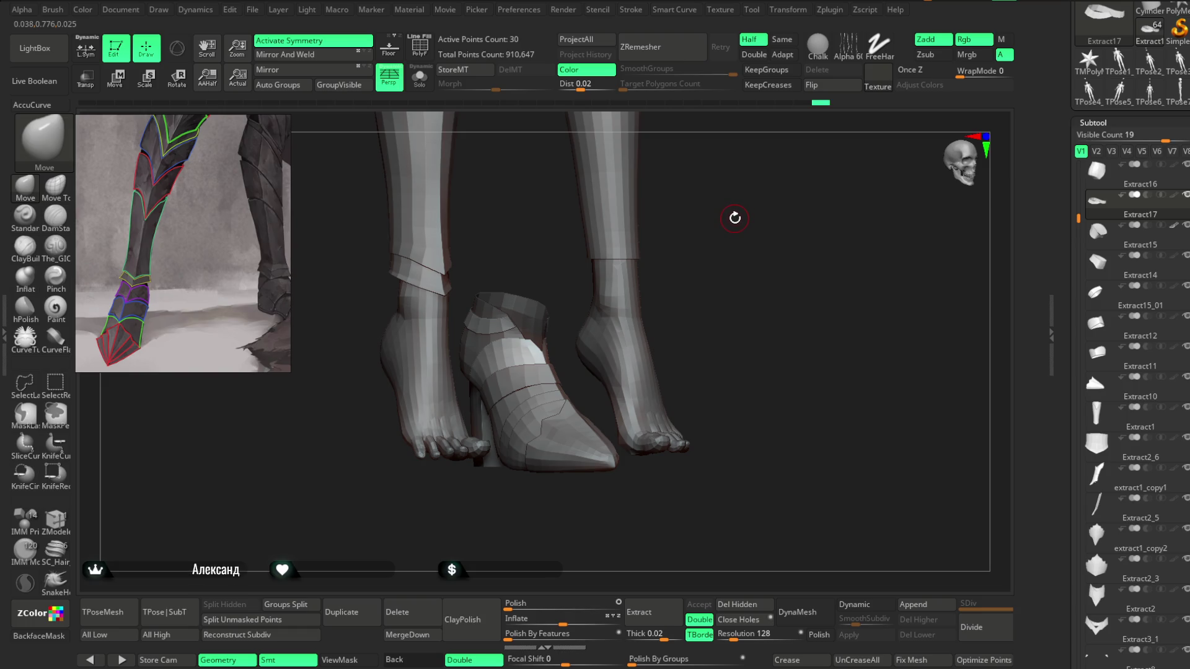
# Step: Switch to the CurveTube brush with Stroke > Bend Start enabled
pyautogui.moveTo(731, 220)
pyautogui.mouseDown()
pyautogui.moveTo(675, 221)
pyautogui.moveTo(643, 269)
pyautogui.moveTo(710, 247)
pyautogui.moveTo(699, 271)
pyautogui.moveTo(699, 260)
pyautogui.moveTo(659, 282)
pyautogui.moveTo(730, 240)
pyautogui.moveTo(697, 263)
pyautogui.mouseUp()
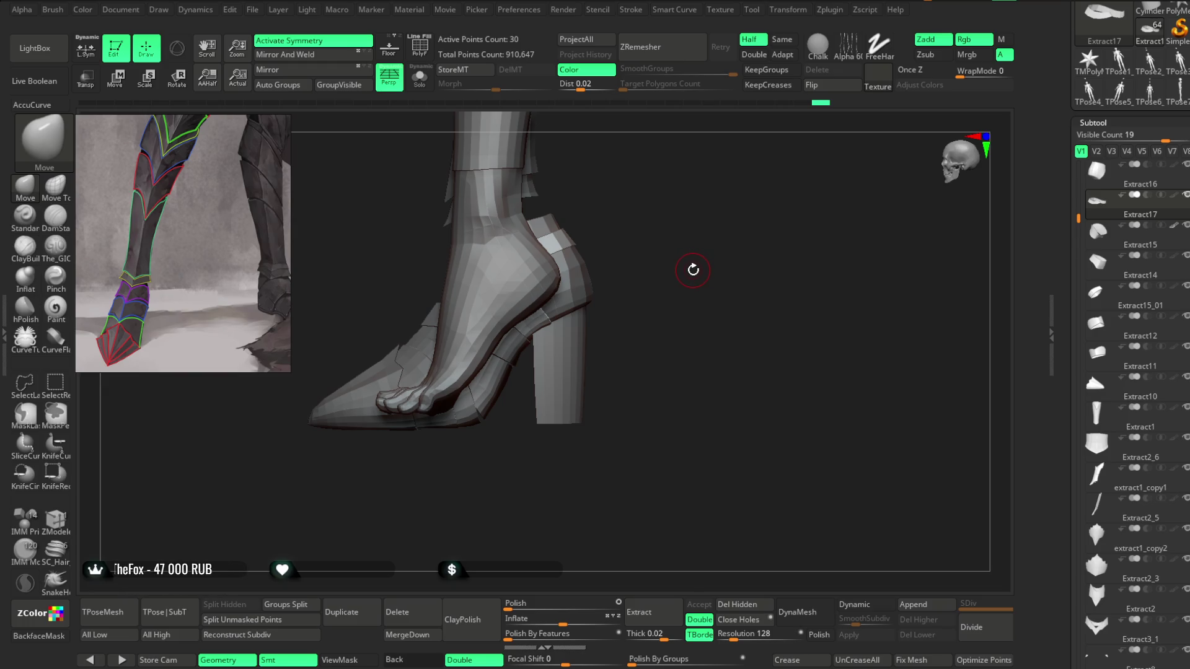
pyautogui.click(24, 337)
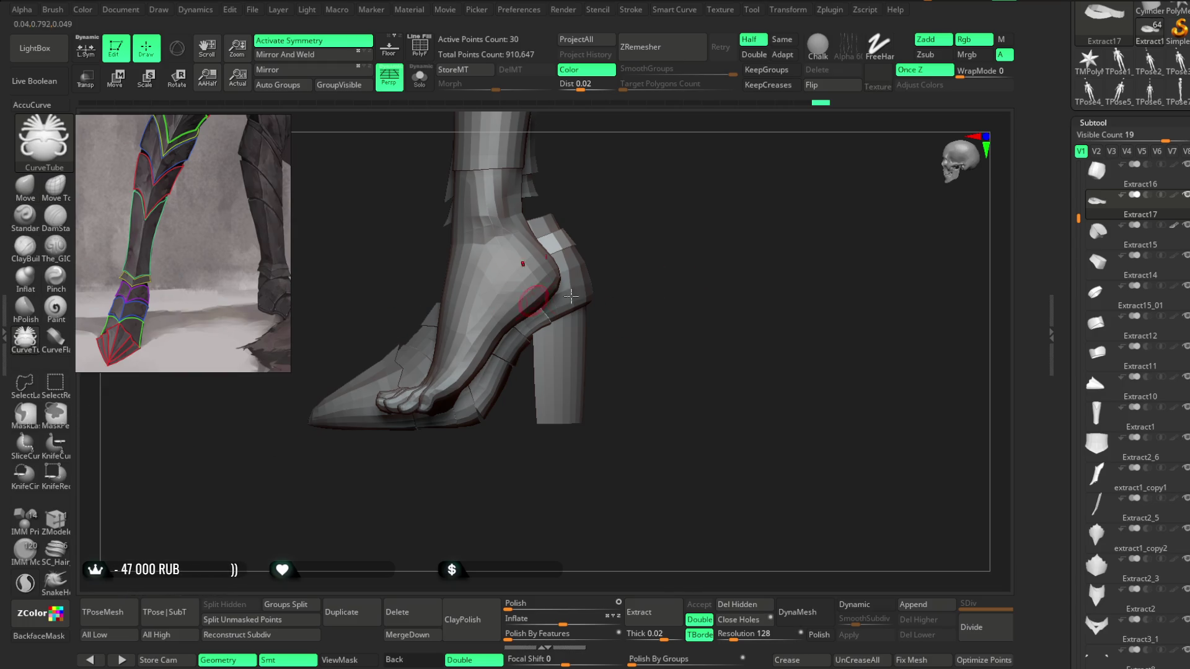
pyautogui.press('space')
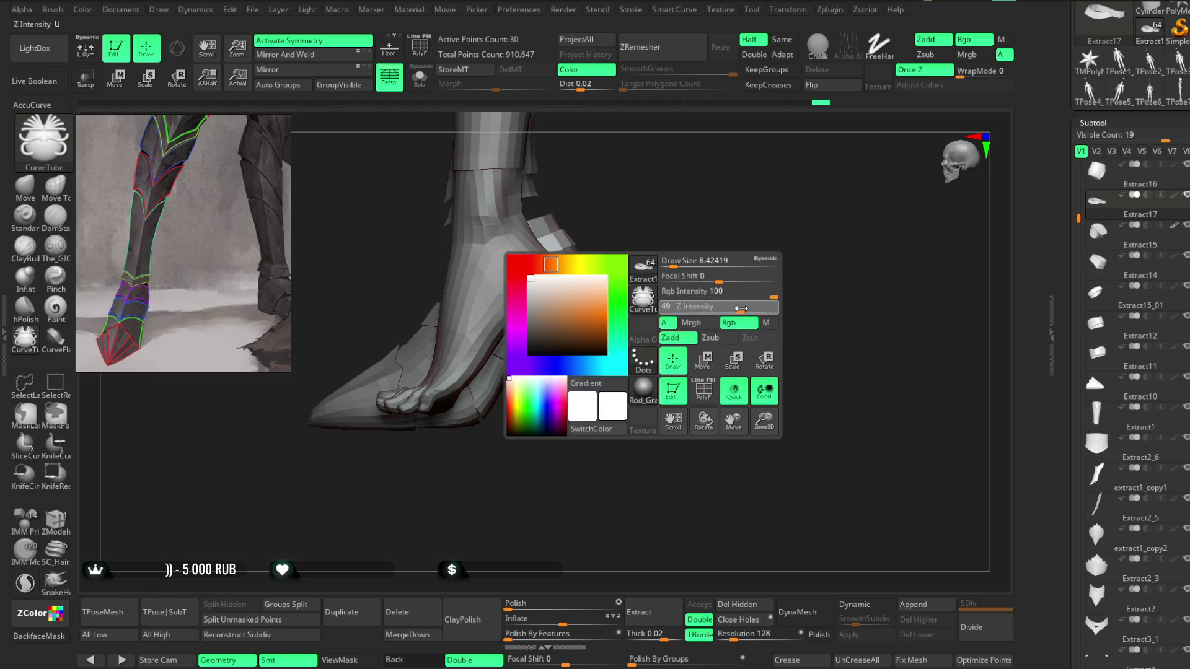
pyautogui.click(631, 10)
pyautogui.click(697, 293)
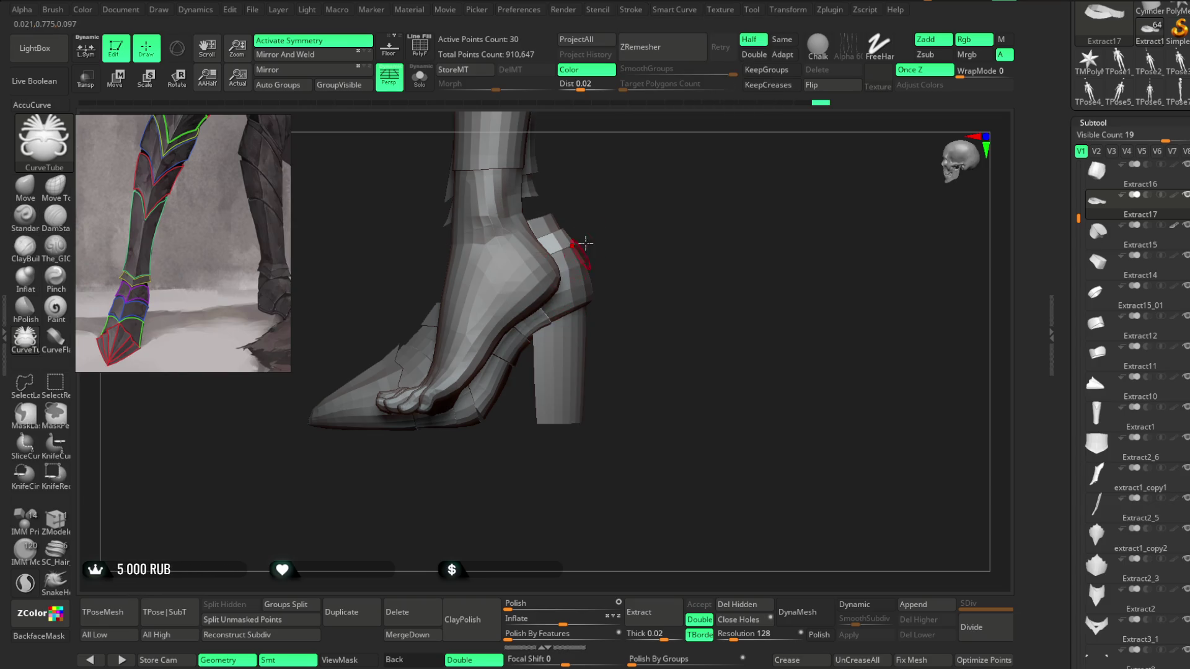
pyautogui.press('space')
# Step: Hide the body subtool, draw a tube along the sole from heel to toe, then undo it
pyautogui.moveTo(637, 223); pyautogui.dragTo(642, 250)
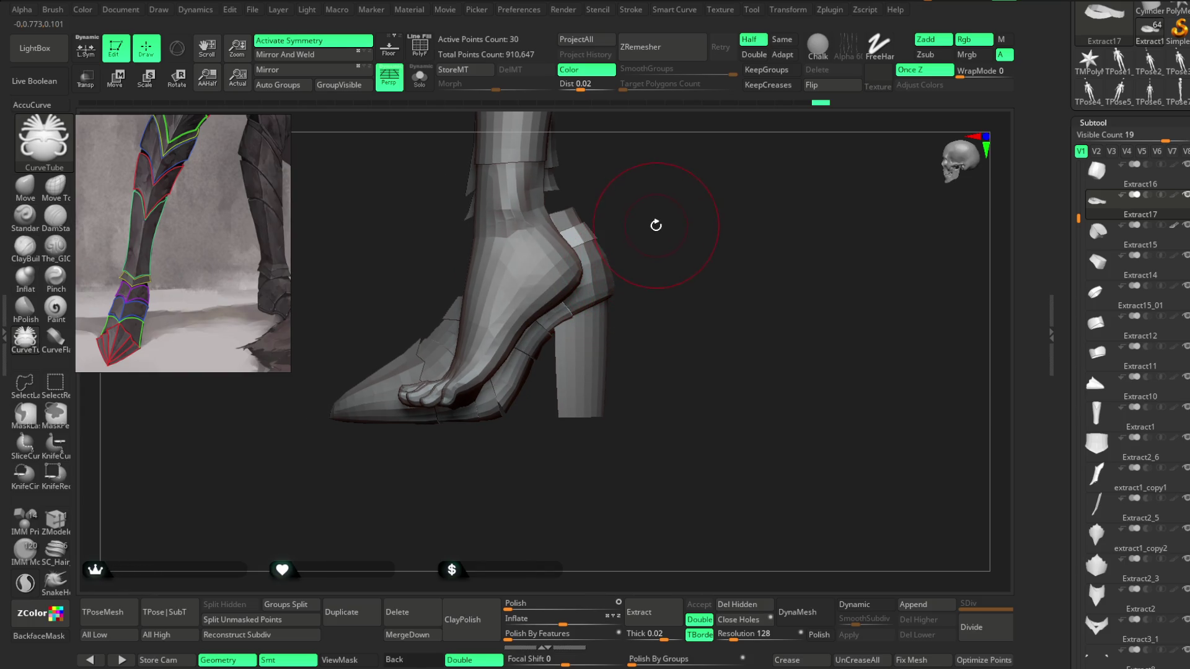
pyautogui.moveTo(1079, 218); pyautogui.dragTo(1081, 155)
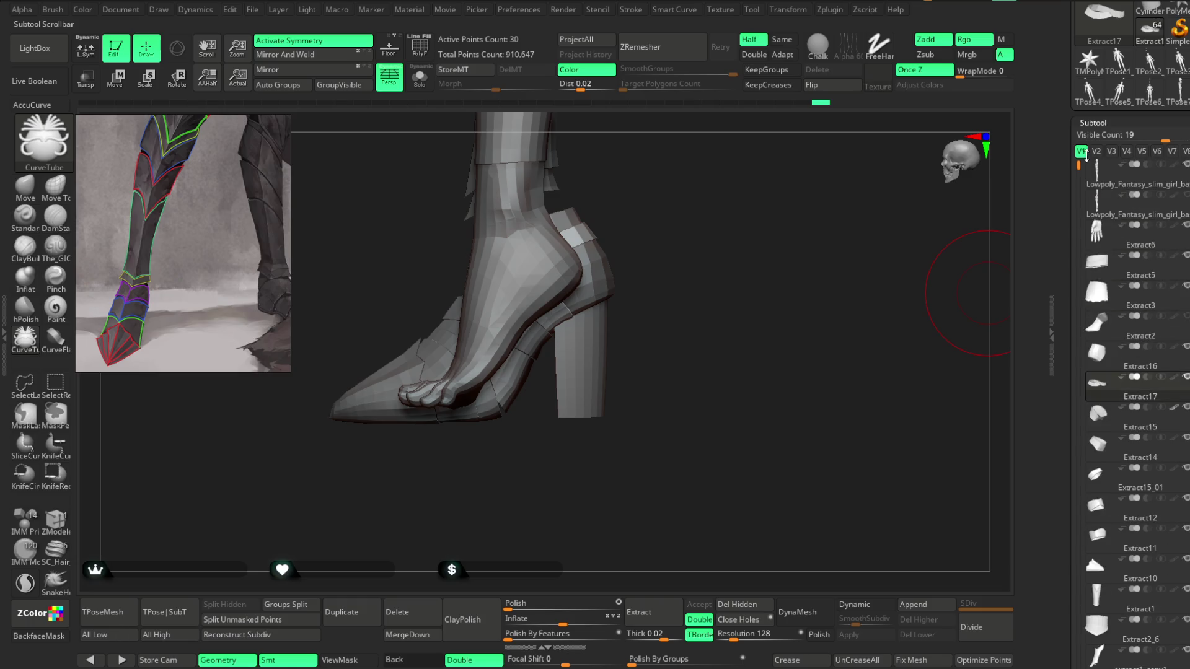
pyautogui.click(1186, 166)
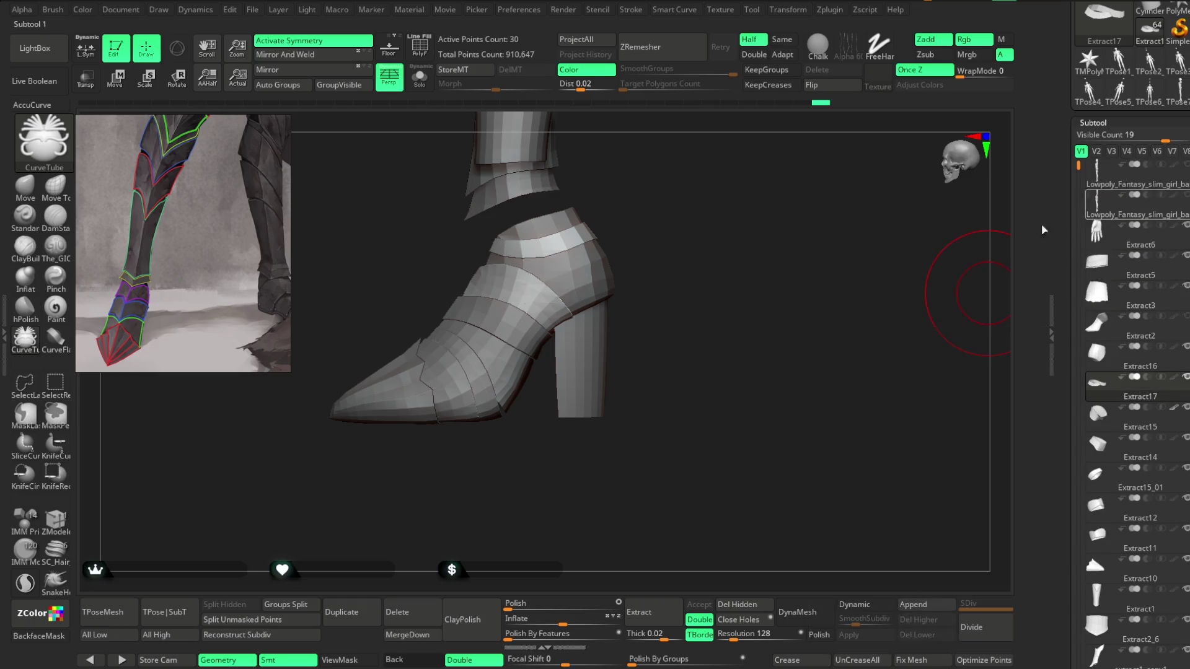
pyautogui.moveTo(612, 290)
pyautogui.mouseDown()
pyautogui.moveTo(508, 397)
pyautogui.moveTo(294, 422)
pyautogui.mouseUp()
pyautogui.hotkey('ctrl', 'z')
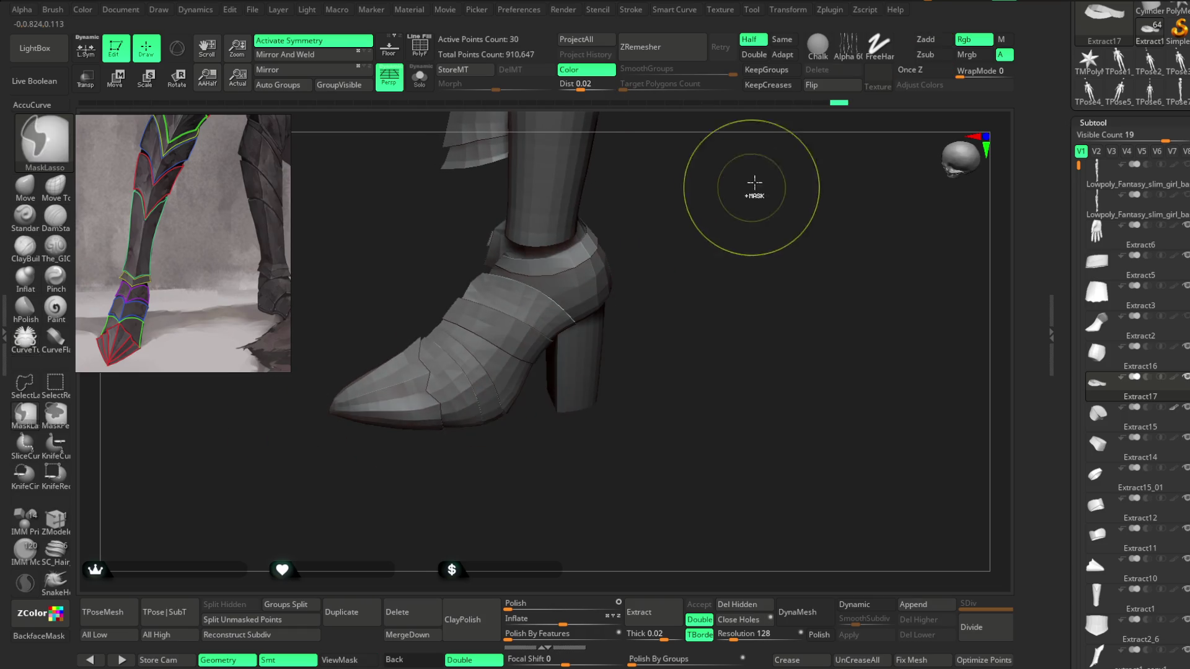
# Step: Redraw a CurveTube along the sole from heel to toe and adjust its end points
pyautogui.click(636, 10)
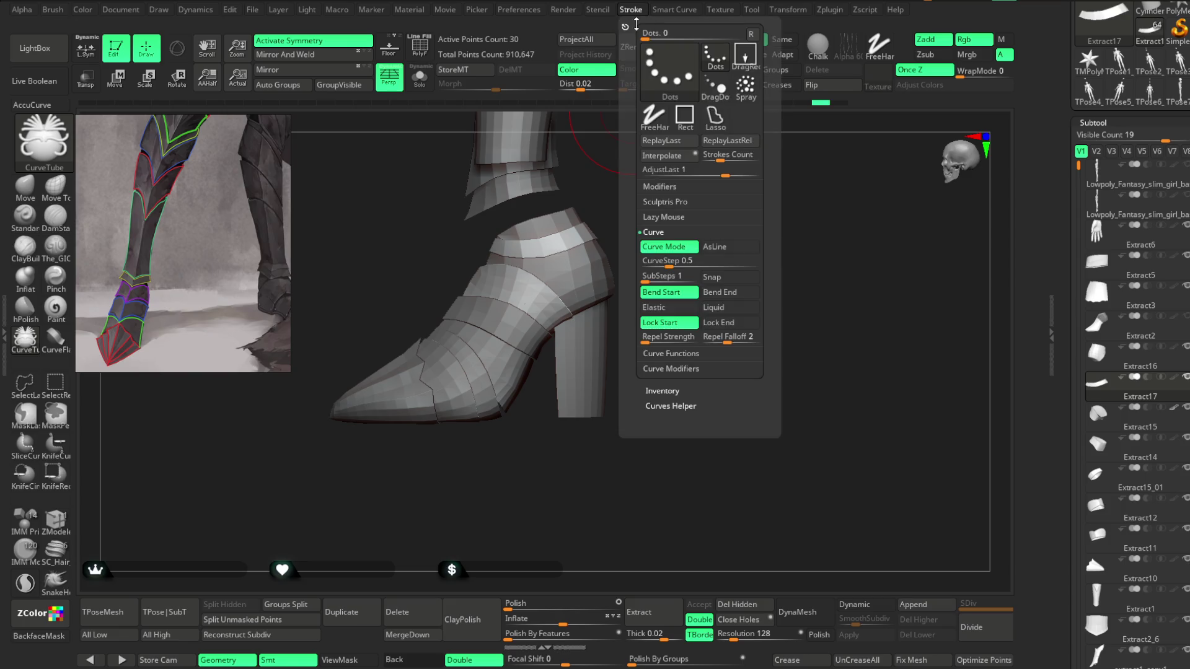
pyautogui.moveTo(606, 289); pyautogui.dragTo(359, 407)
pyautogui.moveTo(620, 235)
pyautogui.mouseDown()
pyautogui.moveTo(752, 242)
pyautogui.moveTo(706, 308)
pyautogui.moveTo(762, 273)
pyautogui.moveTo(784, 231)
pyautogui.moveTo(775, 238)
pyautogui.mouseUp()
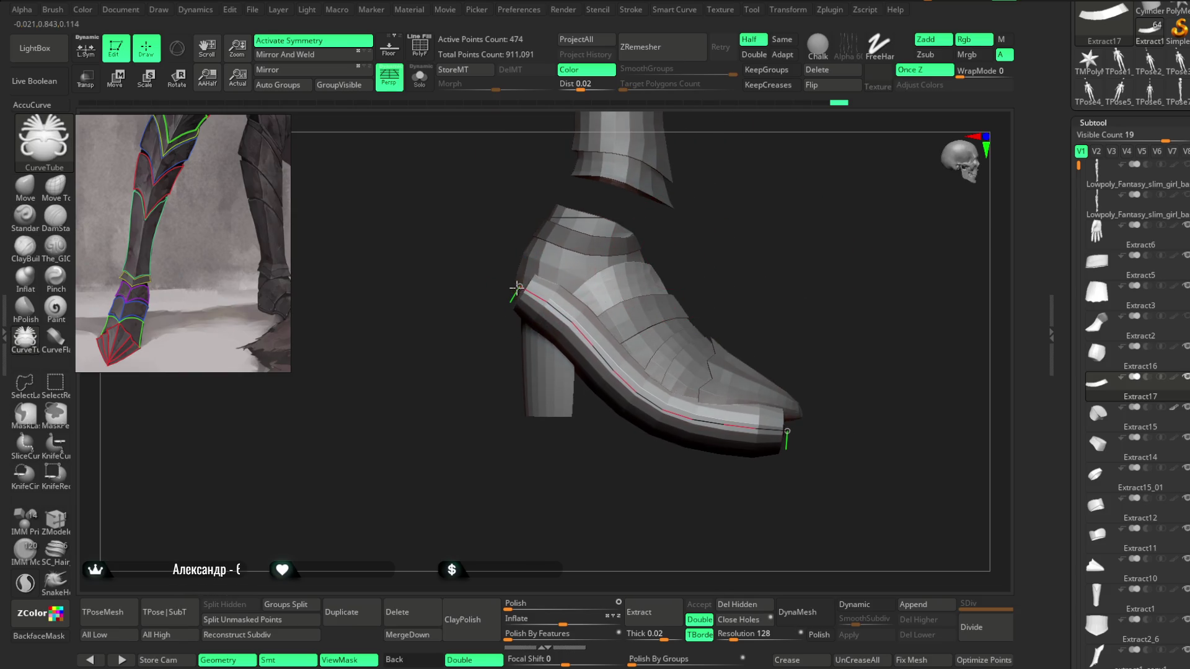
pyautogui.moveTo(518, 287); pyautogui.dragTo(510, 285)
pyautogui.moveTo(782, 414); pyautogui.dragTo(780, 421)
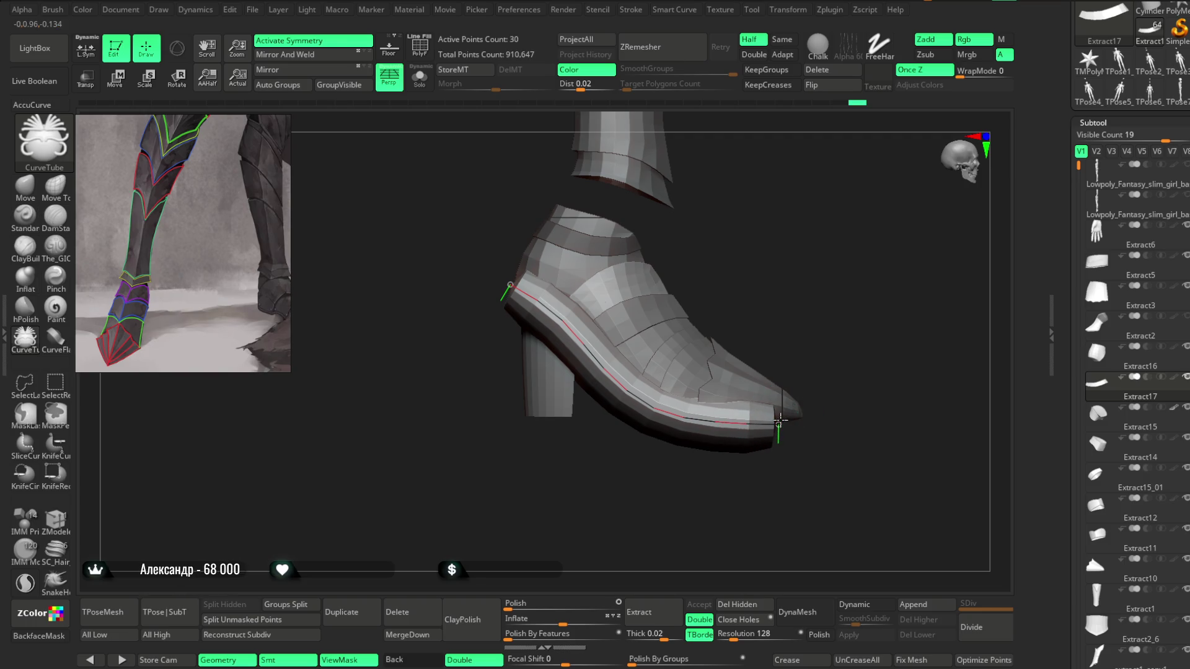
pyautogui.moveTo(784, 347)
pyautogui.mouseDown()
pyautogui.moveTo(762, 284)
pyautogui.moveTo(750, 347)
pyautogui.mouseUp()
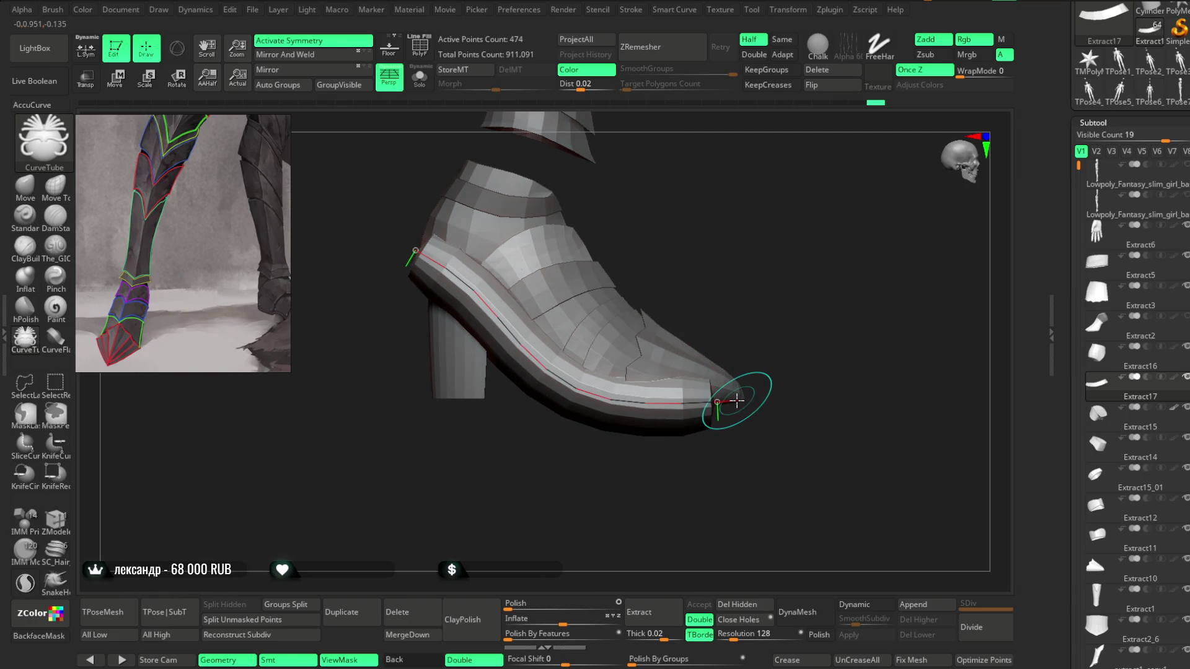
# Step: Set the curve to Lock Start and Elastic, then pull the toe end out to the toe tip
pyautogui.click(631, 10)
pyautogui.click(688, 325)
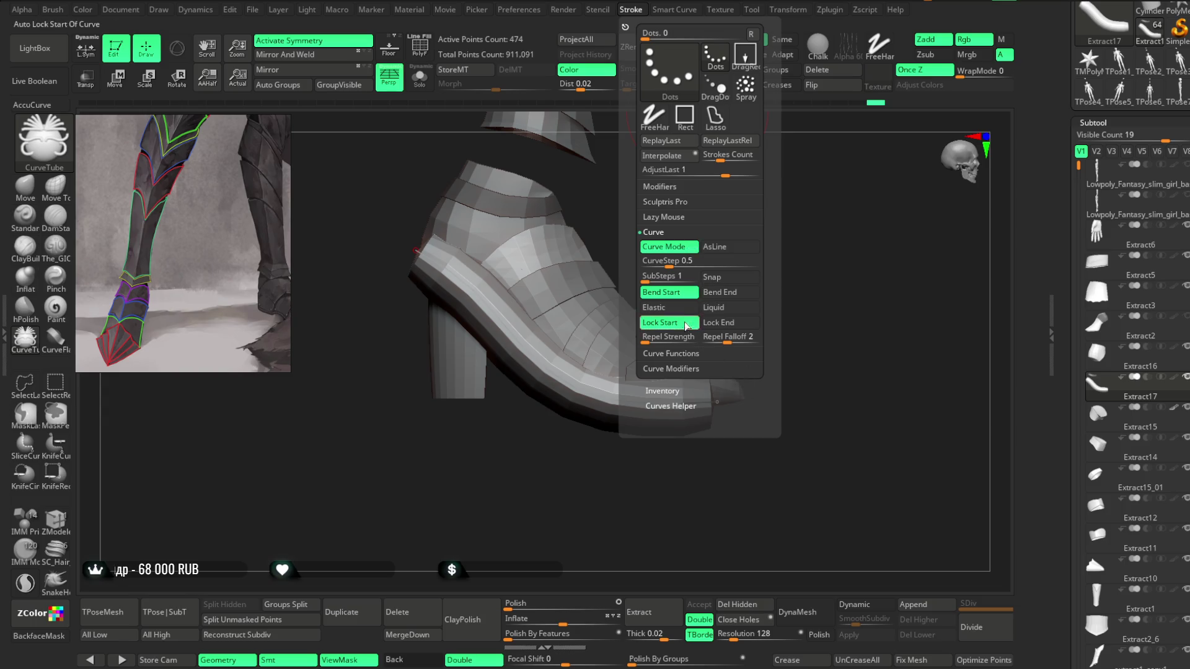
pyautogui.click(673, 310)
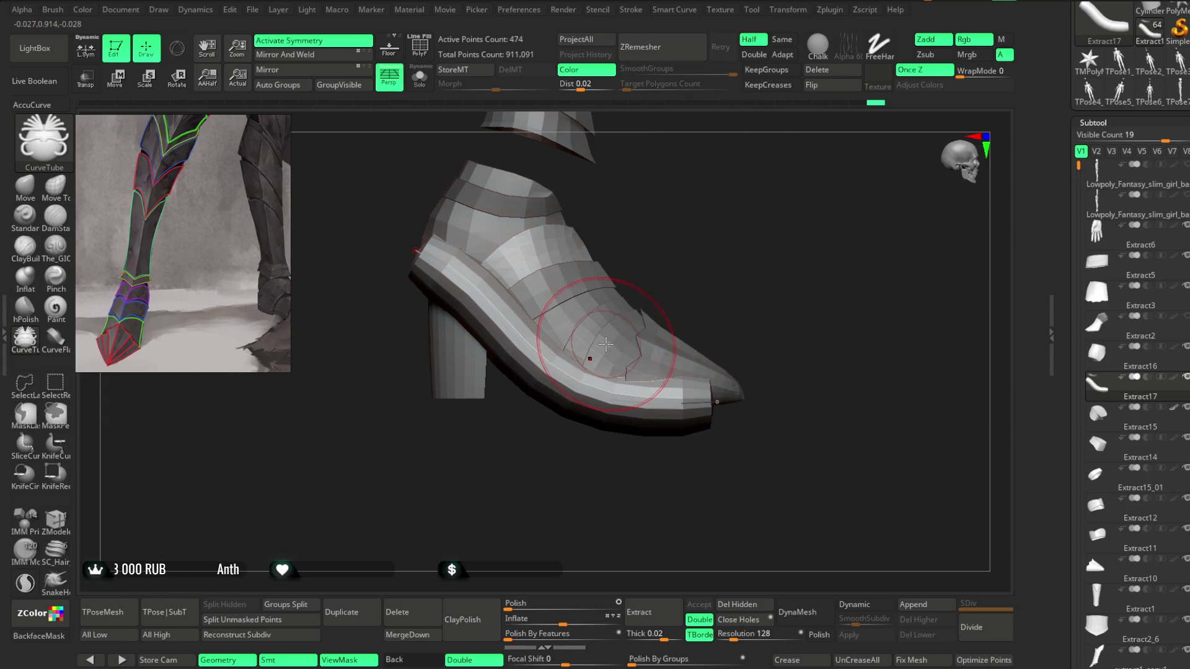
pyautogui.moveTo(717, 400)
pyautogui.mouseDown()
pyautogui.moveTo(704, 398)
pyautogui.moveTo(761, 405)
pyautogui.mouseUp()
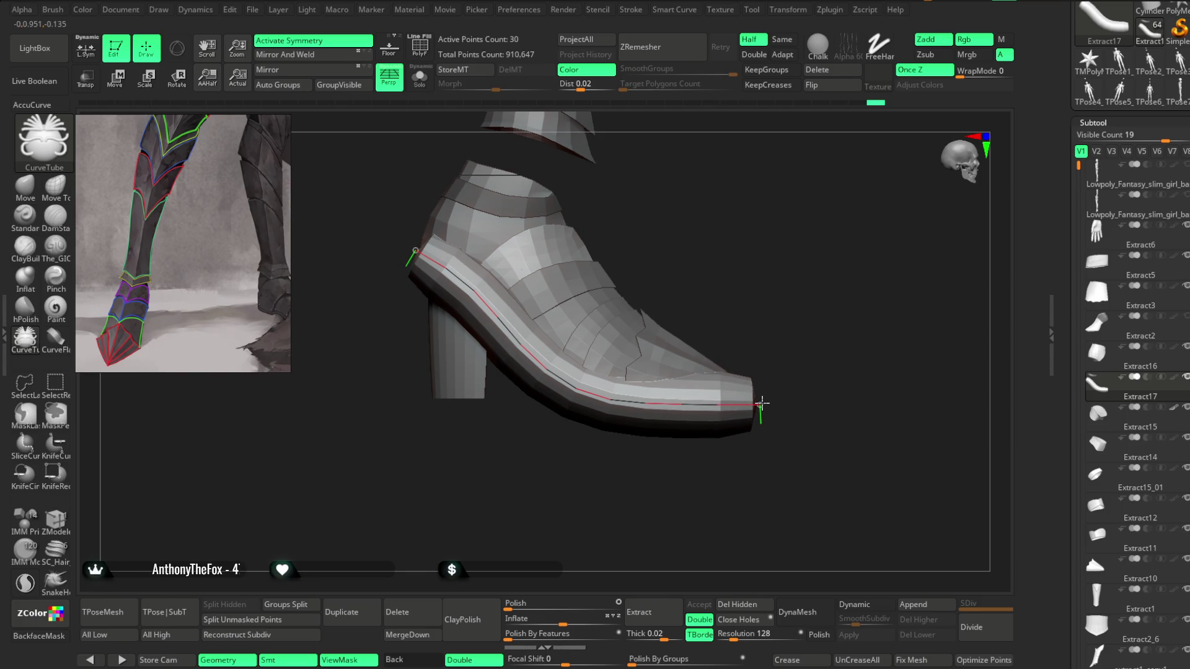
pyautogui.moveTo(806, 274)
pyautogui.mouseDown()
pyautogui.moveTo(786, 388)
pyautogui.moveTo(808, 322)
pyautogui.moveTo(810, 337)
pyautogui.moveTo(778, 267)
pyautogui.mouseUp()
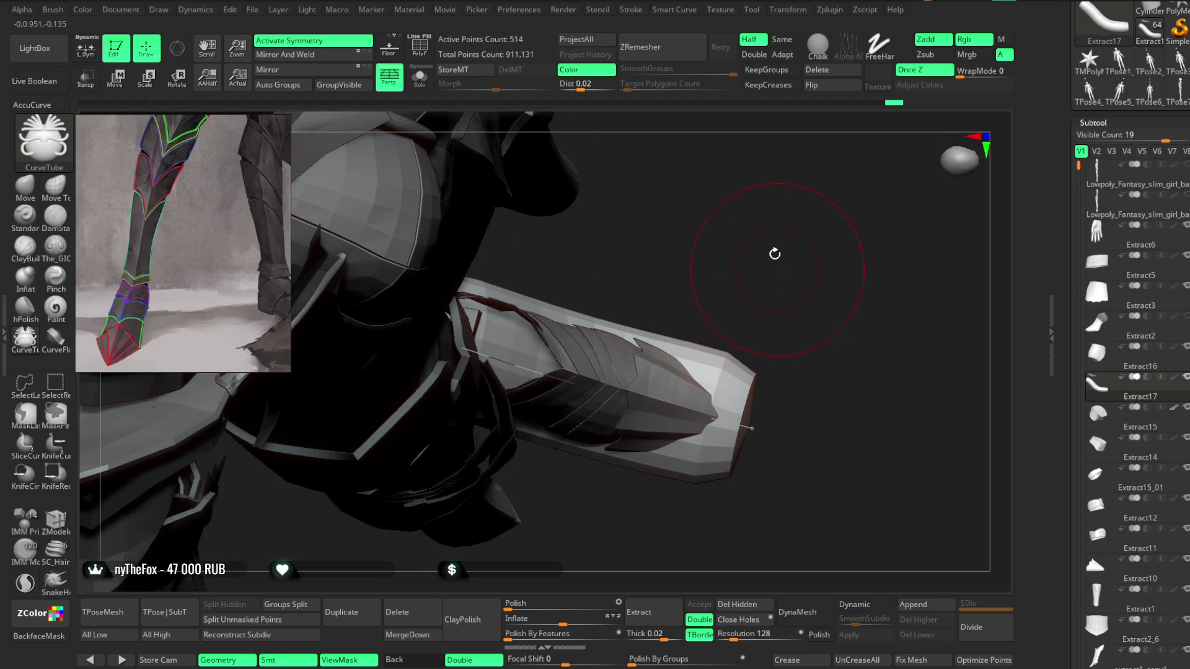
# Step: Open the Curve Falloff graph under Stroke > Curve Modifiers
pyautogui.click(630, 11)
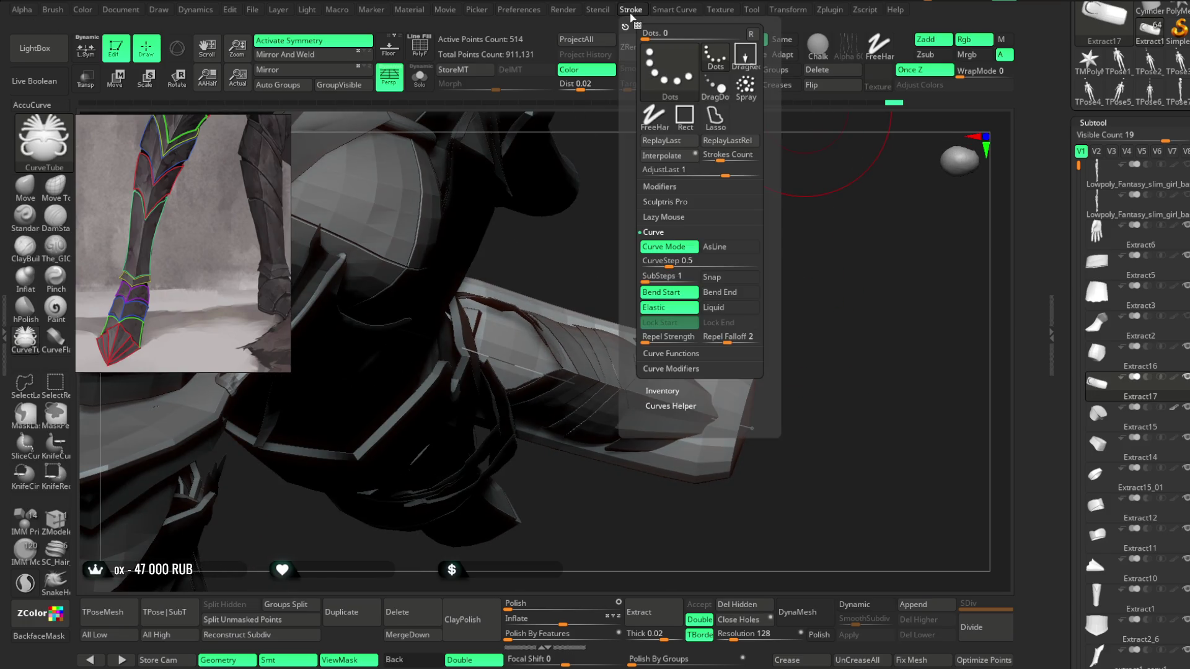
pyautogui.click(677, 369)
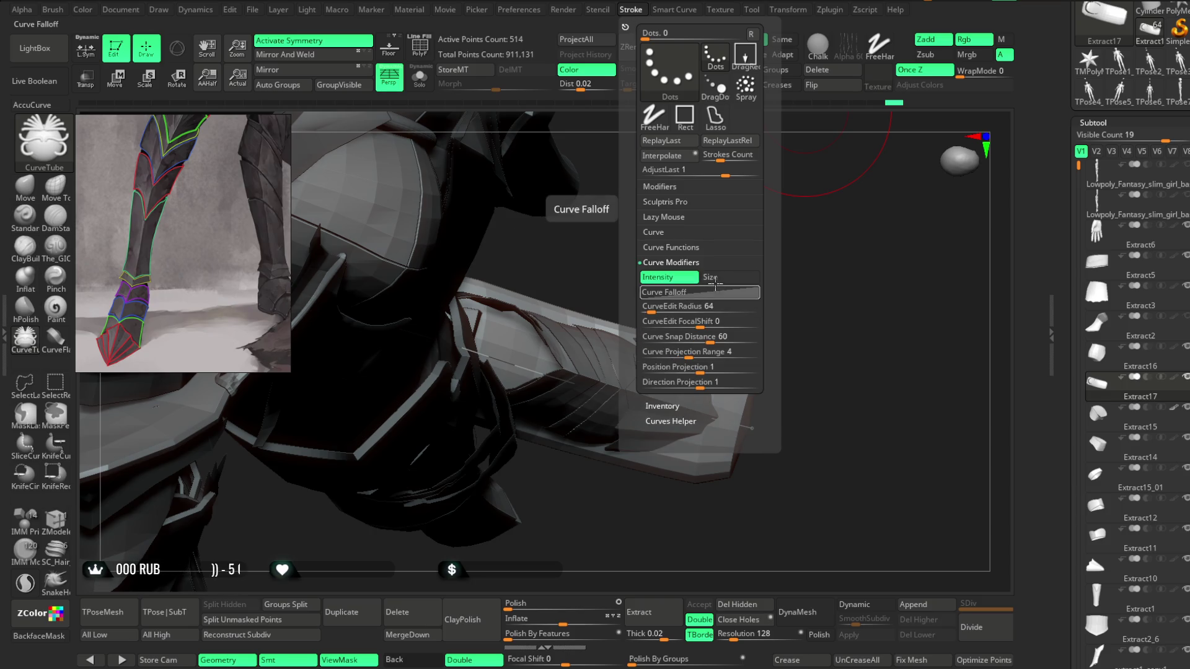
pyautogui.click(690, 293)
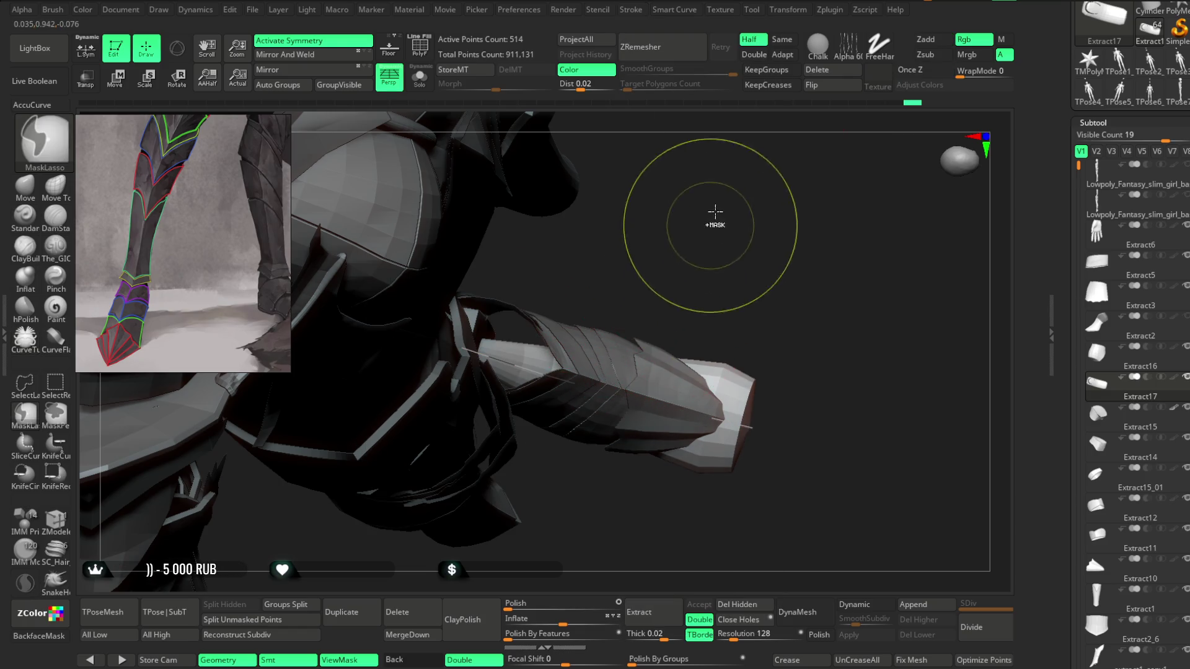
pyautogui.click(631, 10)
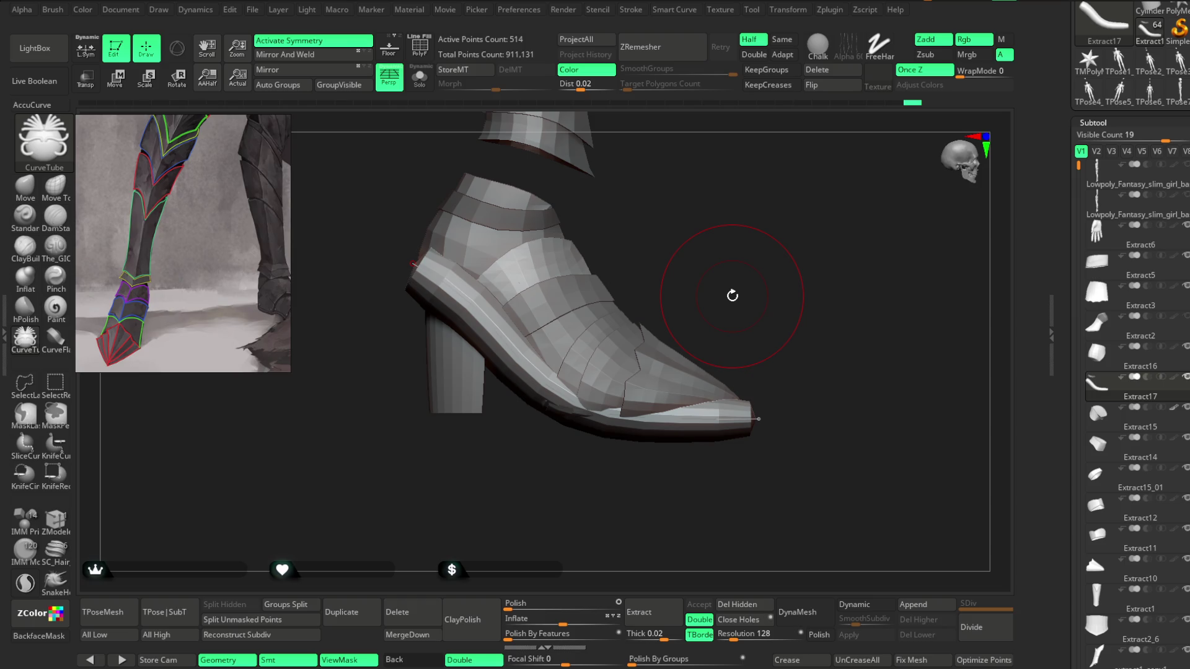
# Step: Lower the brush Z Intensity to 24
pyautogui.moveTo(742, 229)
pyautogui.mouseDown()
pyautogui.moveTo(776, 261)
pyautogui.moveTo(845, 249)
pyautogui.moveTo(836, 216)
pyautogui.moveTo(807, 273)
pyautogui.moveTo(871, 252)
pyautogui.moveTo(797, 213)
pyautogui.mouseUp()
pyautogui.press('space')
pyautogui.moveTo(908, 256); pyautogui.dragTo(885, 258)
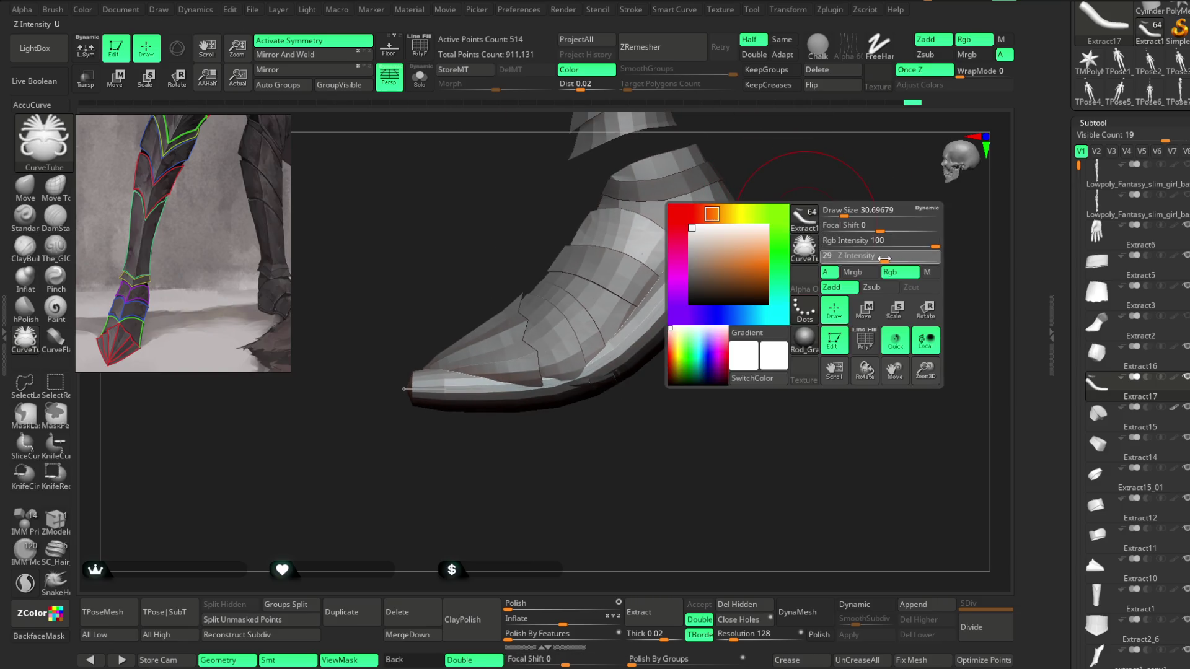
pyautogui.moveTo(855, 371)
pyautogui.mouseDown()
pyautogui.moveTo(797, 341)
pyautogui.moveTo(784, 266)
pyautogui.mouseUp()
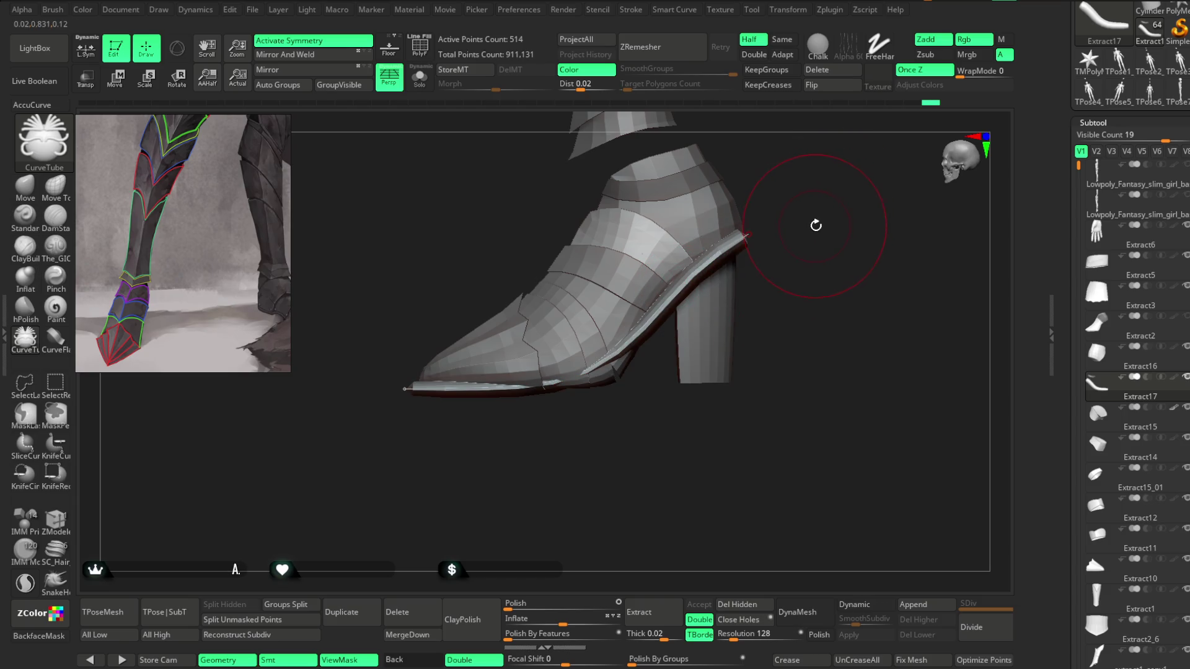
pyautogui.moveTo(815, 225); pyautogui.dragTo(818, 213)
pyautogui.press('space')
pyautogui.moveTo(893, 257); pyautogui.dragTo(886, 257)
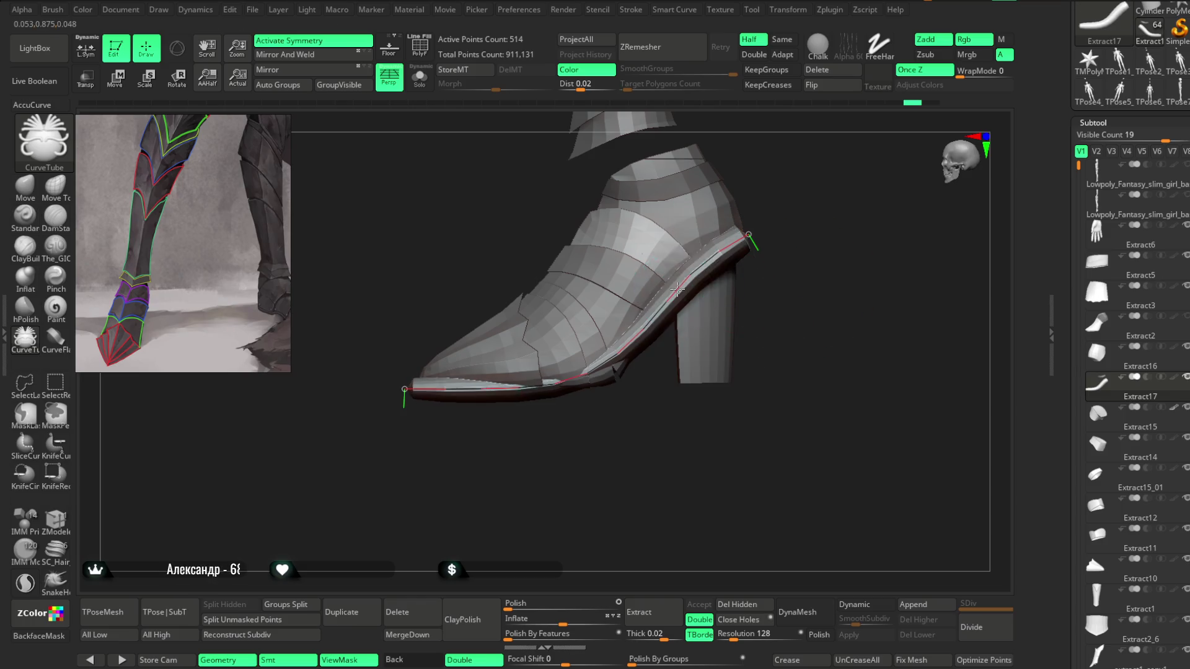
# Step: Refit the sole tube's middle and toe end so it follows the sole edge
pyautogui.moveTo(824, 191)
pyautogui.mouseDown()
pyautogui.moveTo(834, 316)
pyautogui.moveTo(840, 194)
pyautogui.moveTo(869, 287)
pyautogui.moveTo(858, 322)
pyautogui.moveTo(818, 276)
pyautogui.moveTo(802, 329)
pyautogui.moveTo(842, 325)
pyautogui.moveTo(763, 357)
pyautogui.mouseUp()
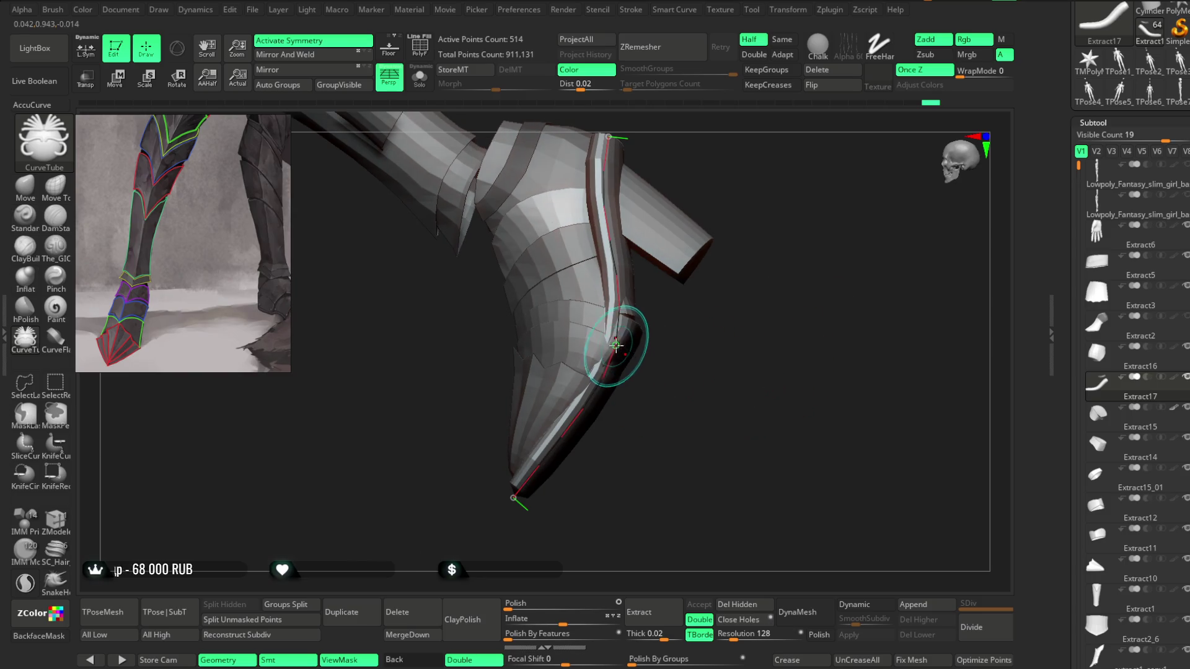
pyautogui.moveTo(617, 338)
pyautogui.mouseDown()
pyautogui.moveTo(624, 312)
pyautogui.moveTo(749, 258)
pyautogui.moveTo(789, 221)
pyautogui.moveTo(777, 207)
pyautogui.moveTo(787, 258)
pyautogui.moveTo(807, 242)
pyautogui.moveTo(821, 199)
pyautogui.moveTo(816, 210)
pyautogui.moveTo(863, 199)
pyautogui.moveTo(849, 194)
pyautogui.moveTo(807, 229)
pyautogui.moveTo(775, 308)
pyautogui.moveTo(650, 414)
pyautogui.mouseUp()
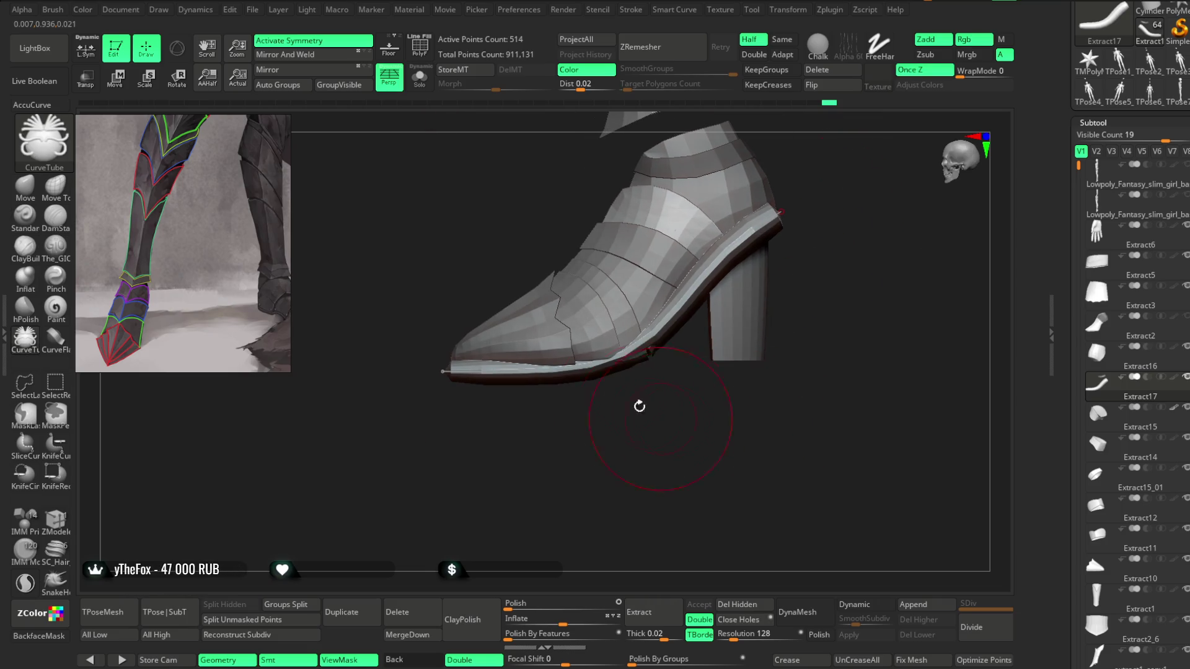
pyautogui.moveTo(636, 356); pyautogui.dragTo(644, 352)
pyautogui.moveTo(450, 374); pyautogui.dragTo(444, 371)
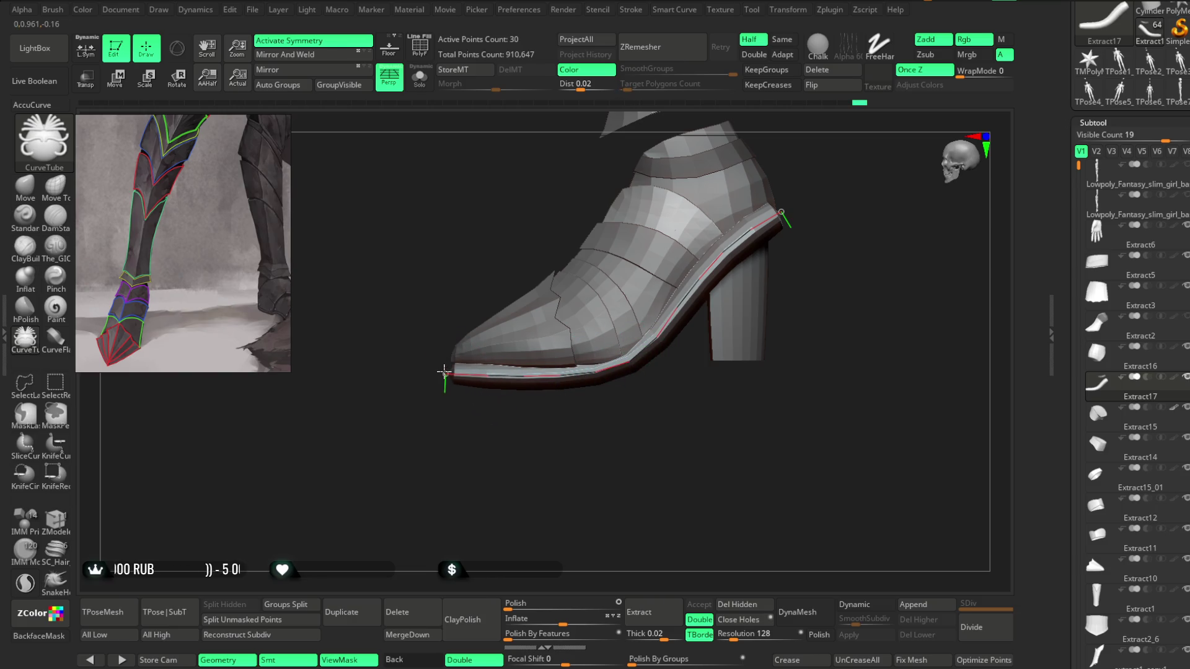
pyautogui.moveTo(504, 430)
pyautogui.mouseDown()
pyautogui.moveTo(529, 571)
pyautogui.moveTo(504, 450)
pyautogui.moveTo(446, 443)
pyautogui.mouseUp()
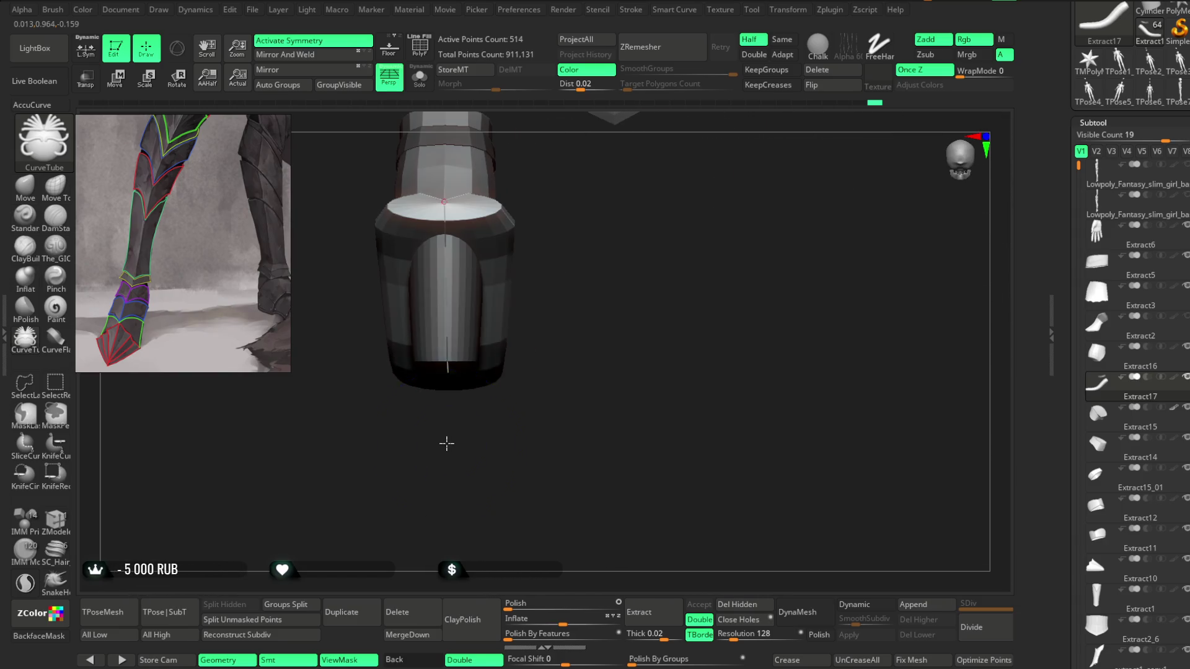
pyautogui.click(635, 10)
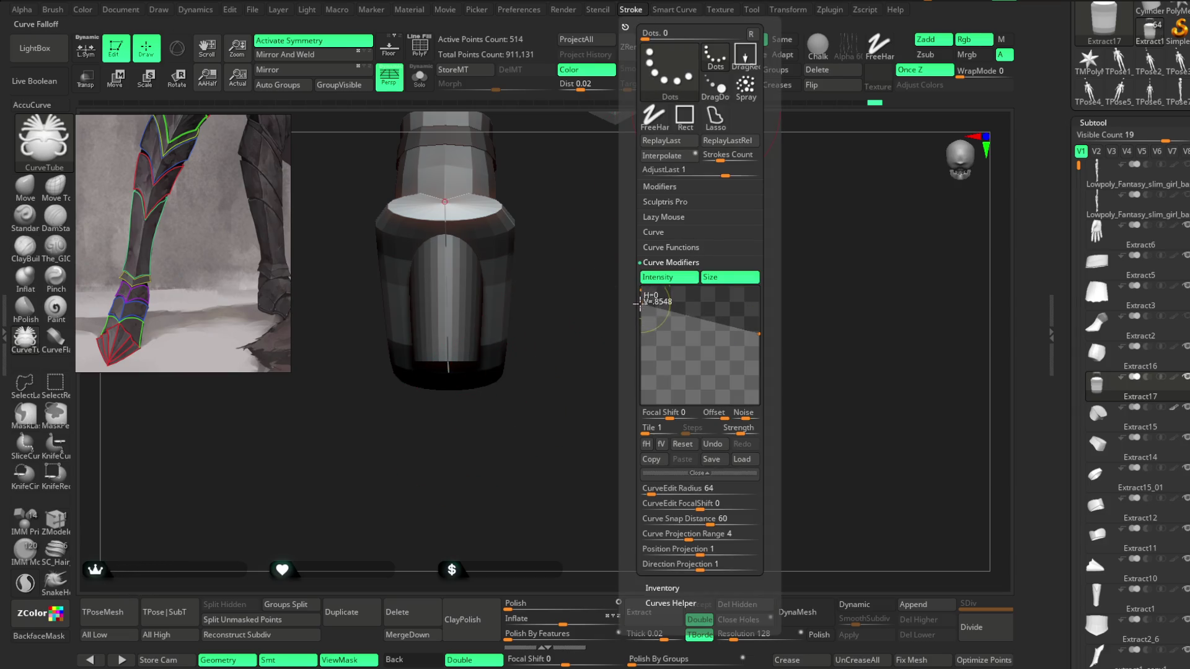
# Step: Nudge the sole tube's toe end point so it sits flush along the sole edge
pyautogui.moveTo(444, 338)
pyautogui.mouseDown()
pyautogui.moveTo(632, 236)
pyautogui.moveTo(659, 242)
pyautogui.mouseUp()
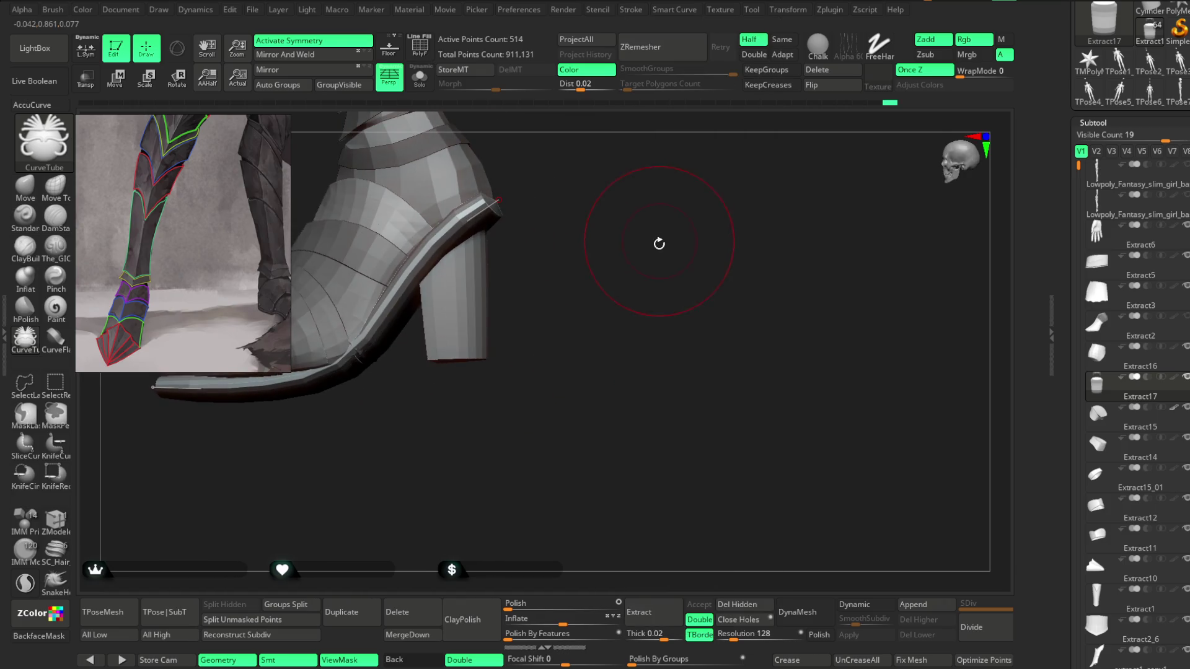
pyautogui.moveTo(602, 305)
pyautogui.mouseDown()
pyautogui.moveTo(614, 295)
pyautogui.moveTo(470, 439)
pyautogui.moveTo(470, 393)
pyautogui.mouseUp()
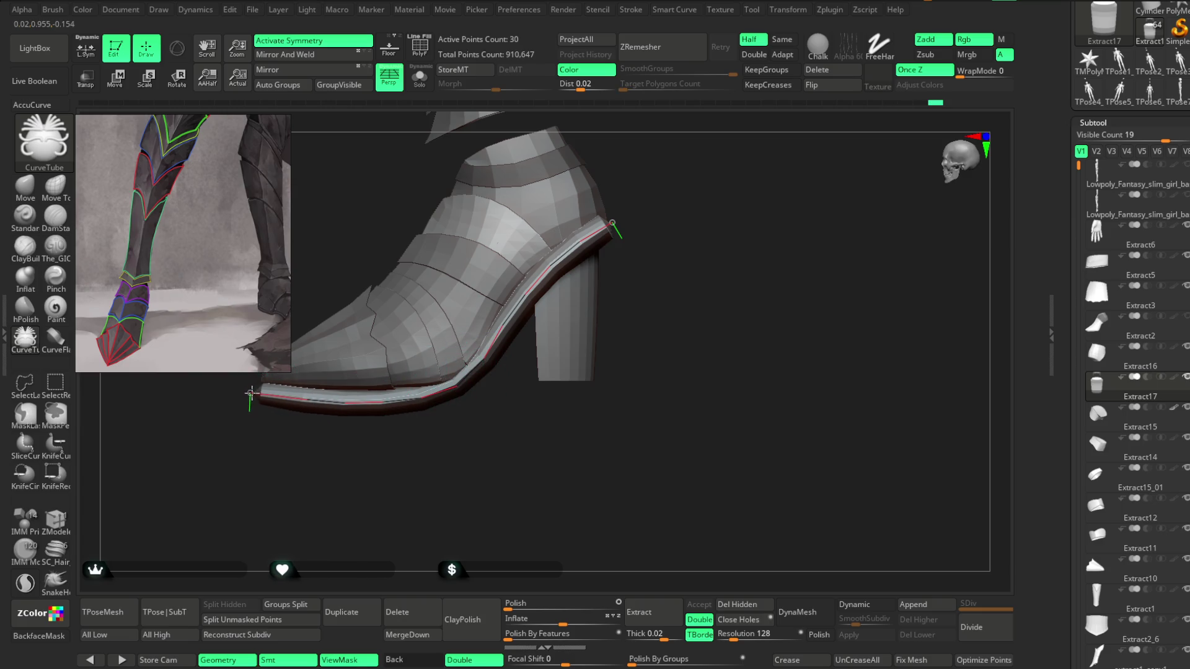
pyautogui.moveTo(250, 388); pyautogui.dragTo(245, 389)
pyautogui.moveTo(390, 428)
pyautogui.mouseDown()
pyautogui.moveTo(380, 446)
pyautogui.moveTo(375, 306)
pyautogui.moveTo(385, 333)
pyautogui.moveTo(503, 292)
pyautogui.moveTo(522, 338)
pyautogui.moveTo(504, 308)
pyautogui.moveTo(504, 345)
pyautogui.moveTo(512, 204)
pyautogui.moveTo(525, 387)
pyautogui.moveTo(513, 314)
pyautogui.moveTo(393, 398)
pyautogui.moveTo(513, 231)
pyautogui.moveTo(500, 287)
pyautogui.moveTo(481, 247)
pyautogui.moveTo(498, 373)
pyautogui.moveTo(499, 277)
pyautogui.moveTo(444, 377)
pyautogui.moveTo(412, 388)
pyautogui.moveTo(307, 330)
pyautogui.moveTo(396, 330)
pyautogui.mouseUp()
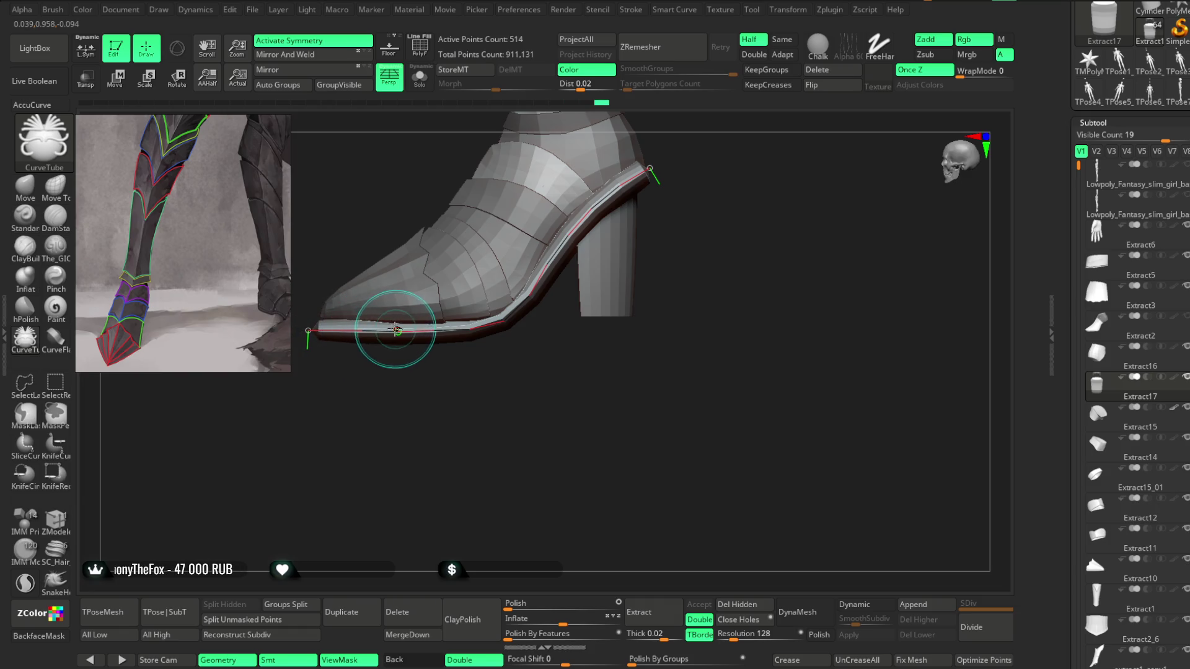
pyautogui.moveTo(372, 434)
pyautogui.mouseDown()
pyautogui.moveTo(369, 411)
pyautogui.moveTo(370, 463)
pyautogui.moveTo(351, 467)
pyautogui.moveTo(364, 427)
pyautogui.mouseUp()
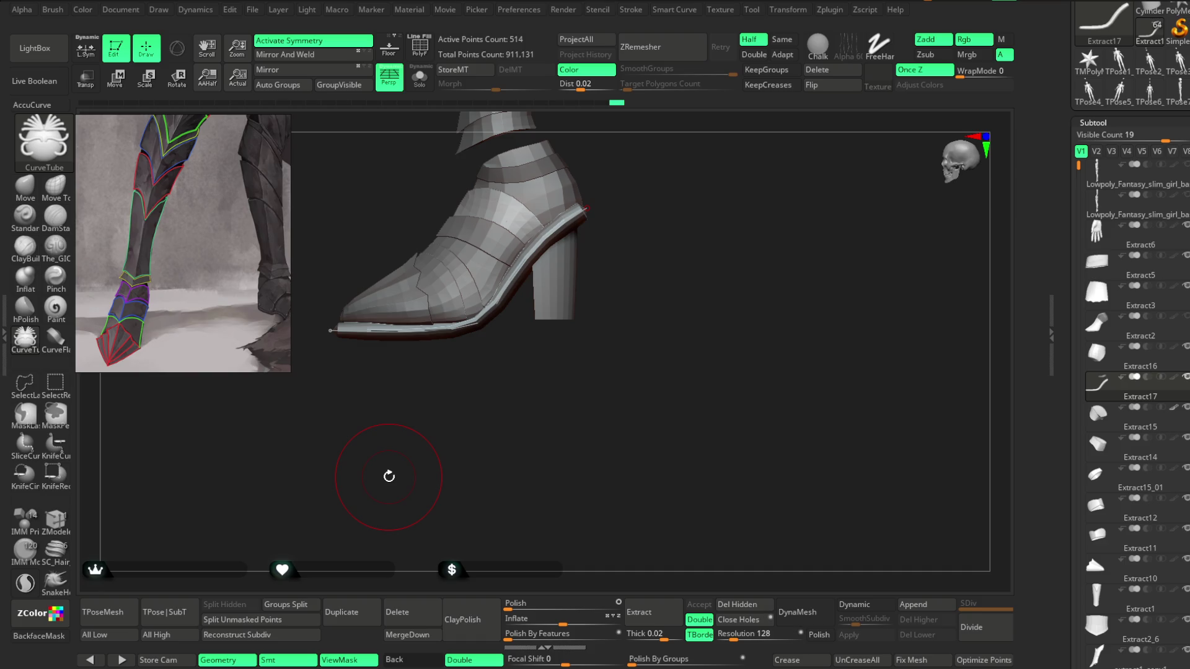
pyautogui.scroll(5, 656, 233)
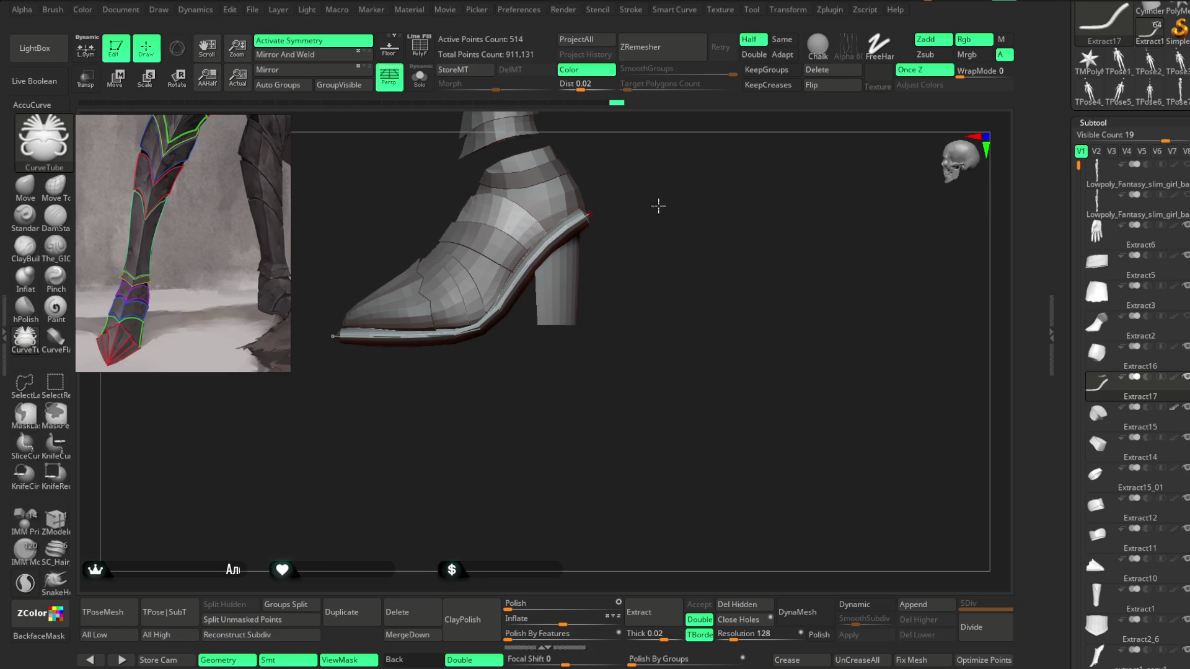
# Step: Fine-tune the sole tube's path along the sole and commit it
pyautogui.moveTo(591, 281); pyautogui.dragTo(611, 278)
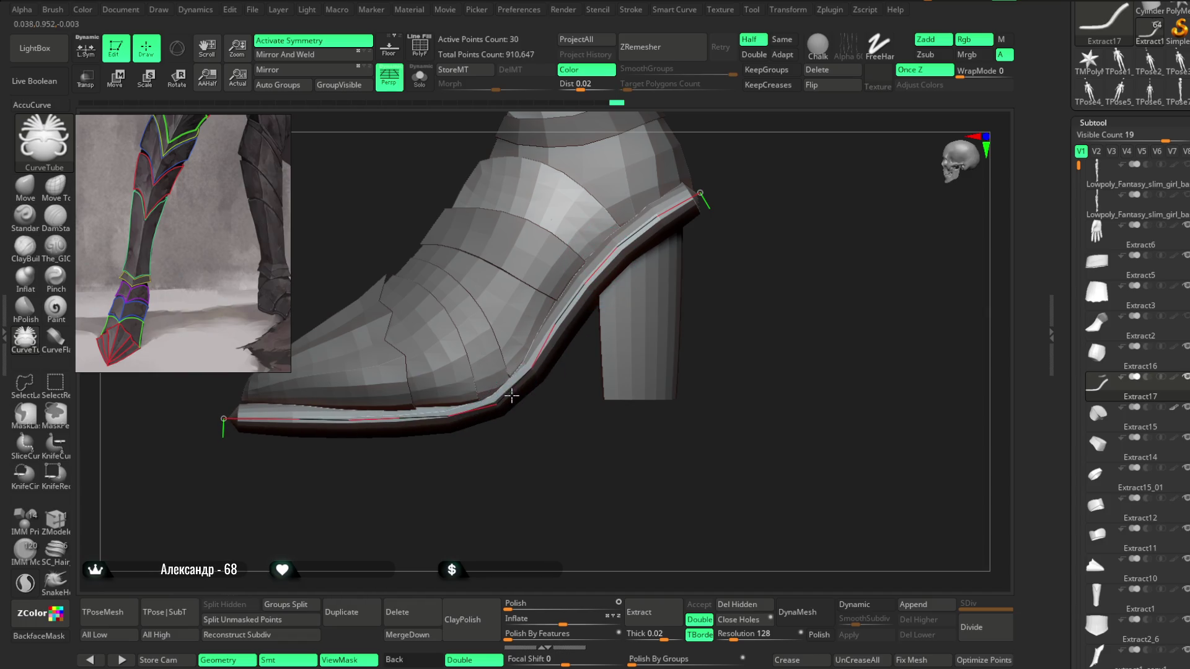
pyautogui.moveTo(507, 437); pyautogui.dragTo(510, 505)
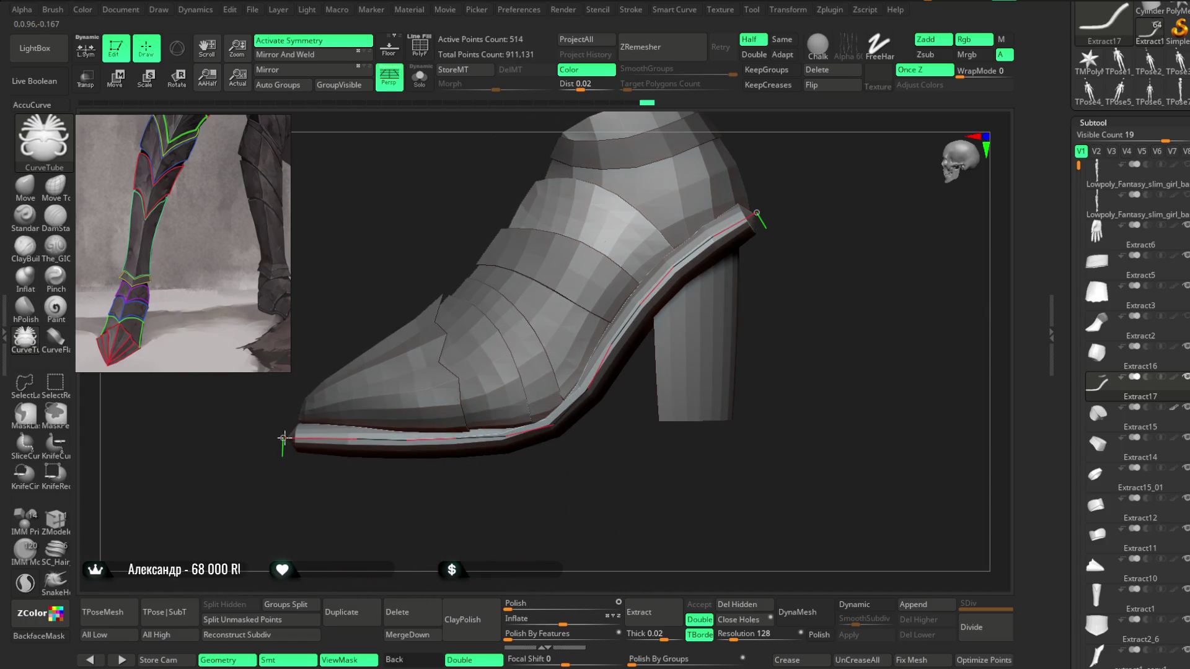
pyautogui.moveTo(300, 481)
pyautogui.mouseDown()
pyautogui.moveTo(319, 505)
pyautogui.moveTo(413, 528)
pyautogui.moveTo(394, 373)
pyautogui.moveTo(385, 425)
pyautogui.moveTo(390, 319)
pyautogui.mouseUp()
pyautogui.moveTo(739, 301); pyautogui.dragTo(744, 302)
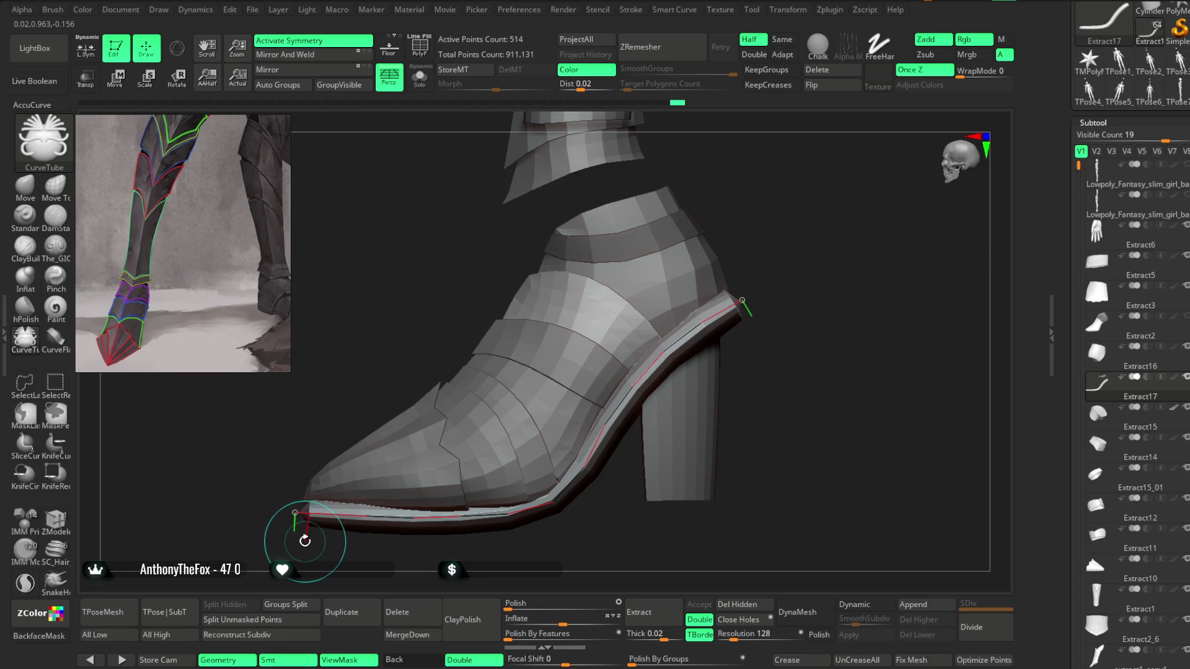
pyautogui.click(775, 185)
# Step: Split the tube off as subtool Extract18, select it, and pick the Move brush
pyautogui.moveTo(836, 121)
pyautogui.mouseDown()
pyautogui.moveTo(741, 255)
pyautogui.moveTo(757, 175)
pyautogui.mouseUp()
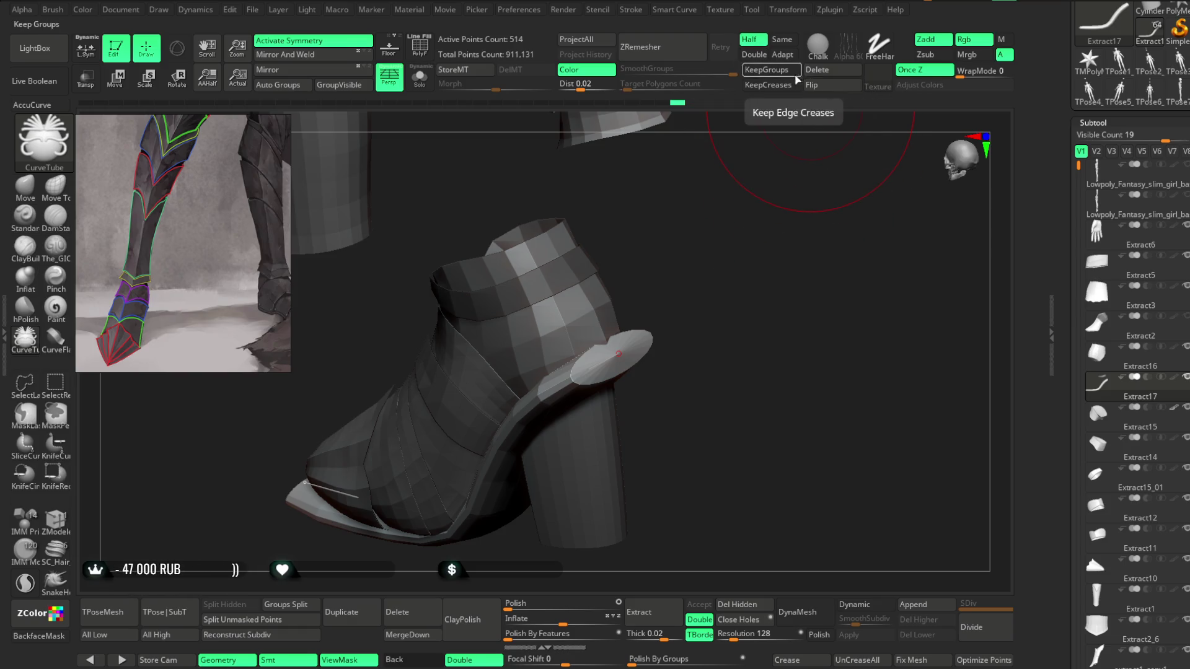
pyautogui.moveTo(762, 159); pyautogui.dragTo(682, 217)
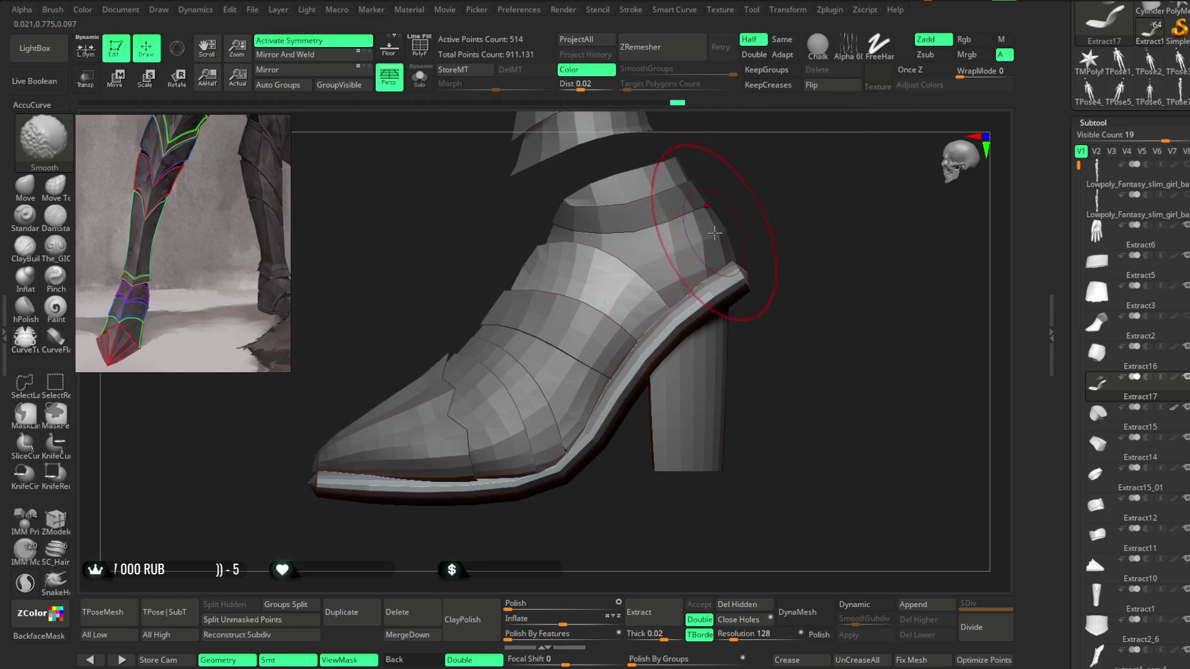
pyautogui.click(275, 623)
pyautogui.moveTo(650, 360)
pyautogui.mouseDown()
pyautogui.moveTo(824, 199)
pyautogui.moveTo(645, 345)
pyautogui.moveTo(704, 309)
pyautogui.moveTo(648, 398)
pyautogui.moveTo(504, 411)
pyautogui.moveTo(578, 421)
pyautogui.moveTo(587, 354)
pyautogui.mouseUp()
pyautogui.keyDown('alt'); pyautogui.click(499, 413); pyautogui.keyUp('alt')
pyautogui.click(25, 186)
pyautogui.moveTo(619, 310)
pyautogui.mouseDown()
pyautogui.moveTo(640, 213)
pyautogui.moveTo(662, 298)
pyautogui.moveTo(595, 369)
pyautogui.moveTo(611, 481)
pyautogui.moveTo(644, 354)
pyautogui.mouseUp()
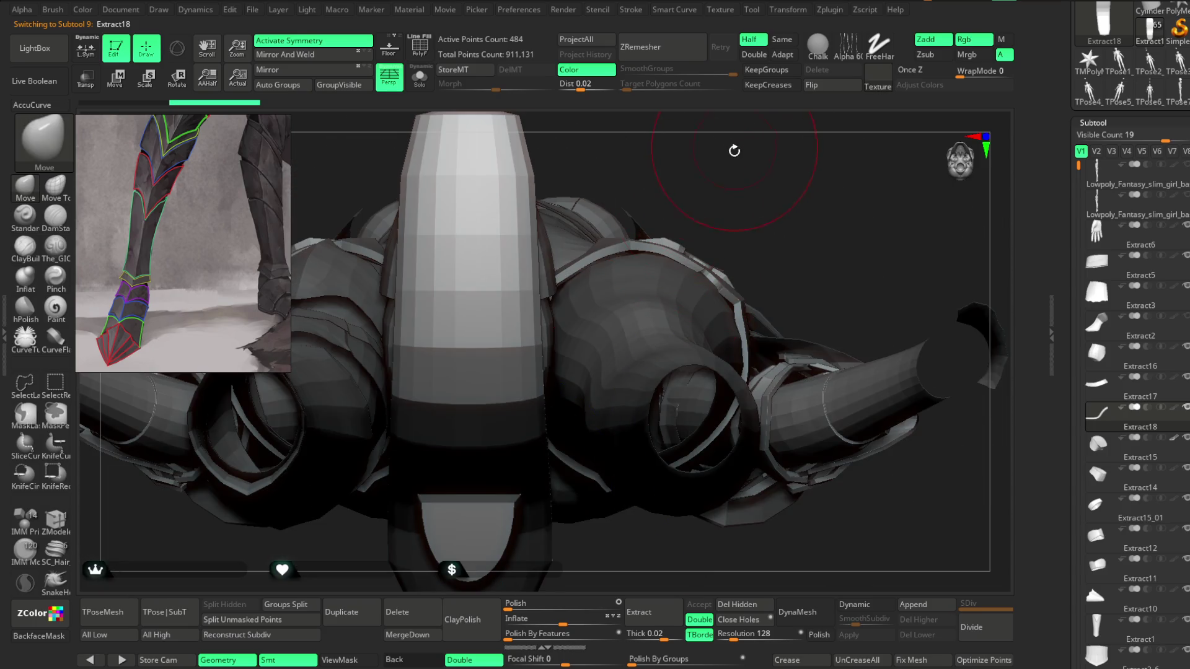
pyautogui.moveTo(650, 159); pyautogui.dragTo(541, 341)
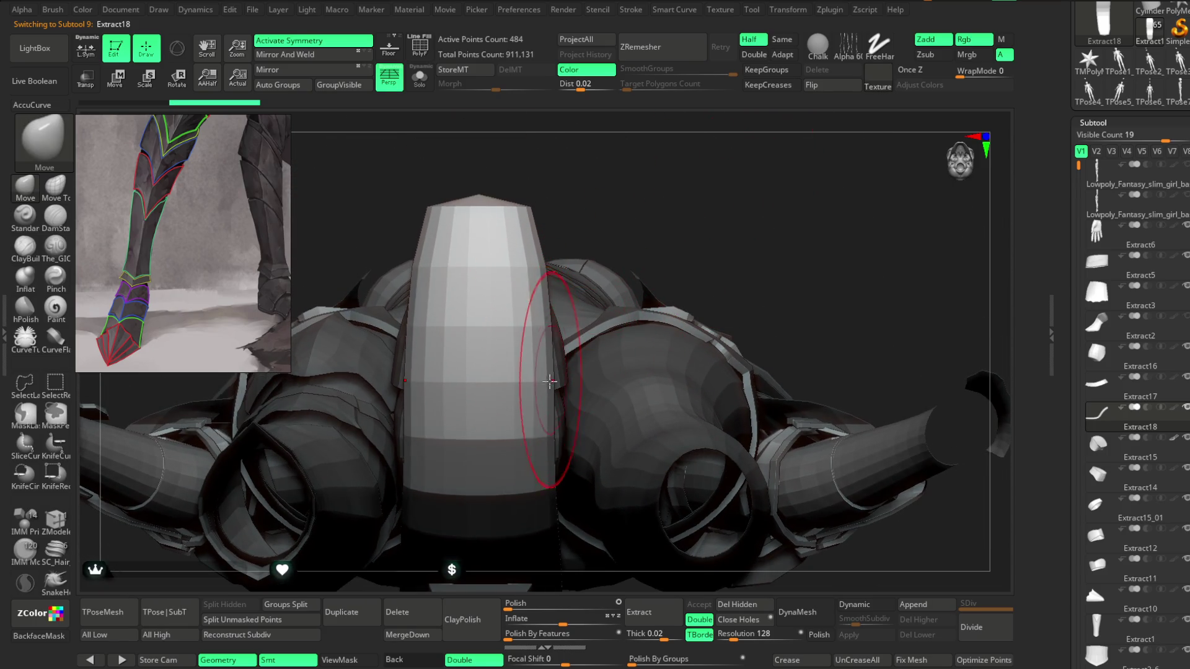
pyautogui.moveTo(545, 300); pyautogui.dragTo(595, 212)
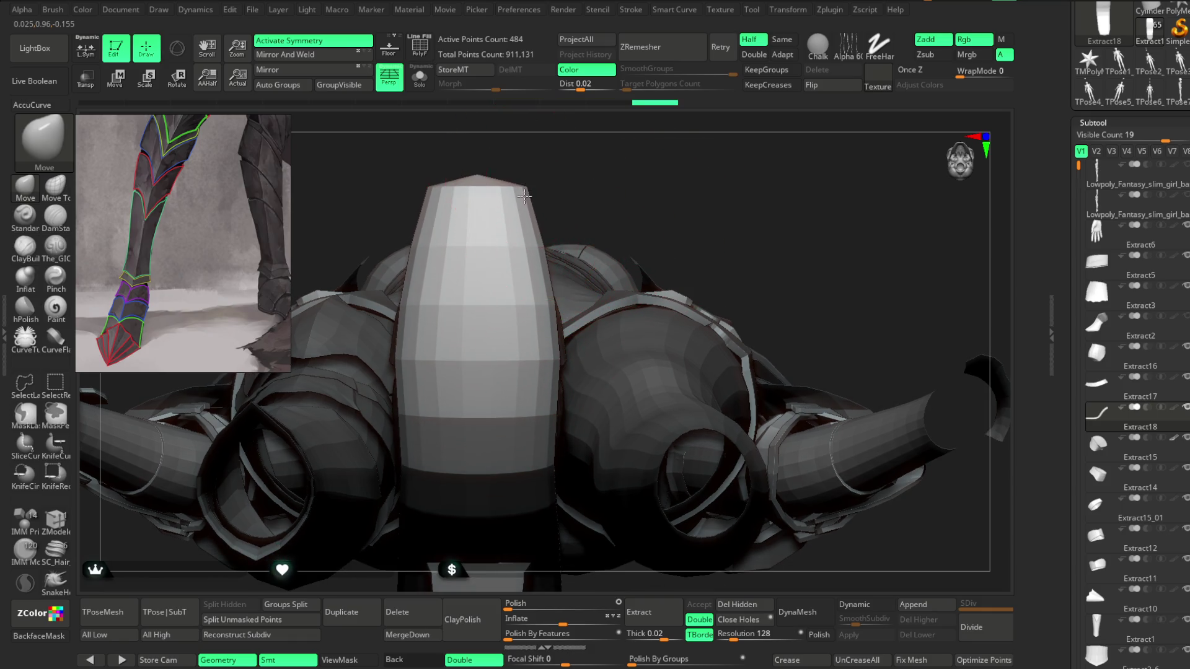
pyautogui.moveTo(518, 202); pyautogui.dragTo(648, 154)
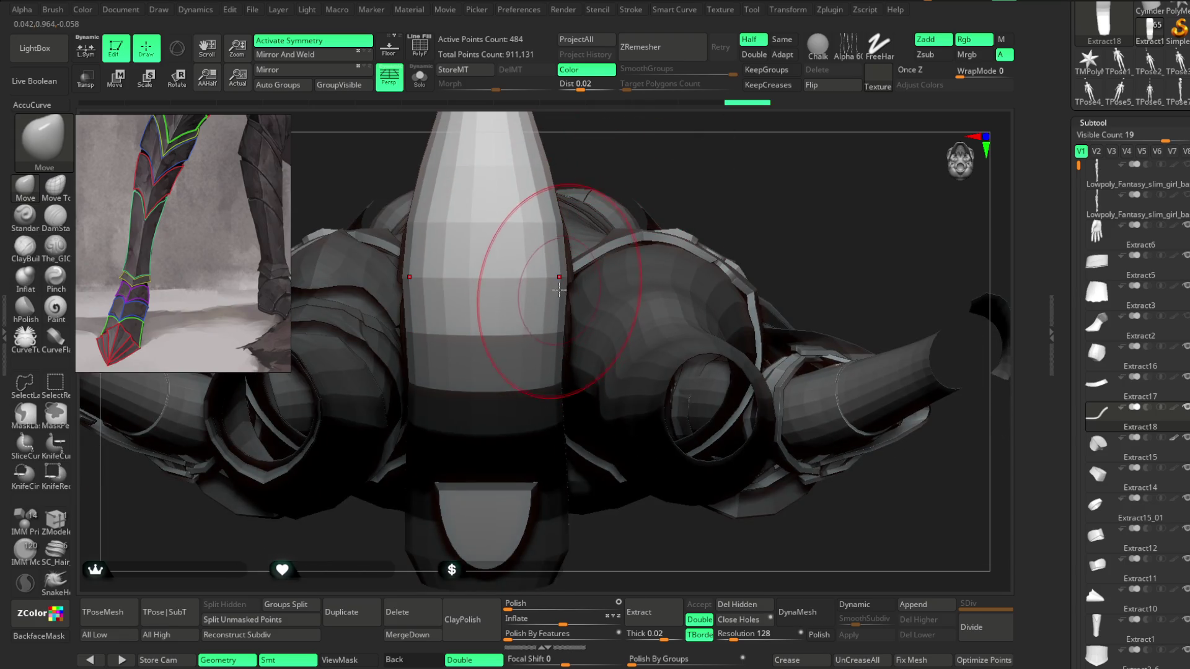
pyautogui.moveTo(563, 275); pyautogui.dragTo(615, 220)
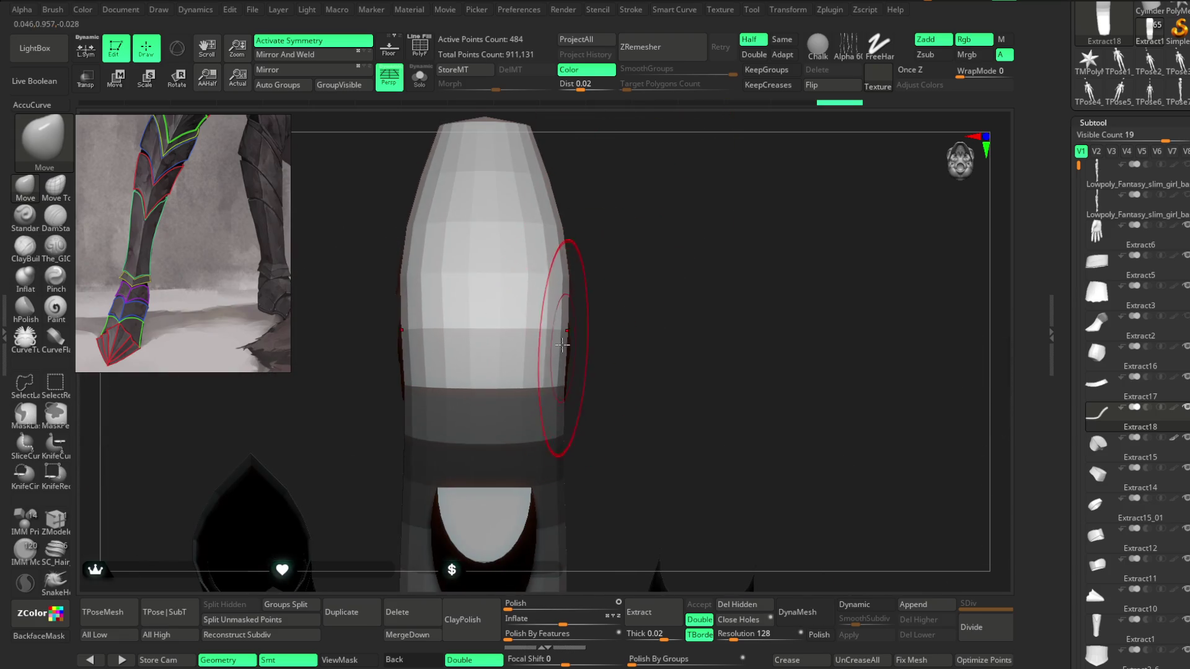
pyautogui.moveTo(564, 266)
pyautogui.mouseDown()
pyautogui.moveTo(555, 271)
pyautogui.moveTo(614, 263)
pyautogui.moveTo(616, 252)
pyautogui.mouseUp()
pyautogui.moveTo(562, 372); pyautogui.dragTo(617, 274)
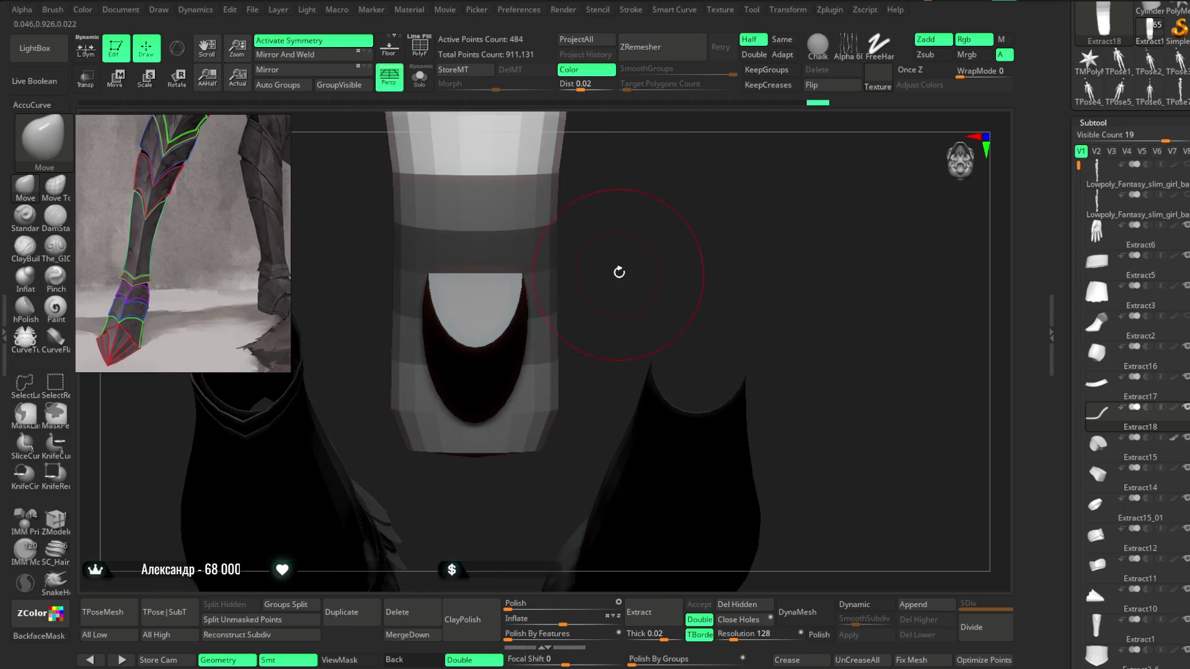
pyautogui.moveTo(542, 431); pyautogui.dragTo(608, 295)
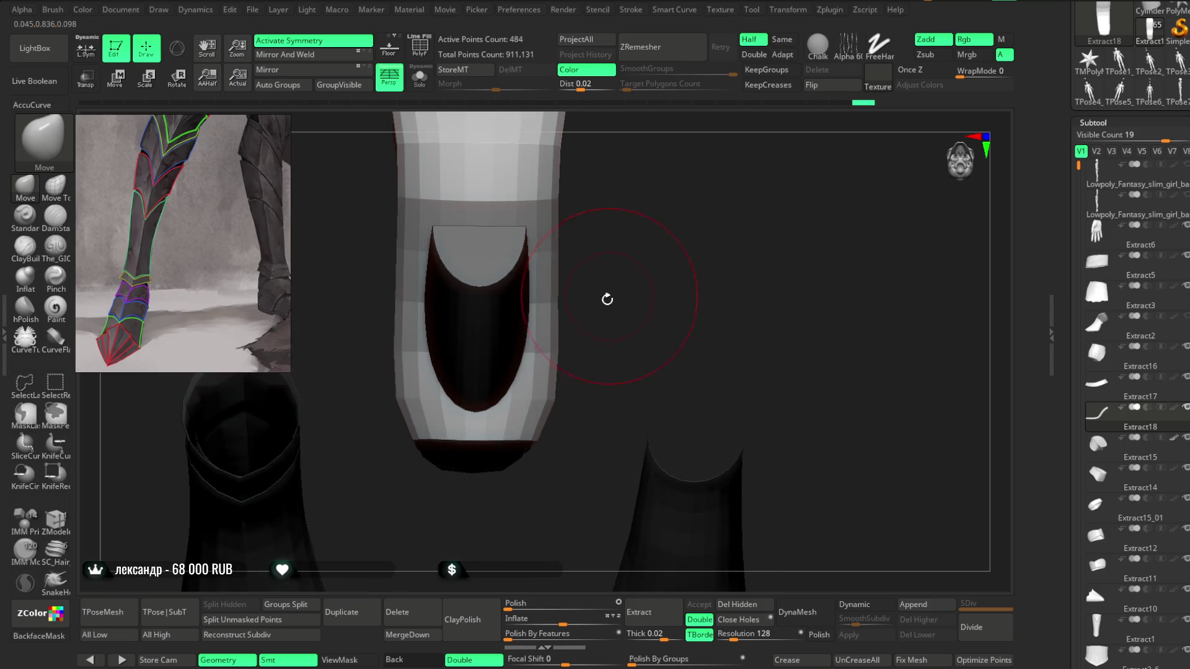
pyautogui.moveTo(600, 337)
pyautogui.mouseDown()
pyautogui.moveTo(614, 273)
pyautogui.moveTo(483, 451)
pyautogui.moveTo(645, 326)
pyautogui.moveTo(696, 324)
pyautogui.moveTo(669, 314)
pyautogui.moveTo(678, 295)
pyautogui.moveTo(566, 332)
pyautogui.moveTo(589, 324)
pyautogui.moveTo(601, 344)
pyautogui.moveTo(576, 394)
pyautogui.moveTo(605, 348)
pyautogui.moveTo(560, 349)
pyautogui.mouseUp()
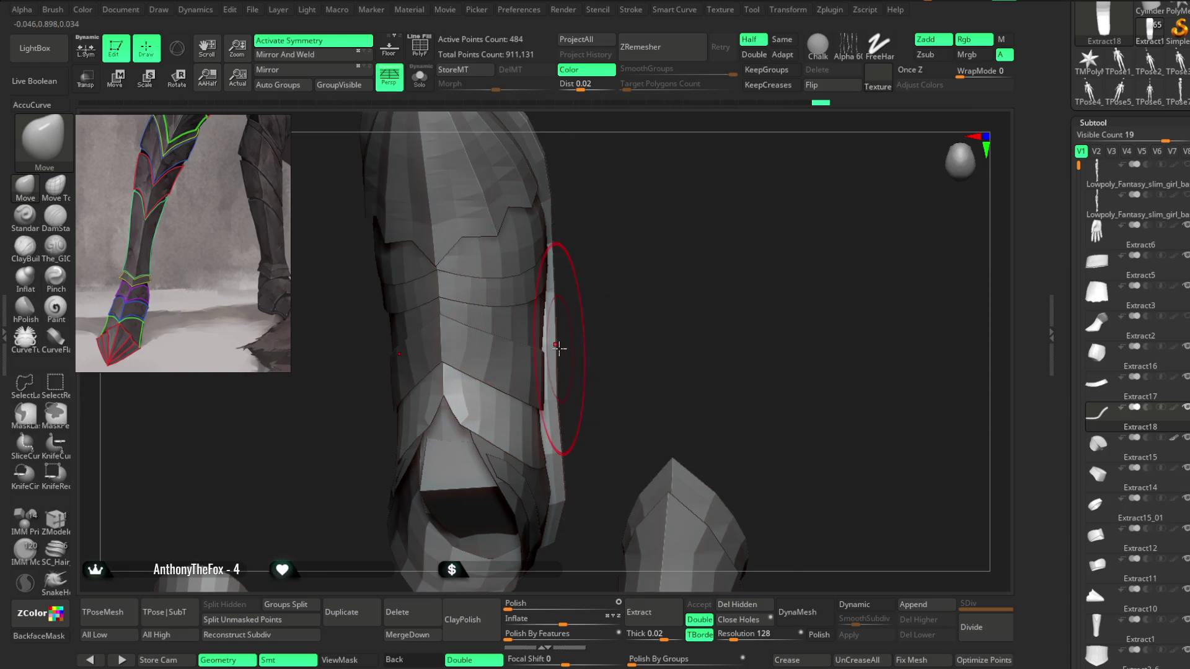
pyautogui.moveTo(593, 275)
pyautogui.mouseDown()
pyautogui.moveTo(558, 304)
pyautogui.moveTo(600, 295)
pyautogui.moveTo(533, 225)
pyautogui.moveTo(499, 254)
pyautogui.mouseUp()
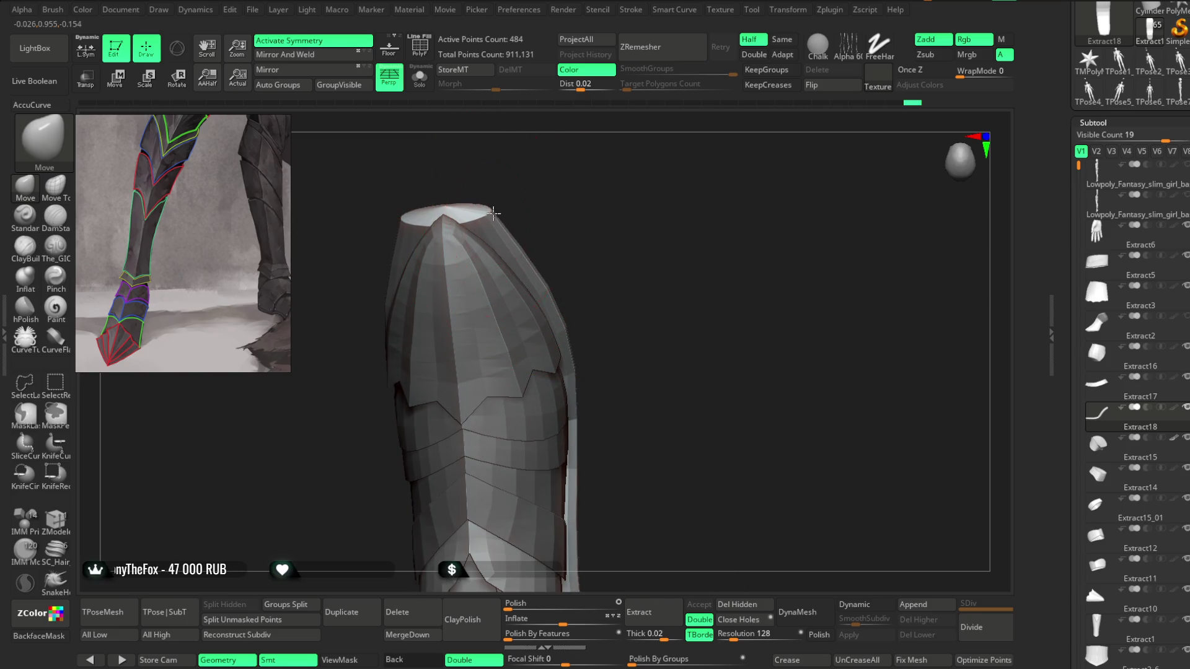
pyautogui.moveTo(507, 200)
pyautogui.mouseDown()
pyautogui.moveTo(477, 225)
pyautogui.moveTo(481, 210)
pyautogui.mouseUp()
pyautogui.moveTo(560, 231); pyautogui.dragTo(557, 268)
pyautogui.moveTo(528, 309)
pyautogui.mouseDown()
pyautogui.moveTo(550, 308)
pyautogui.moveTo(539, 285)
pyautogui.moveTo(550, 271)
pyautogui.moveTo(496, 285)
pyautogui.moveTo(478, 225)
pyautogui.moveTo(492, 263)
pyautogui.moveTo(551, 226)
pyautogui.moveTo(457, 347)
pyautogui.mouseUp()
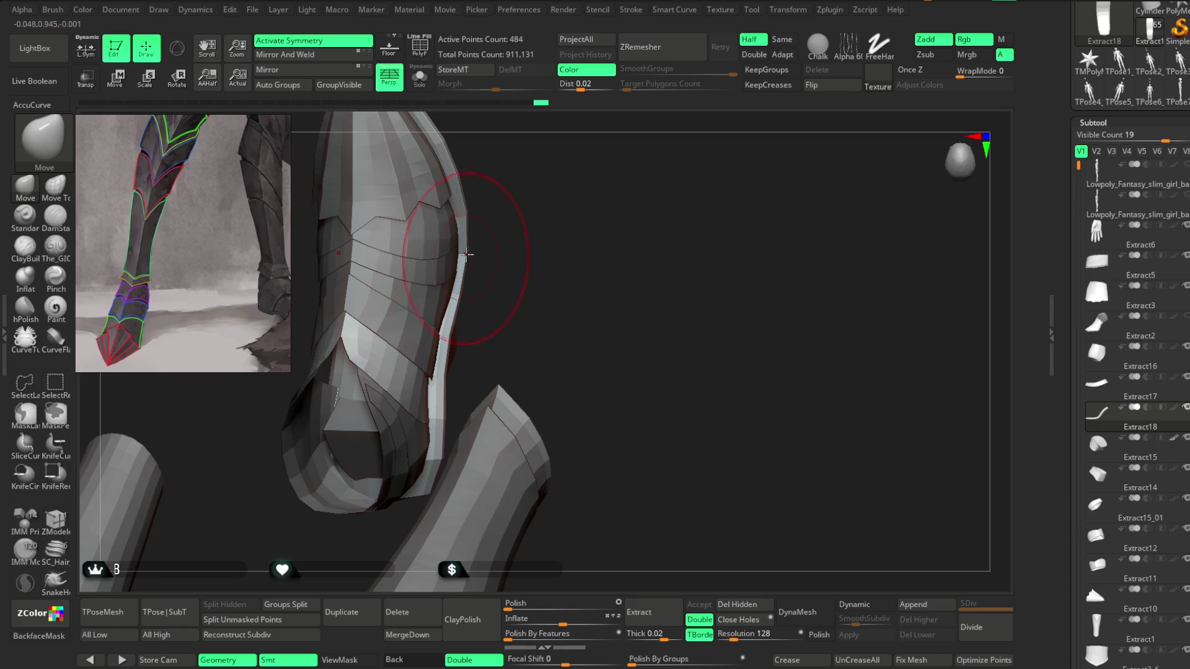
pyautogui.moveTo(506, 217); pyautogui.dragTo(486, 213)
pyautogui.moveTo(497, 172)
pyautogui.mouseDown()
pyautogui.moveTo(468, 206)
pyautogui.moveTo(515, 216)
pyautogui.moveTo(519, 279)
pyautogui.moveTo(560, 326)
pyautogui.moveTo(456, 524)
pyautogui.moveTo(385, 438)
pyautogui.moveTo(441, 419)
pyautogui.mouseUp()
pyautogui.moveTo(510, 252)
pyautogui.mouseDown()
pyautogui.moveTo(494, 337)
pyautogui.moveTo(513, 188)
pyautogui.moveTo(579, 176)
pyautogui.moveTo(572, 206)
pyautogui.mouseUp()
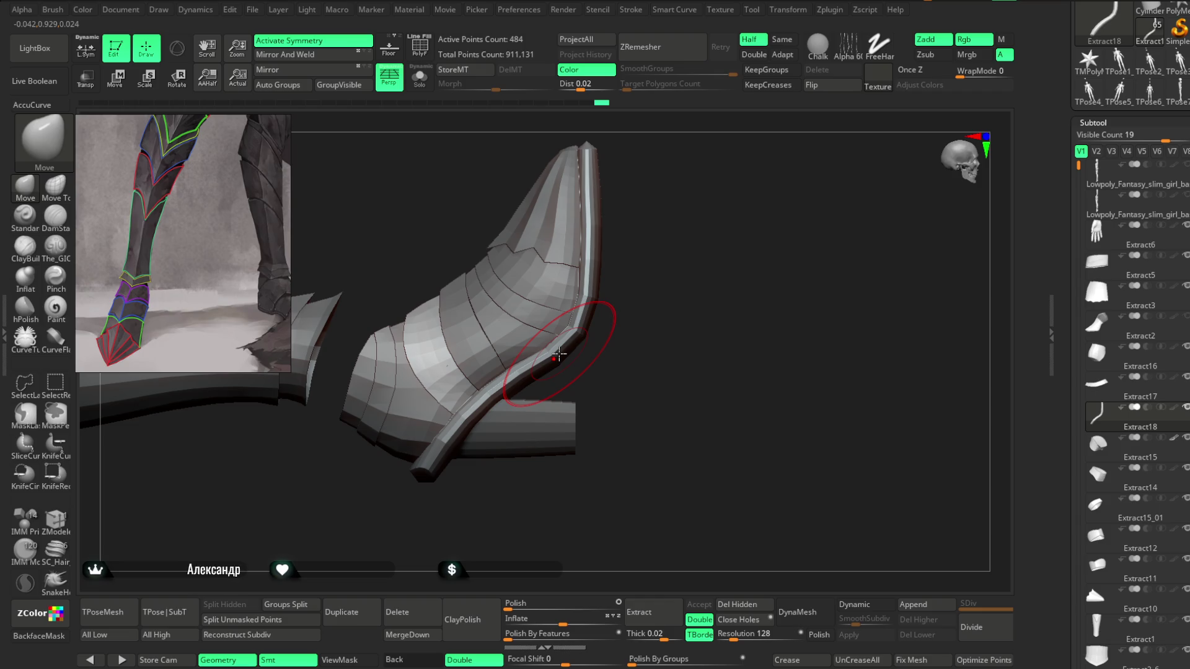
# Step: Orbit around the boot and reduce the brush Draw Size
pyautogui.moveTo(691, 318)
pyautogui.mouseDown()
pyautogui.moveTo(667, 370)
pyautogui.moveTo(704, 314)
pyautogui.moveTo(678, 407)
pyautogui.moveTo(648, 388)
pyautogui.mouseUp()
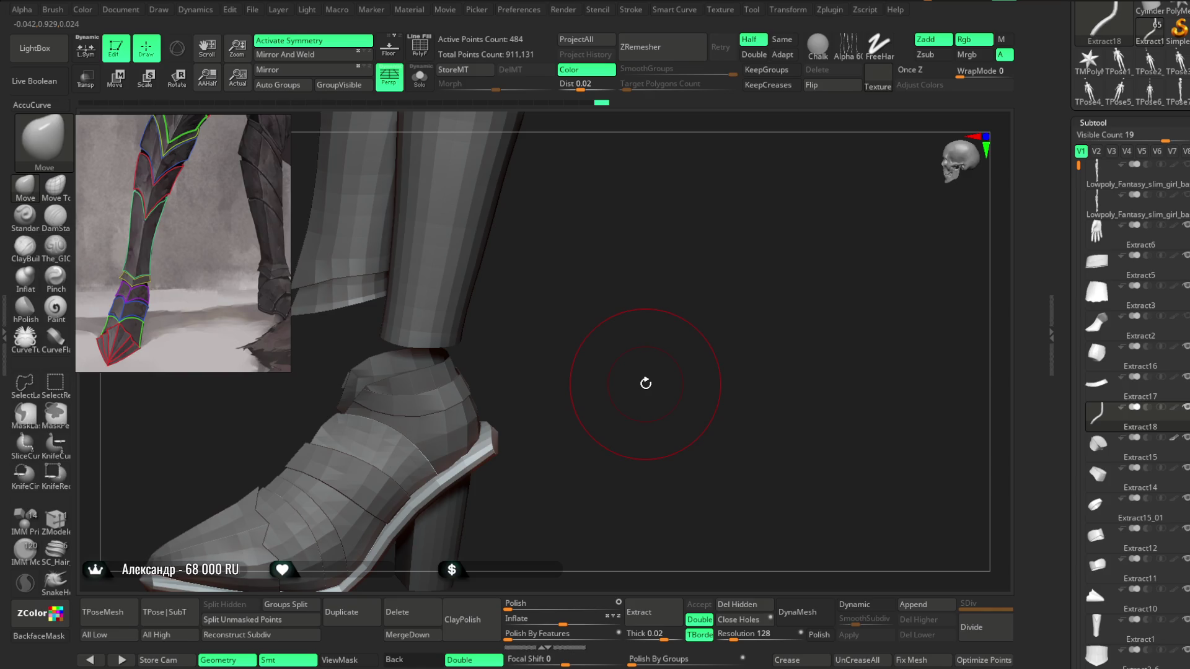
pyautogui.moveTo(547, 371)
pyautogui.mouseDown()
pyautogui.moveTo(547, 433)
pyautogui.moveTo(579, 326)
pyautogui.moveTo(598, 335)
pyautogui.moveTo(491, 426)
pyautogui.mouseUp()
pyautogui.press('space')
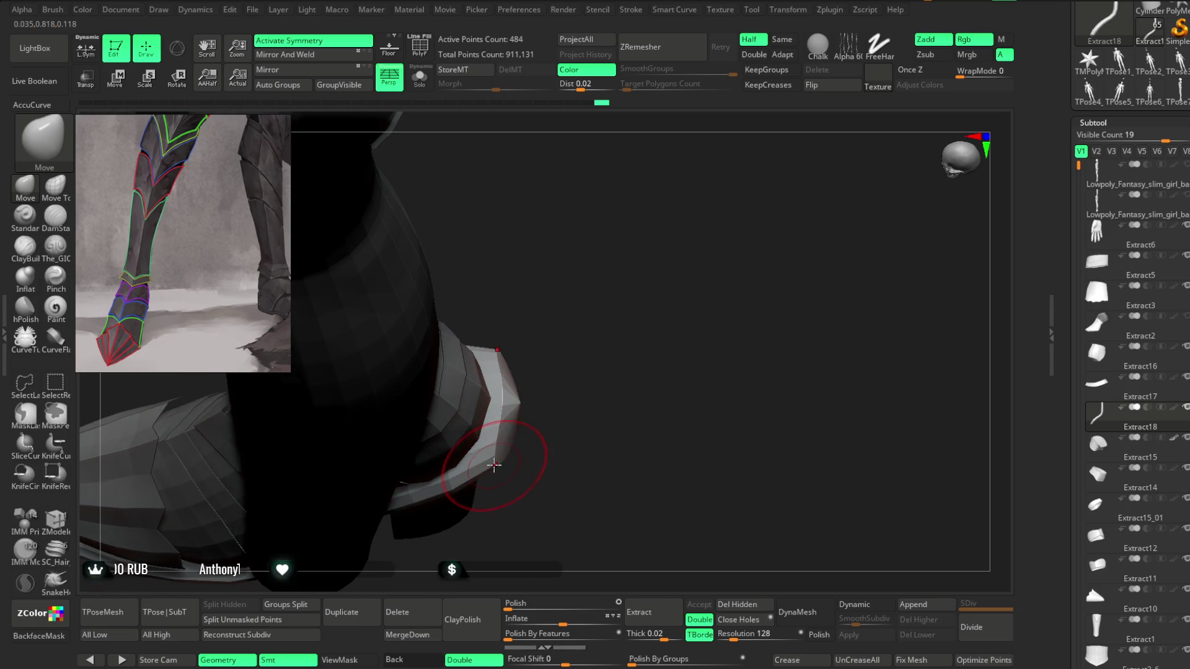
pyautogui.press('space')
pyautogui.moveTo(577, 345)
pyautogui.mouseDown()
pyautogui.moveTo(584, 401)
pyautogui.moveTo(497, 348)
pyautogui.moveTo(680, 284)
pyautogui.moveTo(799, 318)
pyautogui.moveTo(705, 306)
pyautogui.mouseUp()
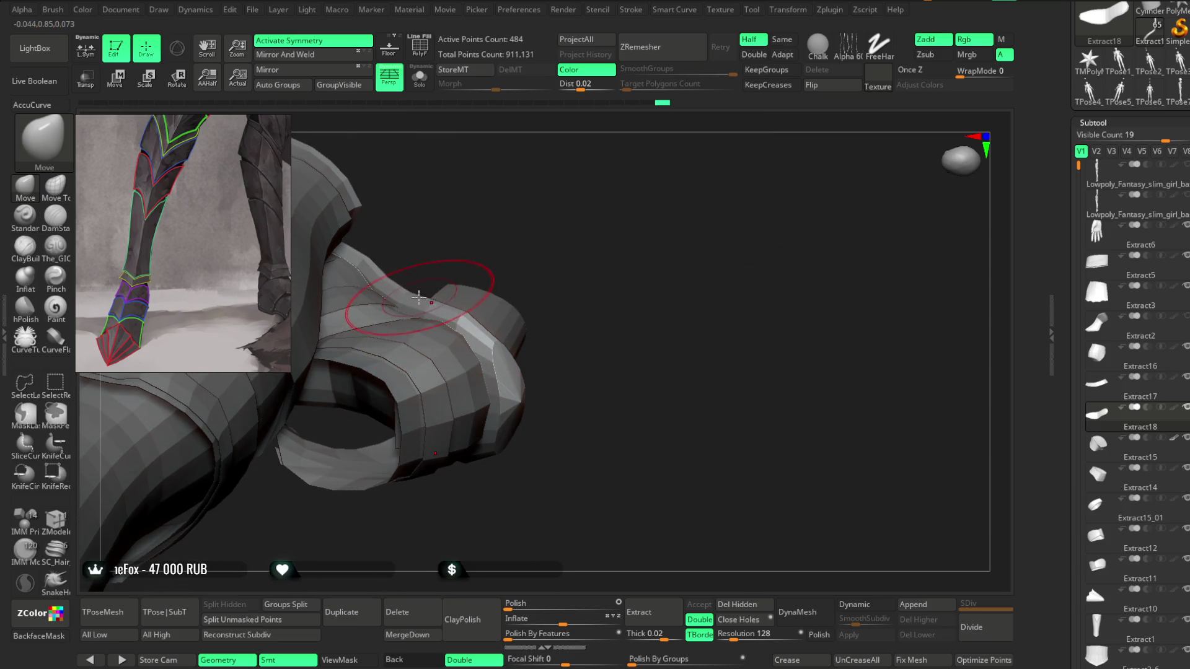
# Step: Look around the boot cuff, then Solo the Extract18 sole trim to view it alone
pyautogui.moveTo(421, 282)
pyautogui.mouseDown()
pyautogui.moveTo(452, 218)
pyautogui.moveTo(368, 319)
pyautogui.mouseUp()
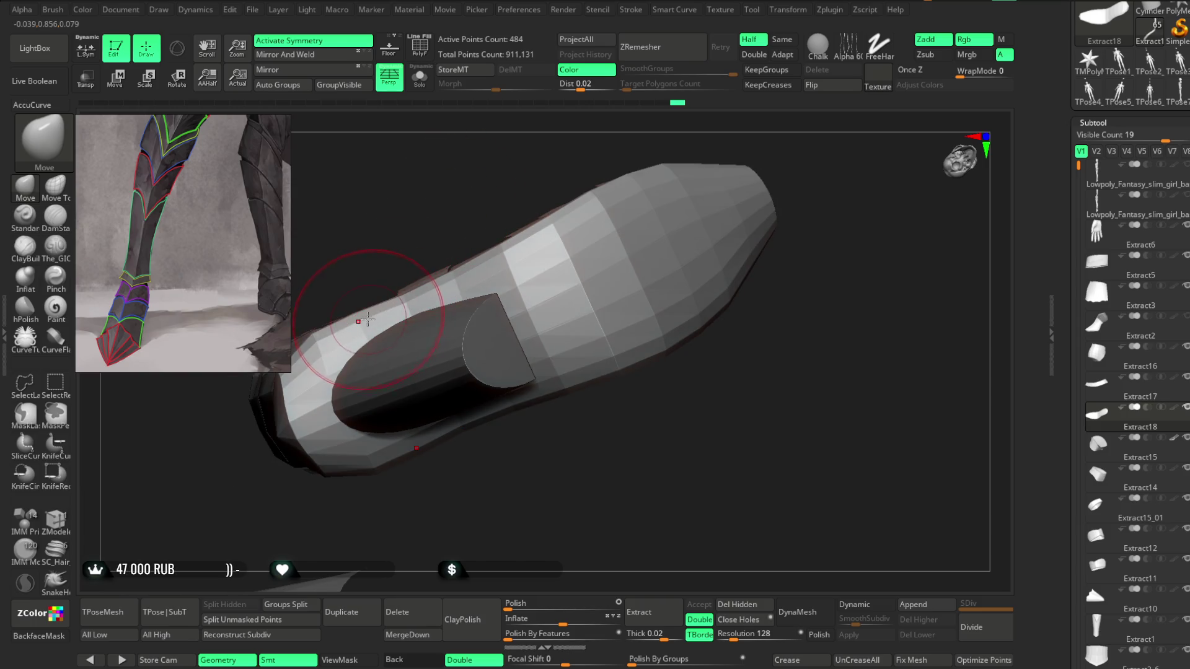
pyautogui.moveTo(494, 194)
pyautogui.mouseDown()
pyautogui.moveTo(529, 341)
pyautogui.moveTo(576, 316)
pyautogui.moveTo(566, 287)
pyautogui.mouseUp()
pyautogui.moveTo(533, 340)
pyautogui.mouseDown()
pyautogui.moveTo(486, 380)
pyautogui.moveTo(512, 417)
pyautogui.moveTo(544, 329)
pyautogui.moveTo(552, 337)
pyautogui.moveTo(511, 402)
pyautogui.moveTo(470, 446)
pyautogui.moveTo(585, 281)
pyautogui.moveTo(544, 257)
pyautogui.moveTo(446, 397)
pyautogui.moveTo(489, 313)
pyautogui.moveTo(550, 300)
pyautogui.moveTo(556, 308)
pyautogui.moveTo(533, 297)
pyautogui.moveTo(558, 306)
pyautogui.moveTo(524, 361)
pyautogui.mouseUp()
pyautogui.moveTo(499, 296)
pyautogui.mouseDown()
pyautogui.moveTo(491, 247)
pyautogui.moveTo(504, 308)
pyautogui.moveTo(426, 385)
pyautogui.moveTo(483, 339)
pyautogui.mouseUp()
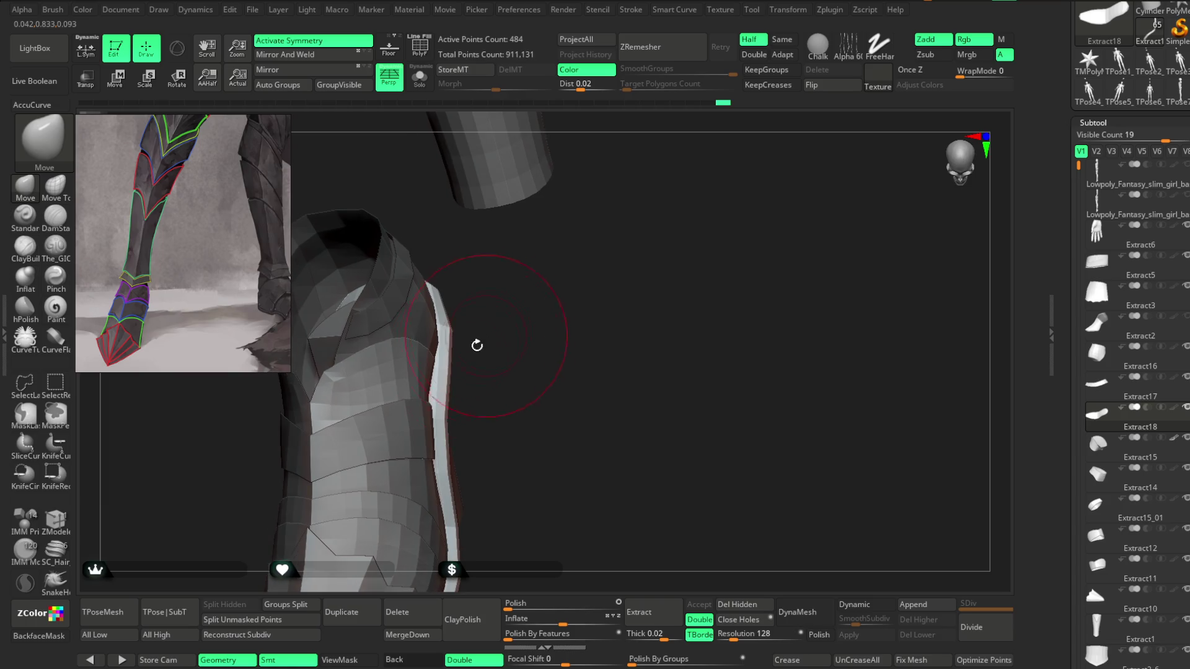
pyautogui.moveTo(446, 382)
pyautogui.mouseDown()
pyautogui.moveTo(505, 359)
pyautogui.moveTo(515, 375)
pyautogui.moveTo(558, 330)
pyautogui.moveTo(619, 310)
pyautogui.moveTo(582, 337)
pyautogui.moveTo(549, 308)
pyautogui.moveTo(457, 319)
pyautogui.moveTo(496, 347)
pyautogui.moveTo(492, 394)
pyautogui.mouseUp()
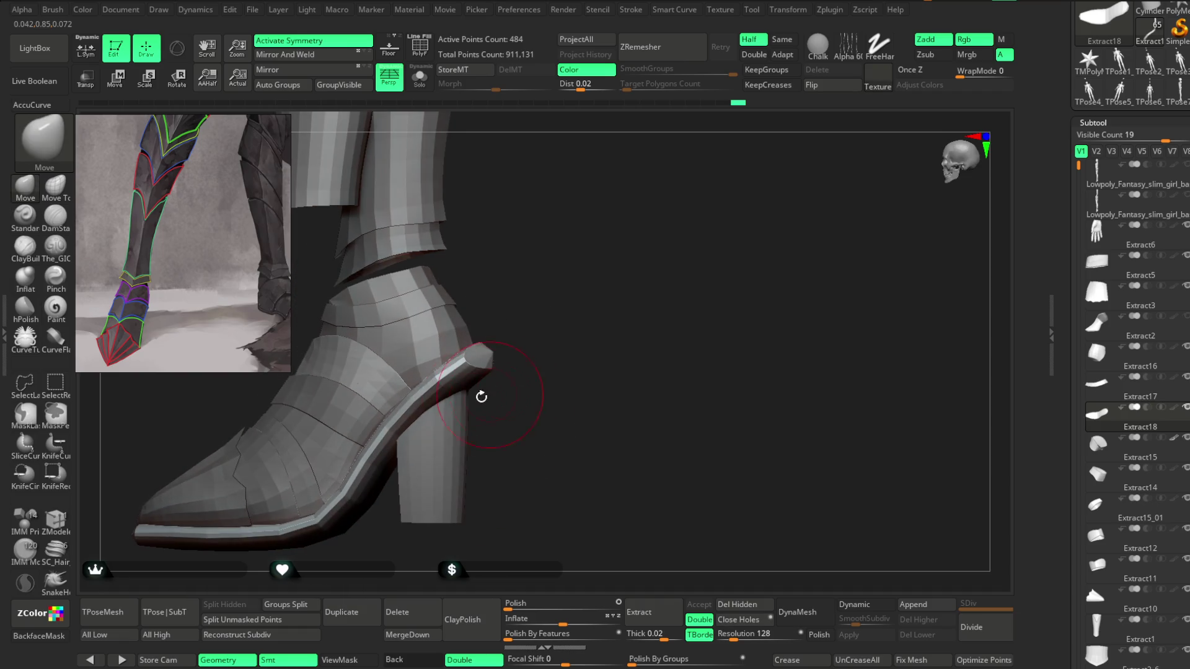
pyautogui.click(419, 77)
pyautogui.moveTo(539, 287)
pyautogui.mouseDown()
pyautogui.moveTo(544, 244)
pyautogui.moveTo(208, 397)
pyautogui.mouseUp()
pyautogui.click(25, 307)
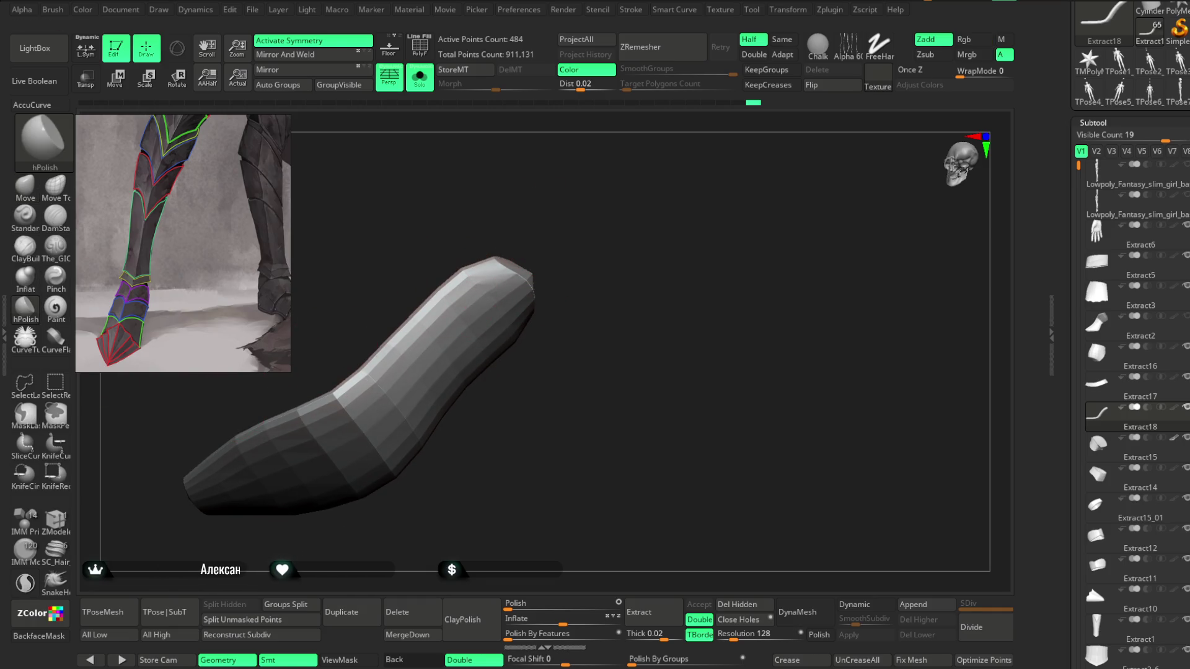
# Step: Shrink the hPolish brush to a tiny size and polish the sole trim with short strokes
pyautogui.press('space')
pyautogui.moveTo(508, 284); pyautogui.dragTo(489, 286)
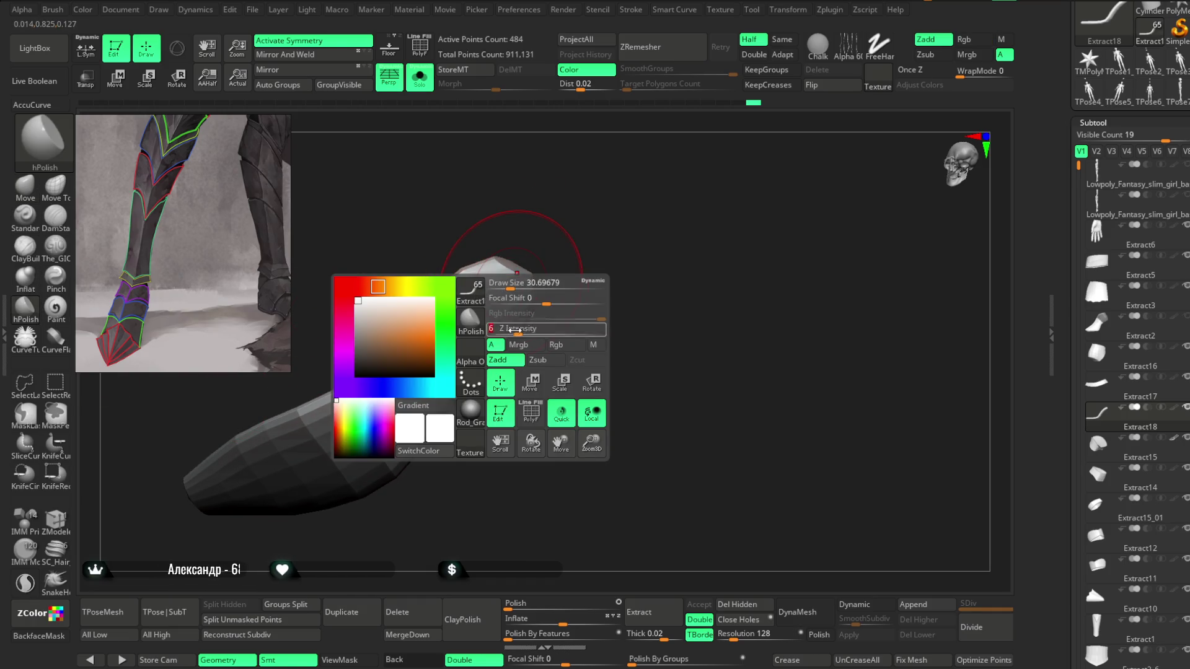
pyautogui.moveTo(432, 399); pyautogui.dragTo(412, 401)
pyautogui.moveTo(480, 294)
pyautogui.mouseDown(button='right')
pyautogui.moveTo(489, 318)
pyautogui.moveTo(491, 298)
pyautogui.mouseUp(button='right')
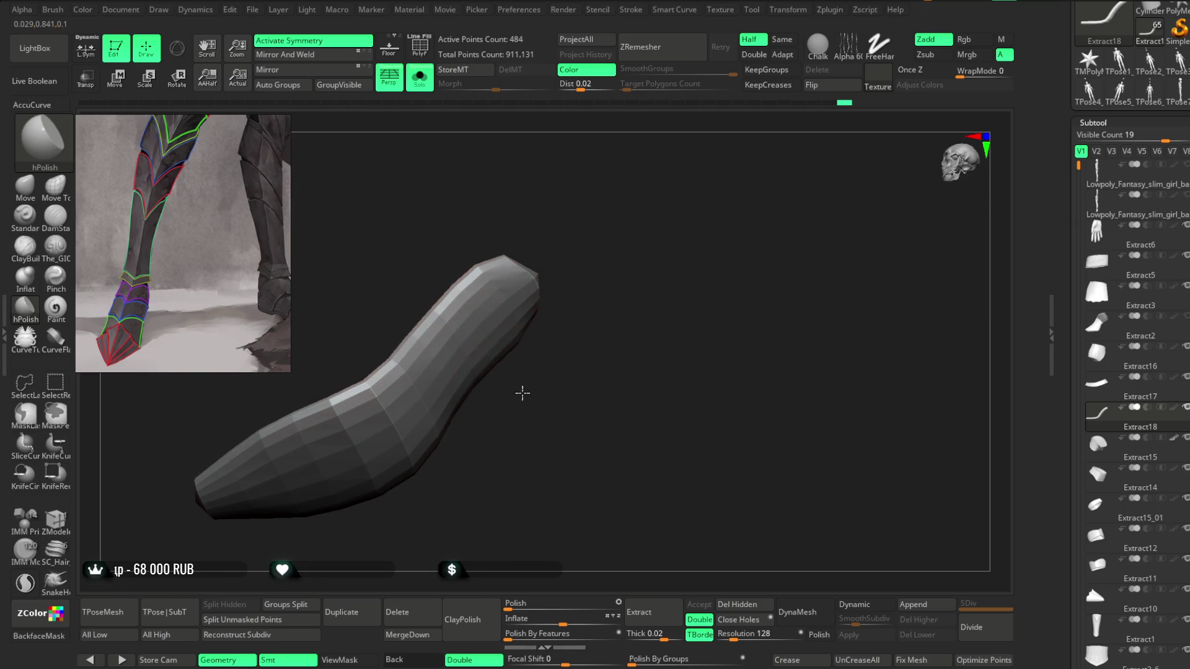
pyautogui.moveTo(507, 398); pyautogui.dragTo(457, 363)
pyautogui.moveTo(364, 515)
pyautogui.mouseDown()
pyautogui.moveTo(346, 385)
pyautogui.moveTo(332, 372)
pyautogui.moveTo(338, 422)
pyautogui.mouseUp()
pyautogui.moveTo(393, 510)
pyautogui.mouseDown()
pyautogui.moveTo(381, 434)
pyautogui.moveTo(460, 359)
pyautogui.mouseUp()
pyautogui.moveTo(460, 359); pyautogui.dragTo(340, 425, button='right')
pyautogui.moveTo(375, 390); pyautogui.dragTo(359, 364)
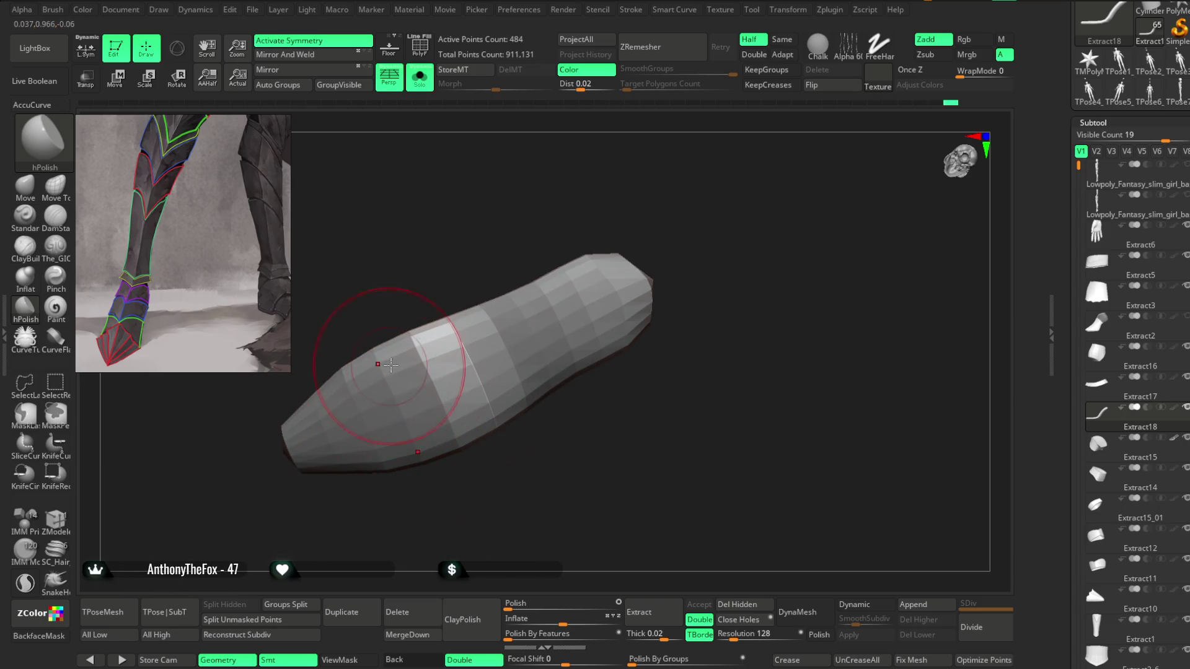
pyautogui.moveTo(366, 496); pyautogui.dragTo(373, 487)
# Step: Check the polished sole trim and turn Solo off to show the whole boot
pyautogui.moveTo(466, 452); pyautogui.dragTo(472, 364)
pyautogui.moveTo(544, 321)
pyautogui.mouseDown(button='right')
pyautogui.moveTo(505, 334)
pyautogui.moveTo(531, 451)
pyautogui.moveTo(531, 399)
pyautogui.moveTo(508, 397)
pyautogui.mouseUp(button='right')
pyautogui.click(434, 91)
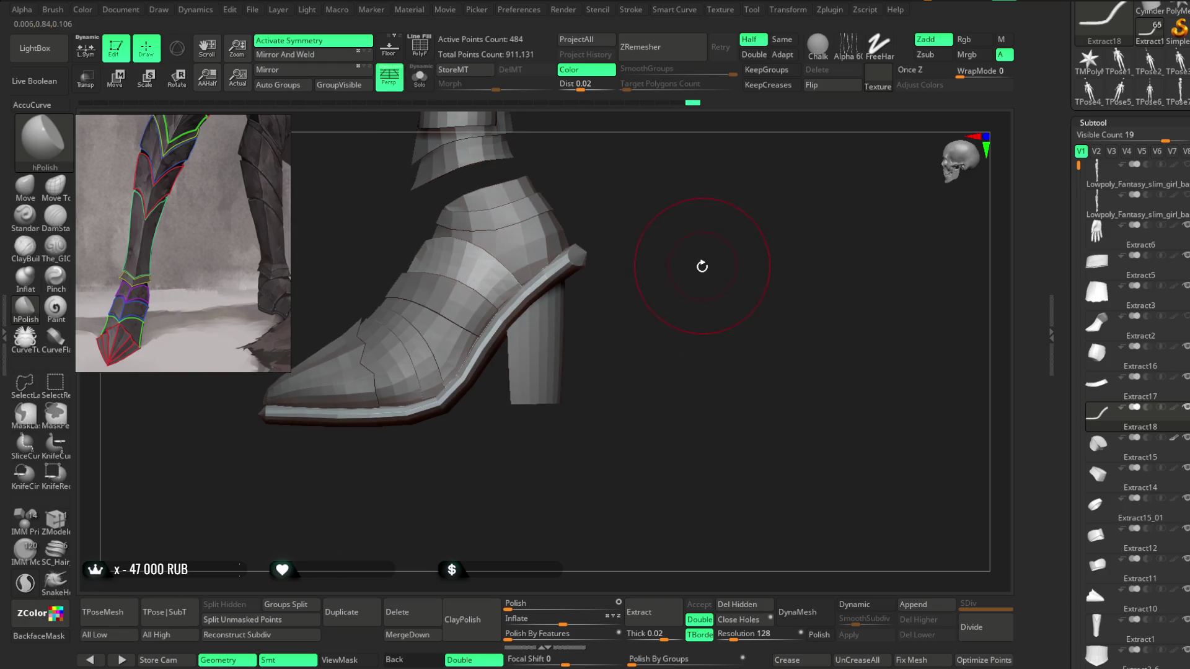
pyautogui.click(25, 185)
pyautogui.moveTo(673, 184); pyautogui.dragTo(669, 223, button='right')
pyautogui.moveTo(571, 298)
pyautogui.mouseDown(button='right')
pyautogui.moveTo(561, 286)
pyautogui.moveTo(504, 292)
pyautogui.moveTo(662, 287)
pyautogui.moveTo(605, 245)
pyautogui.moveTo(496, 457)
pyautogui.moveTo(469, 342)
pyautogui.mouseUp(button='right')
pyautogui.moveTo(533, 285)
pyautogui.mouseDown(button='right')
pyautogui.moveTo(544, 412)
pyautogui.moveTo(704, 252)
pyautogui.moveTo(657, 274)
pyautogui.mouseUp(button='right')
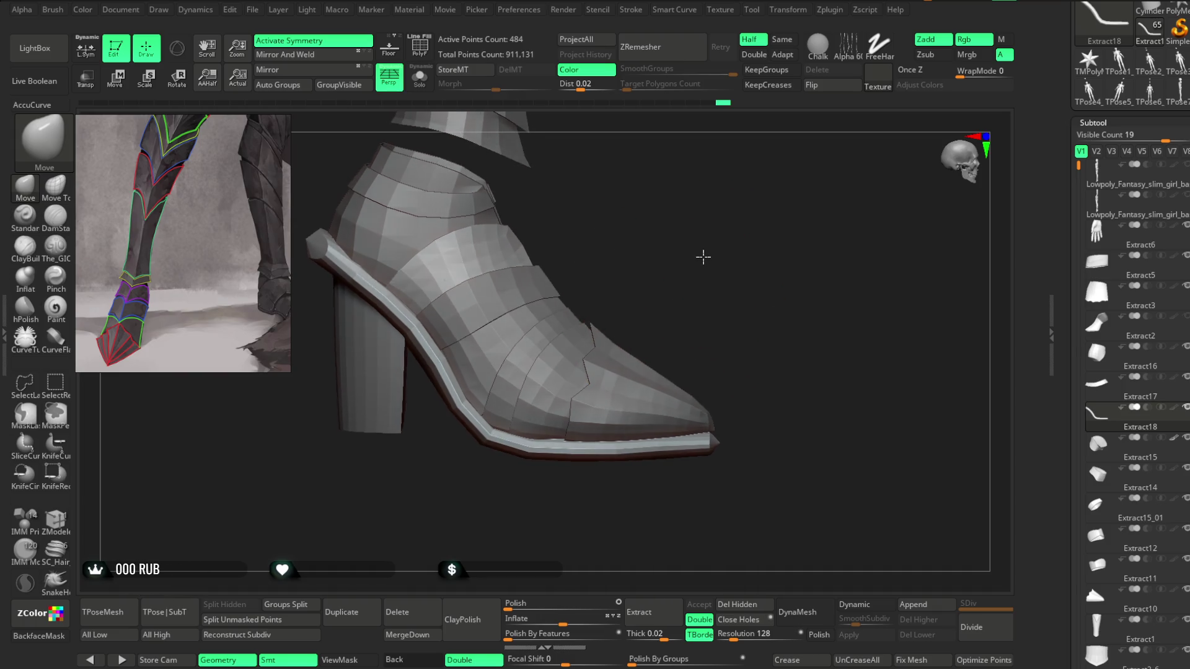
pyautogui.moveTo(721, 275)
pyautogui.keyDown('alt'); pyautogui.mouseDown()
pyautogui.moveTo(688, 273)
pyautogui.moveTo(676, 339)
pyautogui.mouseUp(); pyautogui.keyUp('alt')
# Step: Shrink the brush Draw Size much smaller while angling the boot toward its sole
pyautogui.press('space')
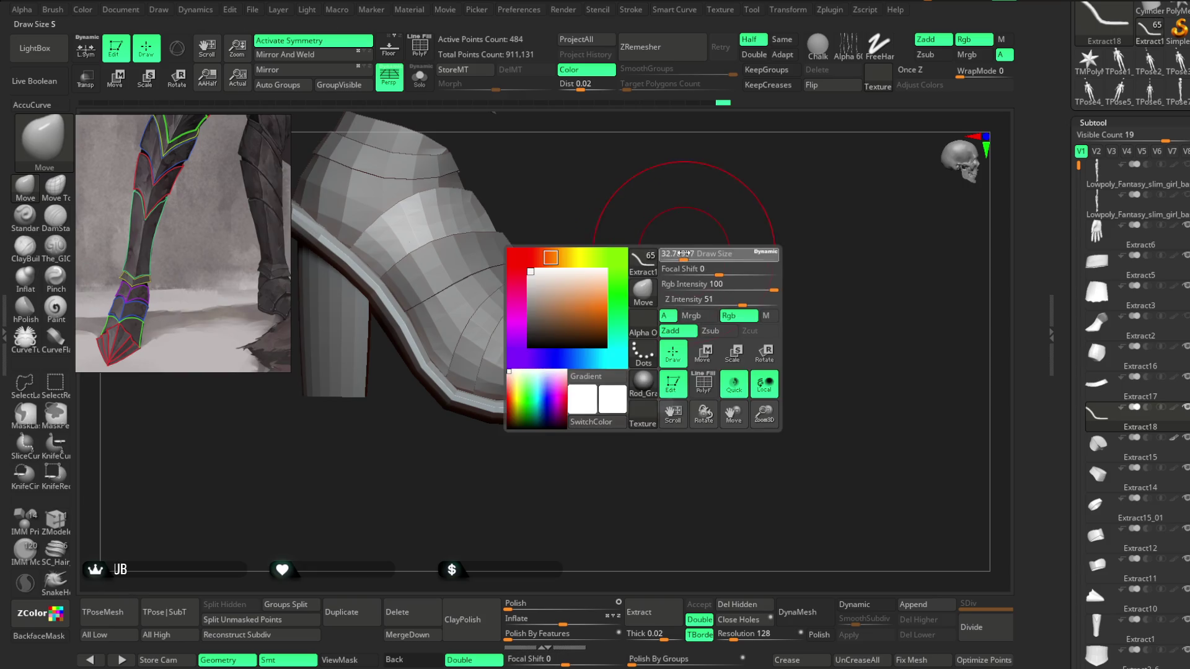
pyautogui.moveTo(679, 410); pyautogui.dragTo(675, 303)
pyautogui.moveTo(549, 458)
pyautogui.mouseDown()
pyautogui.moveTo(539, 493)
pyautogui.moveTo(666, 266)
pyautogui.moveTo(640, 329)
pyautogui.moveTo(622, 305)
pyautogui.moveTo(651, 326)
pyautogui.moveTo(645, 351)
pyautogui.moveTo(666, 270)
pyautogui.moveTo(630, 324)
pyautogui.mouseUp()
pyautogui.press('space')
pyautogui.moveTo(700, 312); pyautogui.dragTo(657, 312)
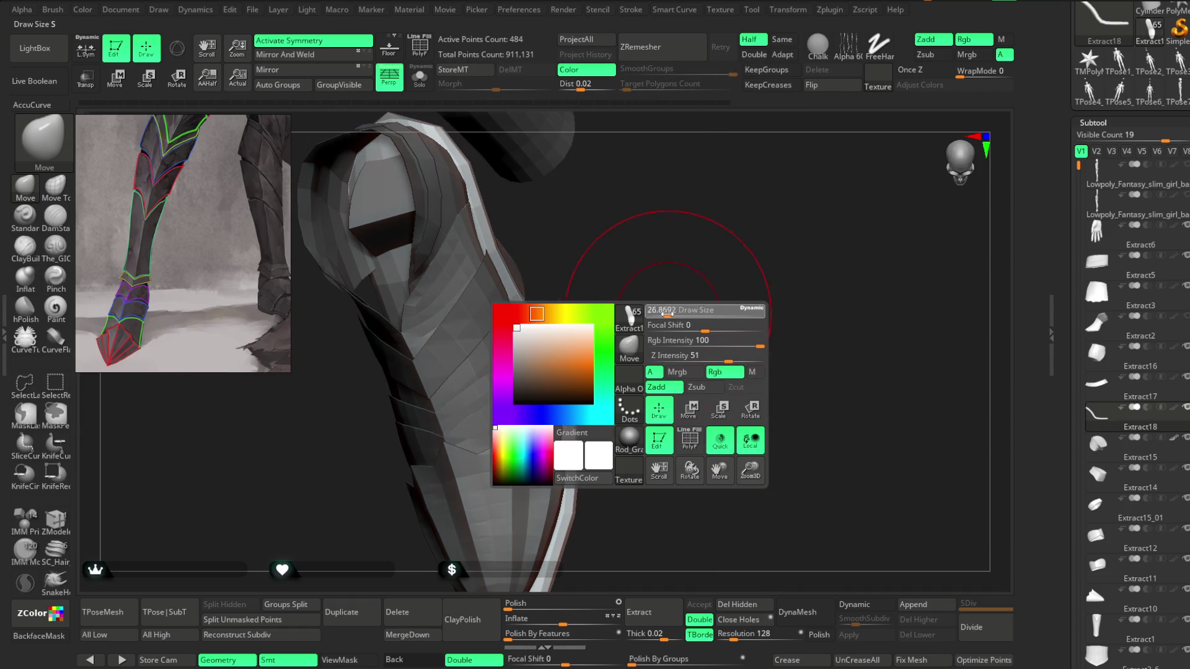
# Step: Nudge the pointed toe tip of the sole trim with a small Move stroke
pyautogui.moveTo(553, 295)
pyautogui.mouseDown()
pyautogui.moveTo(496, 310)
pyautogui.moveTo(616, 300)
pyautogui.moveTo(542, 237)
pyautogui.moveTo(579, 303)
pyautogui.moveTo(533, 316)
pyautogui.mouseUp()
pyautogui.moveTo(460, 335)
pyautogui.mouseDown()
pyautogui.moveTo(589, 287)
pyautogui.moveTo(645, 285)
pyautogui.moveTo(727, 245)
pyautogui.moveTo(619, 295)
pyautogui.moveTo(709, 247)
pyautogui.moveTo(566, 385)
pyautogui.moveTo(640, 412)
pyautogui.moveTo(457, 444)
pyautogui.mouseUp()
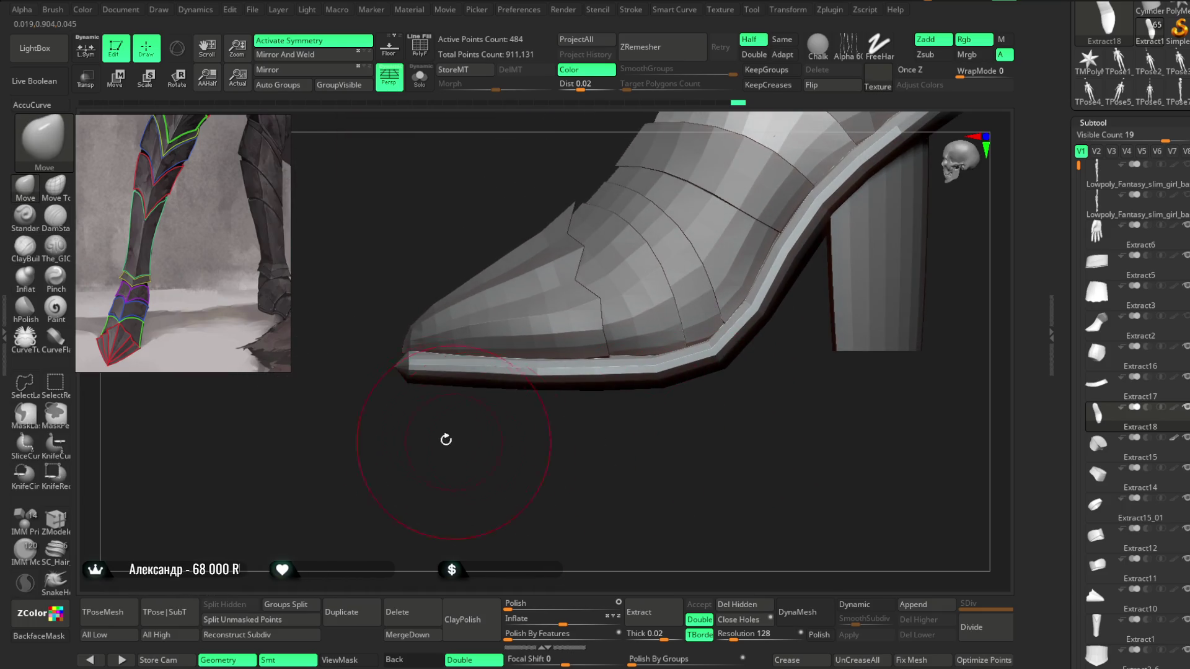
pyautogui.moveTo(390, 367)
pyautogui.mouseDown()
pyautogui.moveTo(427, 457)
pyautogui.moveTo(430, 510)
pyautogui.moveTo(436, 393)
pyautogui.mouseUp()
pyautogui.moveTo(488, 454)
pyautogui.mouseDown()
pyautogui.moveTo(496, 403)
pyautogui.moveTo(516, 462)
pyautogui.moveTo(489, 459)
pyautogui.moveTo(377, 385)
pyautogui.mouseUp()
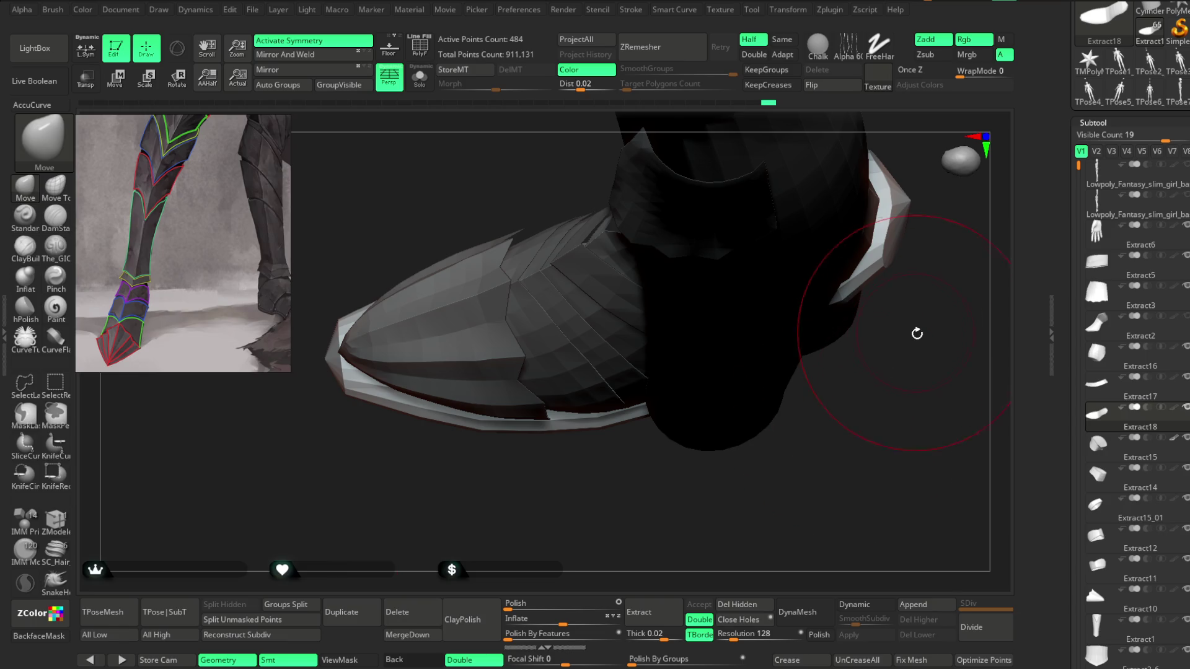
pyautogui.moveTo(858, 284)
pyautogui.mouseDown(button='right')
pyautogui.moveTo(892, 260)
pyautogui.moveTo(895, 242)
pyautogui.moveTo(863, 277)
pyautogui.moveTo(702, 325)
pyautogui.moveTo(703, 310)
pyautogui.moveTo(696, 372)
pyautogui.moveTo(663, 372)
pyautogui.moveTo(644, 413)
pyautogui.moveTo(653, 452)
pyautogui.moveTo(537, 489)
pyautogui.moveTo(544, 441)
pyautogui.moveTo(551, 492)
pyautogui.moveTo(455, 445)
pyautogui.mouseUp(button='right')
pyautogui.rightClick(456, 445)
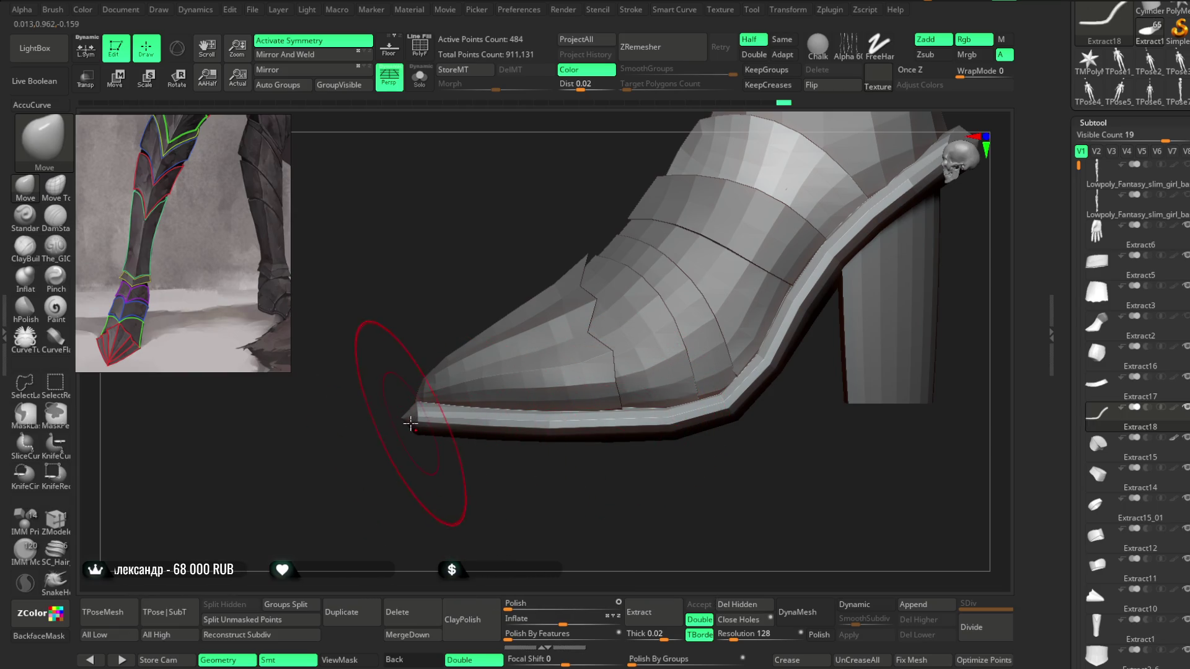
pyautogui.moveTo(409, 428); pyautogui.dragTo(433, 452)
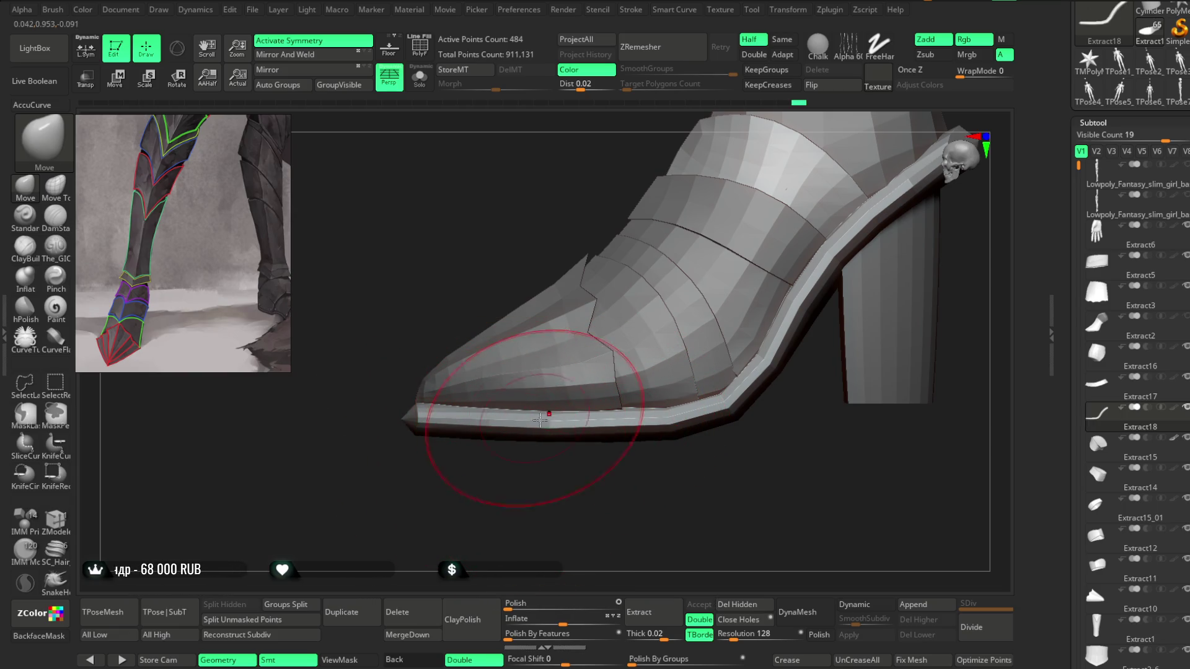
pyautogui.moveTo(675, 430)
pyautogui.mouseDown()
pyautogui.moveTo(646, 483)
pyautogui.moveTo(635, 478)
pyautogui.moveTo(648, 467)
pyautogui.moveTo(621, 530)
pyautogui.moveTo(645, 340)
pyautogui.moveTo(691, 314)
pyautogui.mouseUp()
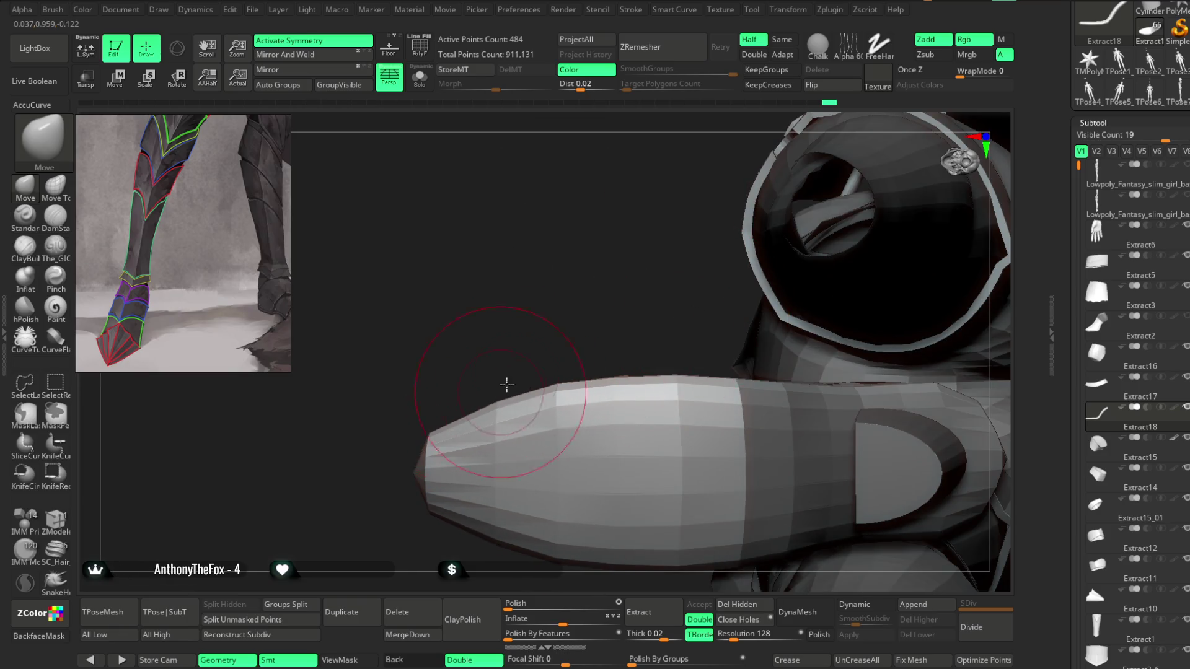
pyautogui.moveTo(500, 393); pyautogui.dragTo(513, 372)
pyautogui.moveTo(579, 332)
pyautogui.mouseDown()
pyautogui.moveTo(626, 367)
pyautogui.moveTo(606, 486)
pyautogui.moveTo(629, 510)
pyautogui.moveTo(438, 399)
pyautogui.moveTo(584, 446)
pyautogui.moveTo(571, 450)
pyautogui.moveTo(564, 398)
pyautogui.mouseUp()
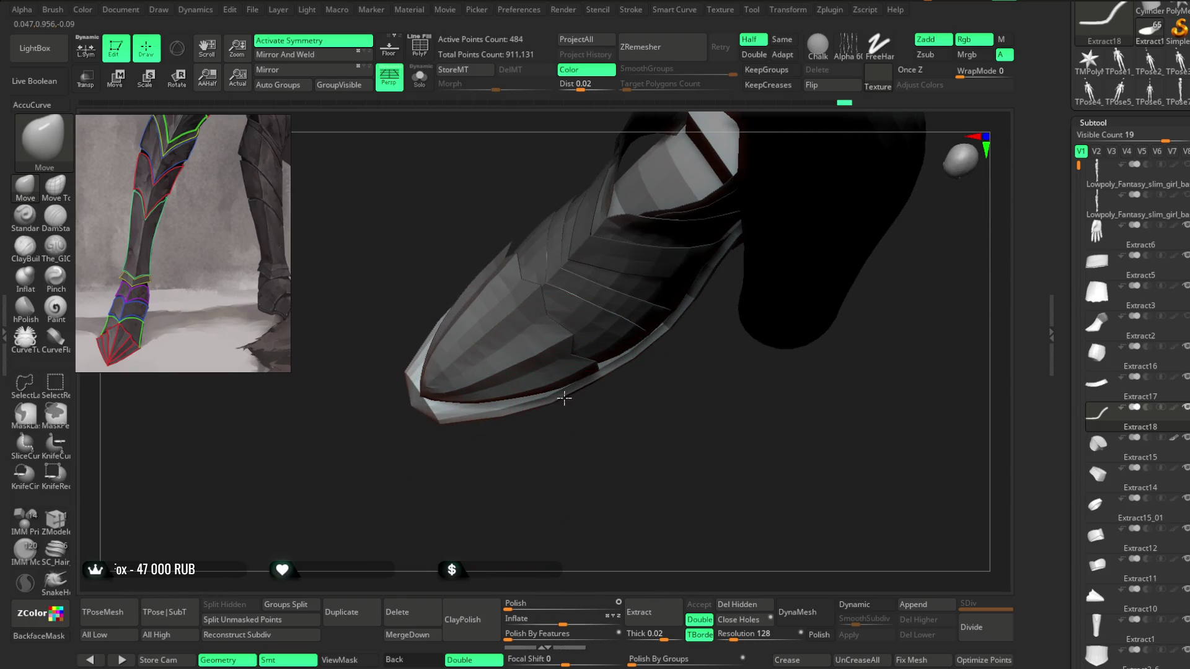
pyautogui.moveTo(667, 337)
pyautogui.mouseDown()
pyautogui.moveTo(654, 436)
pyautogui.moveTo(672, 393)
pyautogui.moveTo(719, 348)
pyautogui.moveTo(778, 337)
pyautogui.moveTo(797, 295)
pyautogui.moveTo(746, 341)
pyautogui.moveTo(765, 367)
pyautogui.moveTo(744, 408)
pyautogui.moveTo(784, 322)
pyautogui.moveTo(733, 340)
pyautogui.moveTo(808, 297)
pyautogui.moveTo(807, 365)
pyautogui.mouseUp()
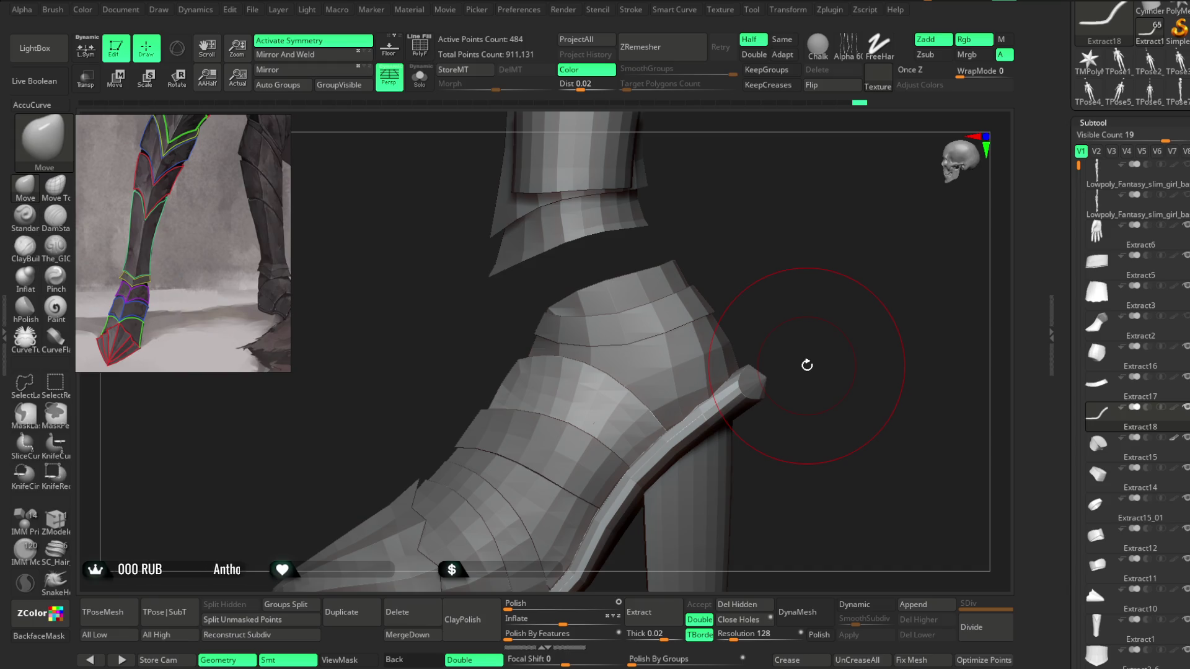
pyautogui.moveTo(704, 247)
pyautogui.mouseDown()
pyautogui.moveTo(765, 207)
pyautogui.moveTo(571, 318)
pyautogui.mouseUp()
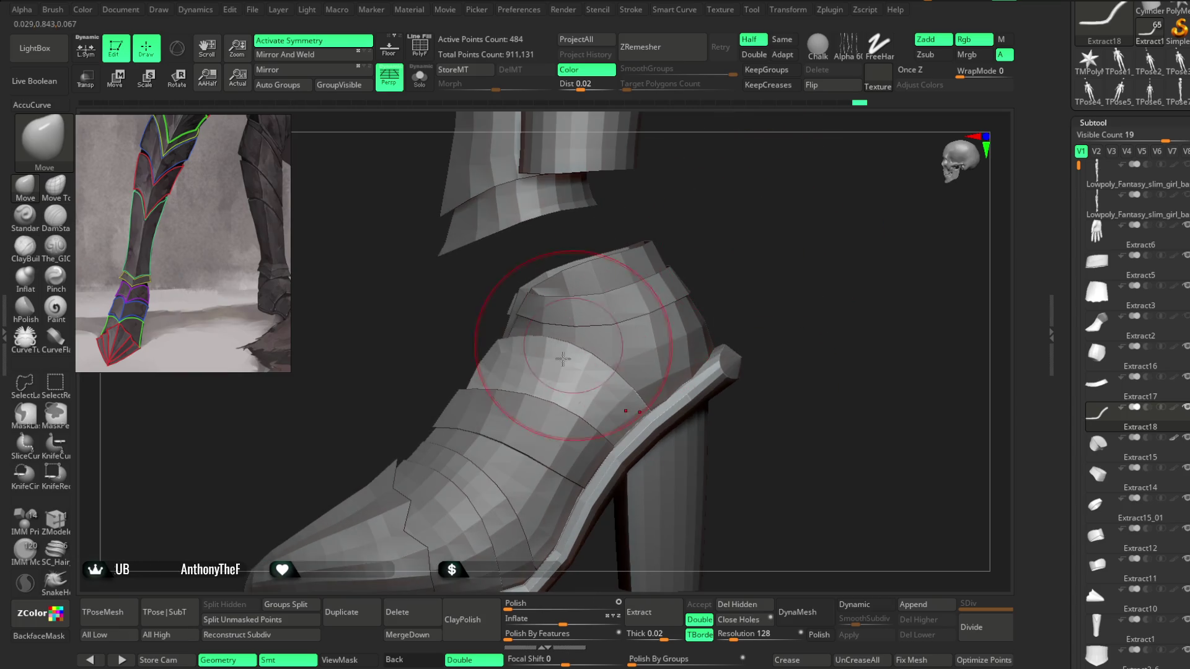
pyautogui.moveTo(755, 261)
pyautogui.mouseDown()
pyautogui.moveTo(760, 233)
pyautogui.moveTo(696, 340)
pyautogui.moveTo(746, 300)
pyautogui.moveTo(748, 324)
pyautogui.mouseUp()
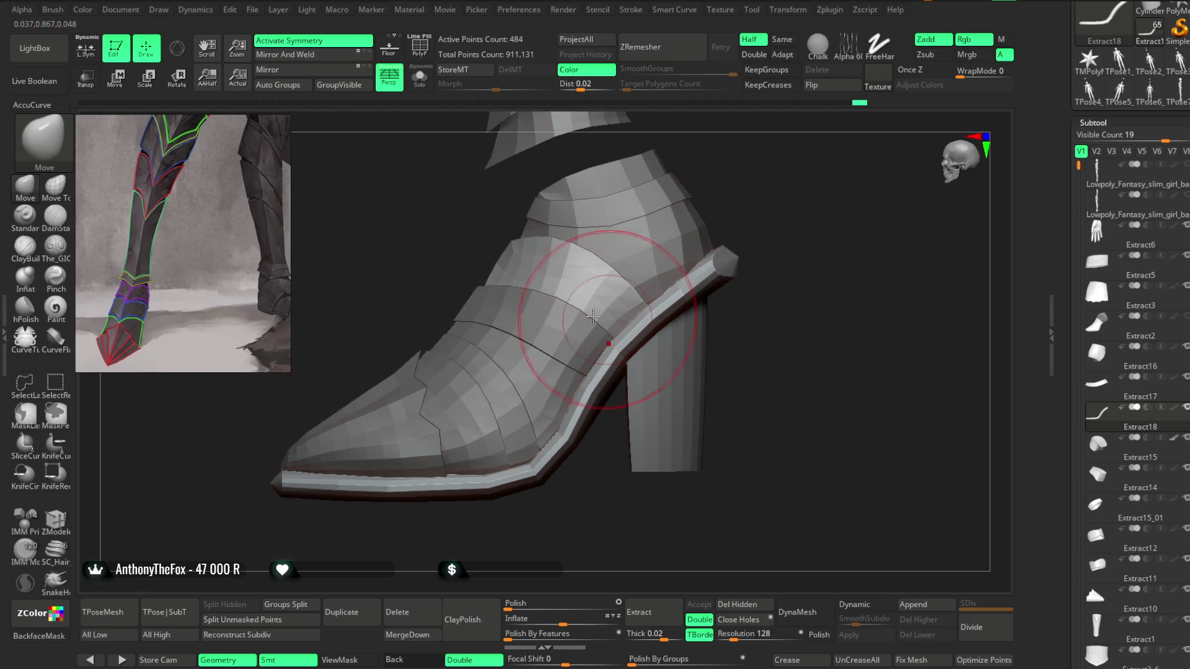
pyautogui.click(420, 77)
pyautogui.moveTo(691, 252)
pyautogui.mouseDown()
pyautogui.moveTo(680, 362)
pyautogui.moveTo(709, 353)
pyautogui.moveTo(630, 302)
pyautogui.moveTo(658, 458)
pyautogui.moveTo(638, 422)
pyautogui.moveTo(659, 434)
pyautogui.moveTo(763, 231)
pyautogui.mouseUp()
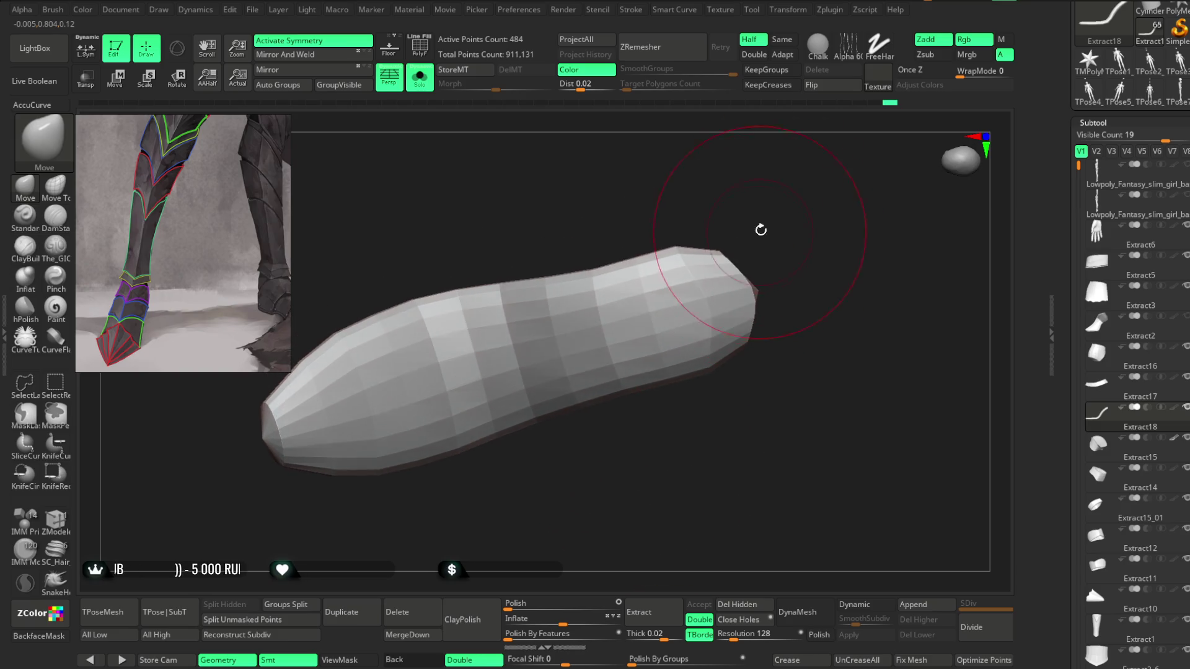
pyautogui.moveTo(630, 233)
pyautogui.mouseDown()
pyautogui.moveTo(589, 260)
pyautogui.moveTo(638, 228)
pyautogui.moveTo(763, 194)
pyautogui.moveTo(600, 269)
pyautogui.mouseUp()
pyautogui.moveTo(747, 209)
pyautogui.mouseDown()
pyautogui.moveTo(749, 188)
pyautogui.moveTo(715, 176)
pyautogui.mouseUp()
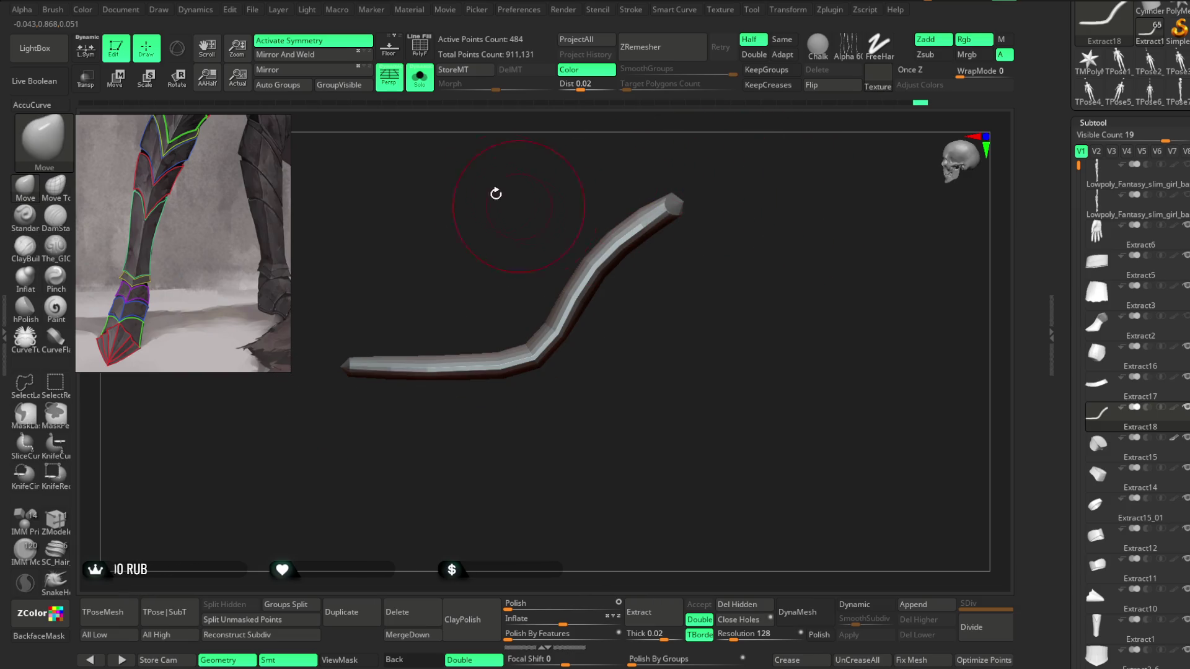
pyautogui.click(420, 77)
pyautogui.moveTo(712, 297)
pyautogui.mouseDown()
pyautogui.moveTo(697, 229)
pyautogui.moveTo(672, 310)
pyautogui.moveTo(676, 292)
pyautogui.moveTo(633, 339)
pyautogui.mouseUp()
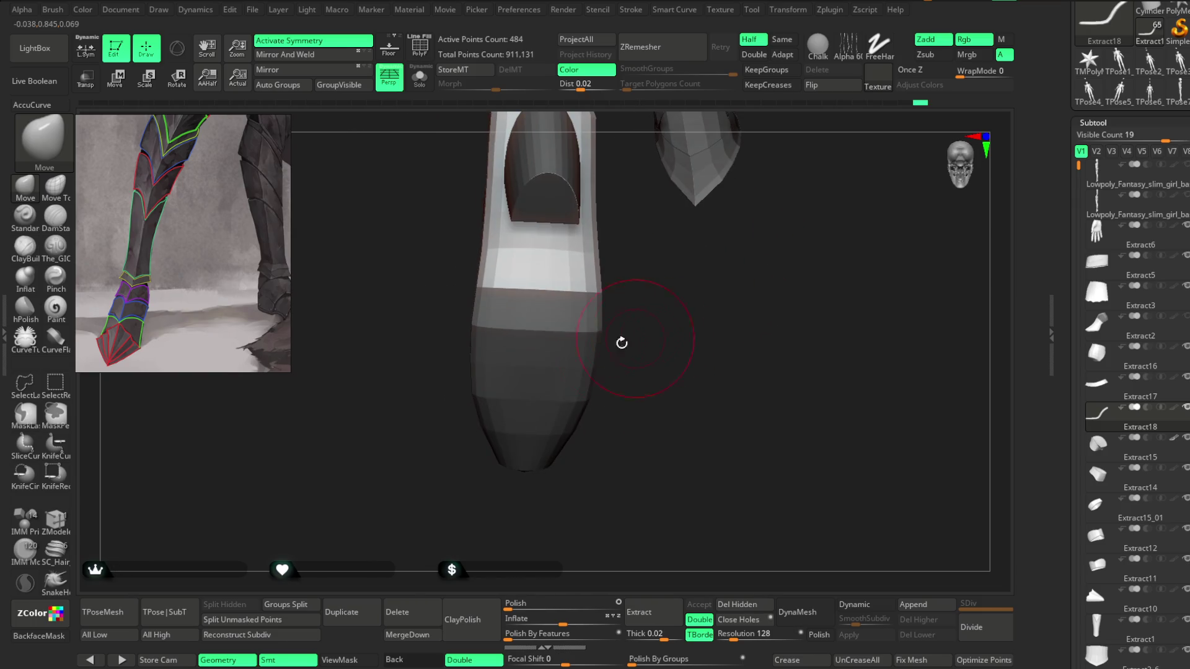
pyautogui.moveTo(571, 279)
pyautogui.mouseDown()
pyautogui.moveTo(635, 295)
pyautogui.moveTo(619, 284)
pyautogui.moveTo(598, 311)
pyautogui.moveTo(672, 258)
pyautogui.moveTo(581, 289)
pyautogui.moveTo(550, 266)
pyautogui.moveTo(645, 345)
pyautogui.moveTo(642, 445)
pyautogui.moveTo(643, 399)
pyautogui.moveTo(669, 340)
pyautogui.moveTo(725, 346)
pyautogui.moveTo(682, 398)
pyautogui.moveTo(621, 406)
pyautogui.moveTo(711, 375)
pyautogui.moveTo(606, 425)
pyautogui.mouseUp()
pyautogui.moveTo(526, 429)
pyautogui.mouseDown()
pyautogui.moveTo(545, 444)
pyautogui.moveTo(515, 508)
pyautogui.moveTo(533, 471)
pyautogui.moveTo(583, 432)
pyautogui.moveTo(653, 418)
pyautogui.moveTo(632, 404)
pyautogui.moveTo(672, 351)
pyautogui.moveTo(659, 346)
pyautogui.moveTo(654, 303)
pyautogui.moveTo(640, 367)
pyautogui.moveTo(624, 348)
pyautogui.moveTo(549, 372)
pyautogui.moveTo(710, 333)
pyautogui.moveTo(766, 201)
pyautogui.moveTo(619, 258)
pyautogui.mouseUp()
pyautogui.rightClick(550, 371)
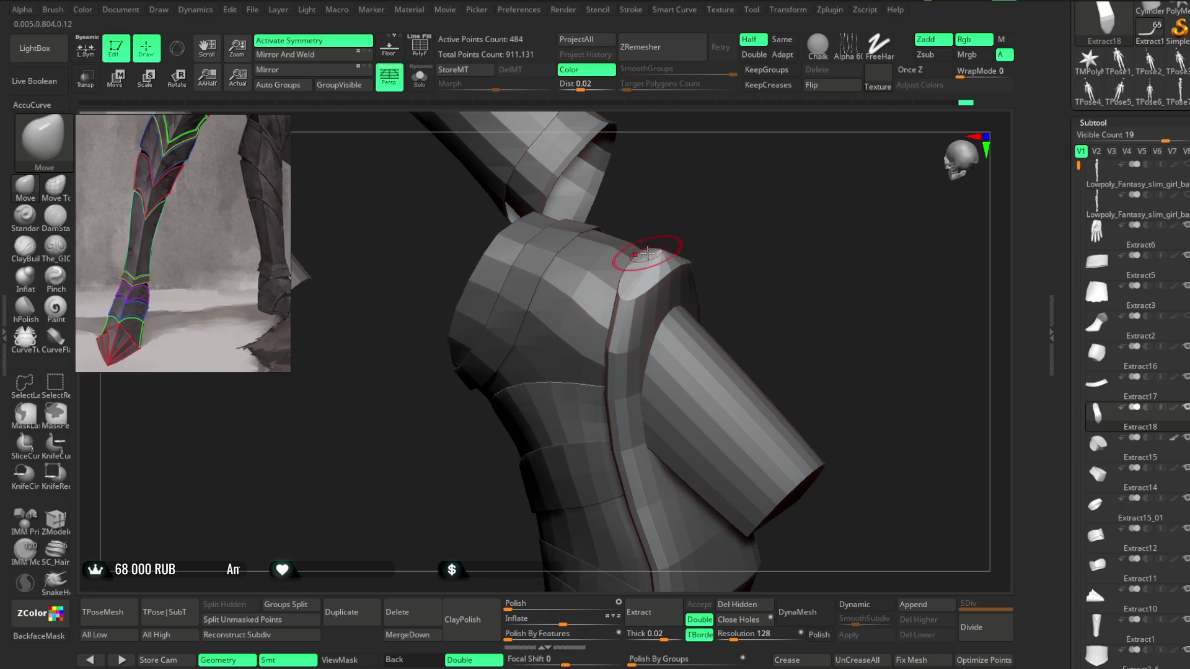
pyautogui.moveTo(724, 216)
pyautogui.mouseDown()
pyautogui.moveTo(701, 274)
pyautogui.moveTo(707, 308)
pyautogui.moveTo(704, 276)
pyautogui.moveTo(762, 341)
pyautogui.moveTo(698, 285)
pyautogui.moveTo(723, 310)
pyautogui.moveTo(715, 273)
pyautogui.mouseUp()
pyautogui.moveTo(686, 319)
pyautogui.mouseDown()
pyautogui.moveTo(696, 268)
pyautogui.moveTo(712, 258)
pyautogui.moveTo(754, 300)
pyautogui.moveTo(757, 271)
pyautogui.moveTo(676, 465)
pyautogui.moveTo(762, 359)
pyautogui.moveTo(696, 377)
pyautogui.moveTo(670, 432)
pyautogui.moveTo(712, 404)
pyautogui.moveTo(612, 403)
pyautogui.mouseUp()
pyautogui.press('space')
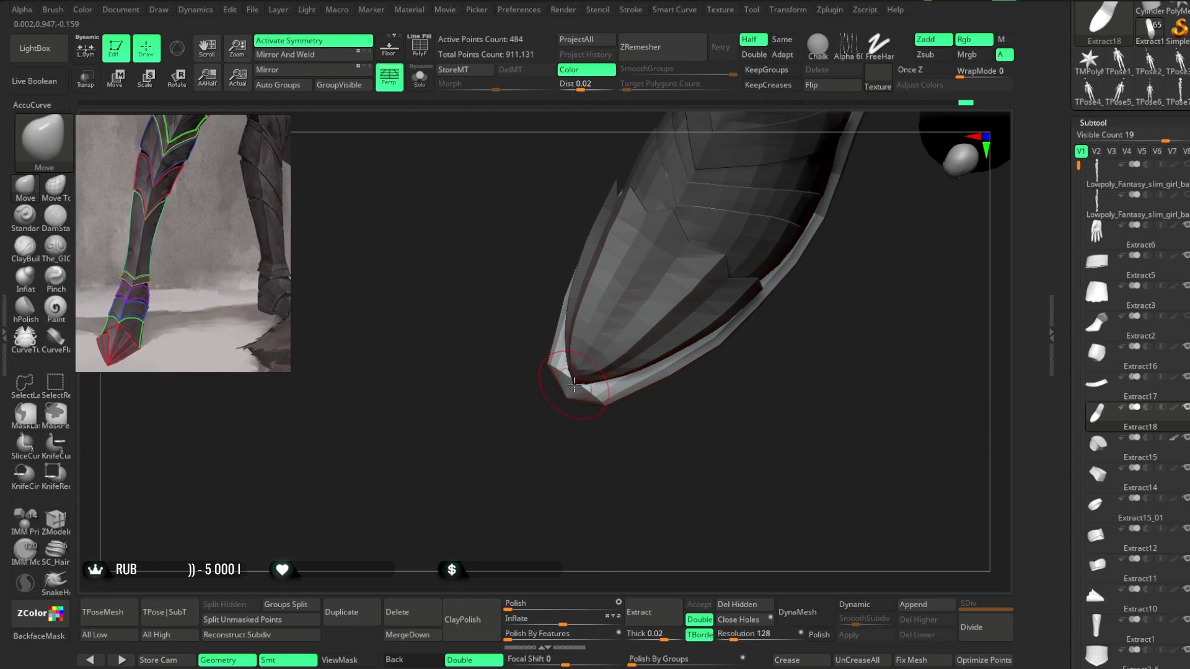
pyautogui.moveTo(609, 404)
pyautogui.mouseDown()
pyautogui.moveTo(608, 430)
pyautogui.moveTo(566, 407)
pyautogui.mouseUp()
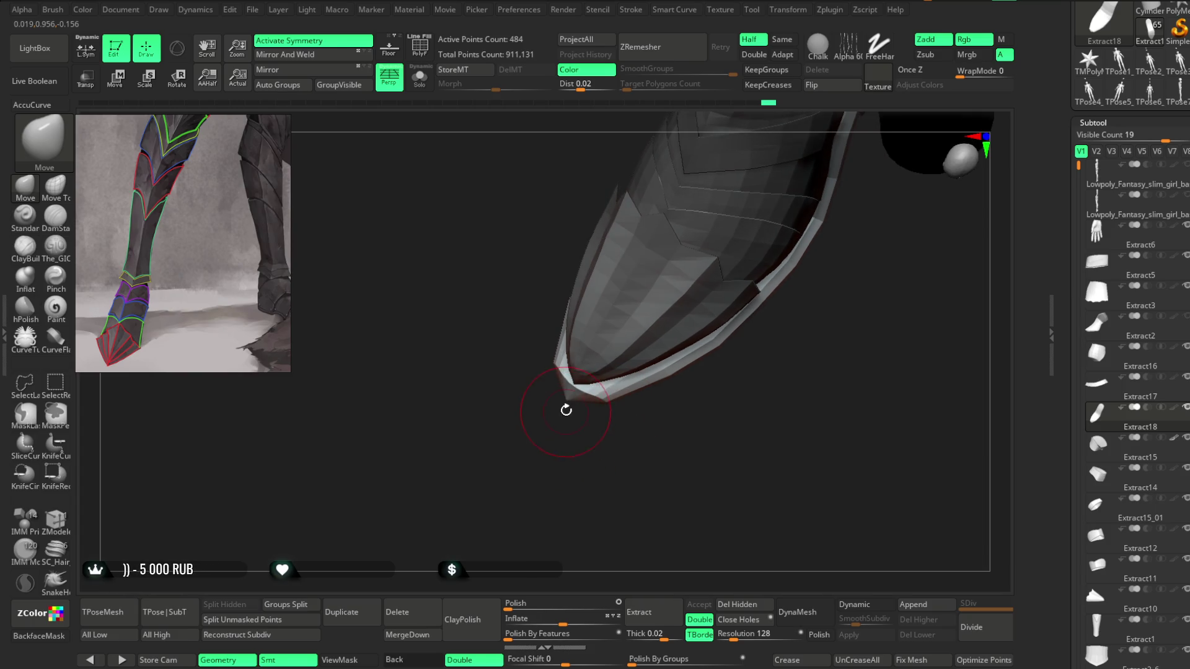
pyautogui.moveTo(566, 468)
pyautogui.mouseDown()
pyautogui.moveTo(564, 372)
pyautogui.moveTo(614, 374)
pyautogui.moveTo(635, 393)
pyautogui.mouseUp()
pyautogui.moveTo(605, 402)
pyautogui.mouseDown()
pyautogui.moveTo(629, 455)
pyautogui.moveTo(672, 446)
pyautogui.moveTo(725, 308)
pyautogui.moveTo(733, 393)
pyautogui.mouseUp()
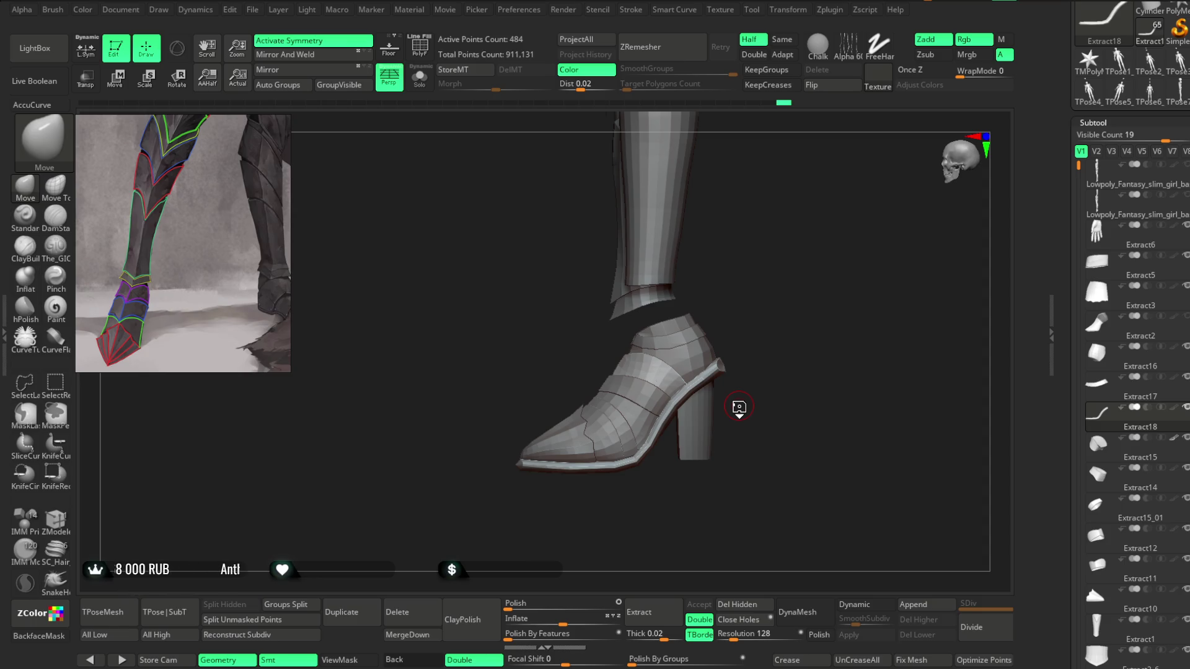
pyautogui.moveTo(794, 249)
pyautogui.mouseDown()
pyautogui.moveTo(831, 276)
pyautogui.moveTo(789, 277)
pyautogui.moveTo(792, 338)
pyautogui.moveTo(771, 319)
pyautogui.moveTo(778, 411)
pyautogui.moveTo(764, 377)
pyautogui.mouseUp()
pyautogui.keyDown('alt'); pyautogui.click(574, 389); pyautogui.keyUp('alt')
pyautogui.moveTo(620, 372)
pyautogui.mouseDown()
pyautogui.moveTo(661, 340)
pyautogui.moveTo(675, 412)
pyautogui.moveTo(701, 416)
pyautogui.mouseUp()
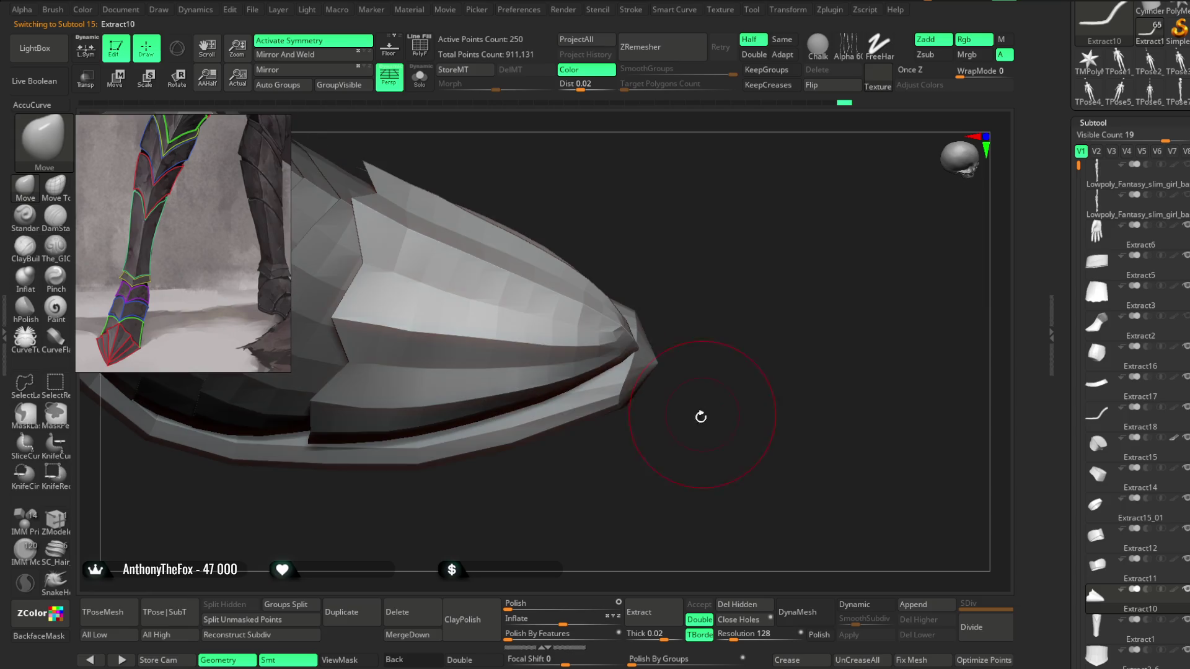
pyautogui.press('space')
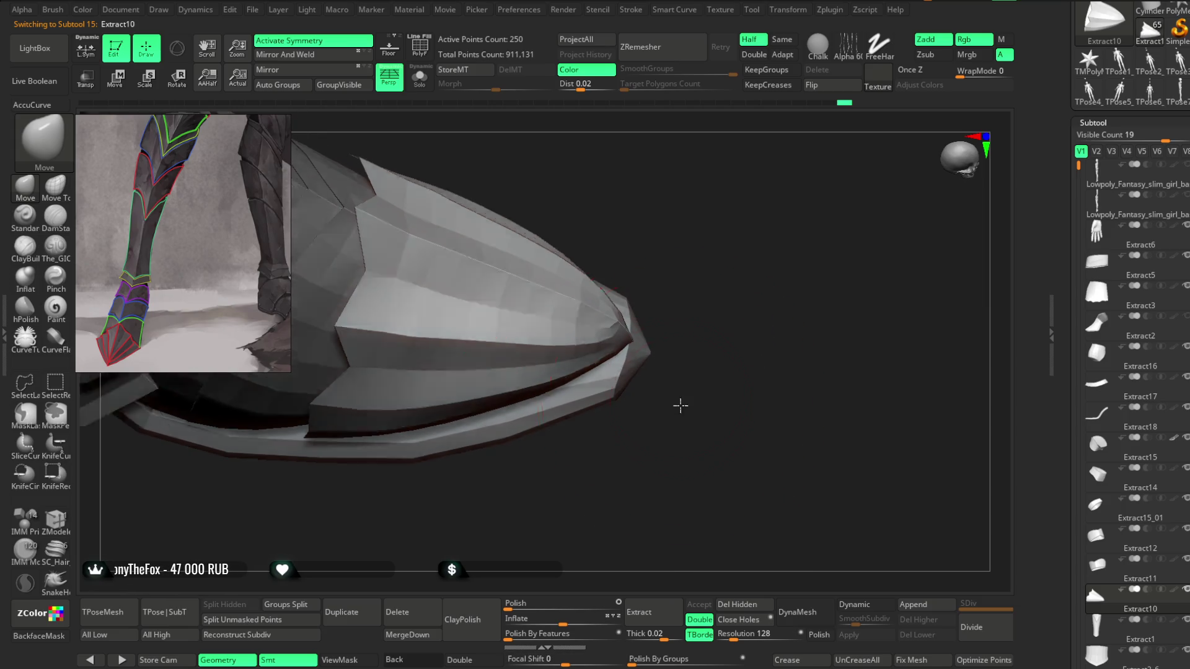
pyautogui.moveTo(664, 322)
pyautogui.mouseDown()
pyautogui.moveTo(653, 271)
pyautogui.moveTo(559, 291)
pyautogui.moveTo(610, 264)
pyautogui.moveTo(583, 370)
pyautogui.mouseUp()
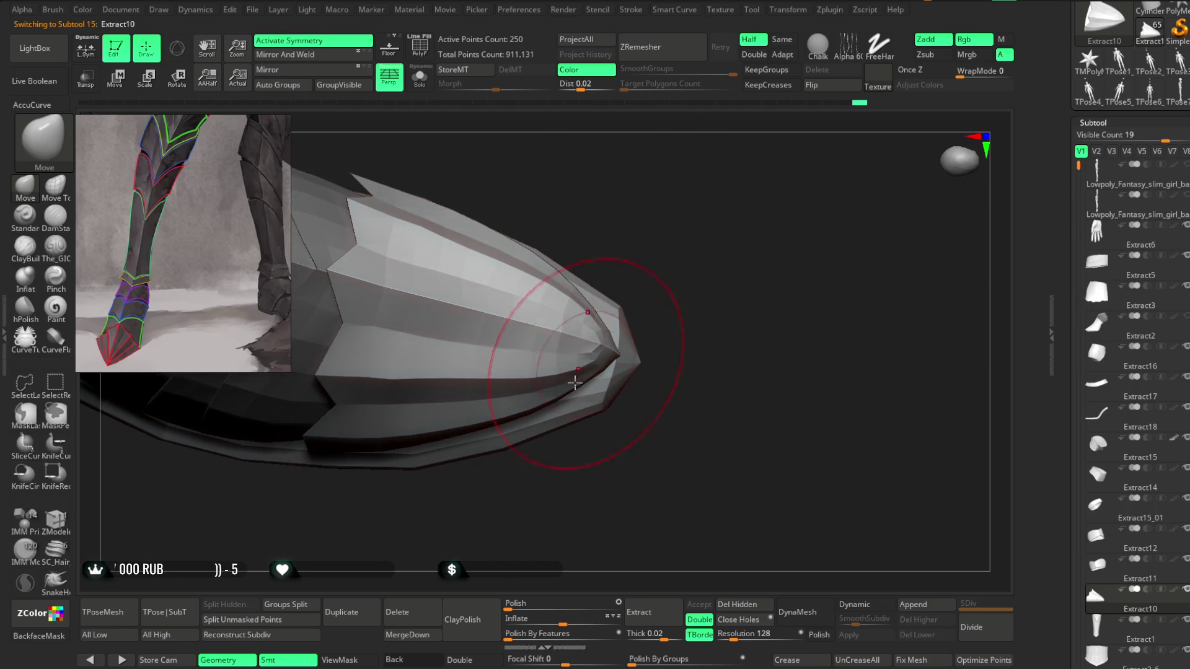
pyautogui.moveTo(619, 279)
pyautogui.mouseDown()
pyautogui.moveTo(645, 244)
pyautogui.moveTo(582, 249)
pyautogui.moveTo(645, 273)
pyautogui.moveTo(608, 295)
pyautogui.moveTo(439, 353)
pyautogui.mouseUp()
pyautogui.press('space')
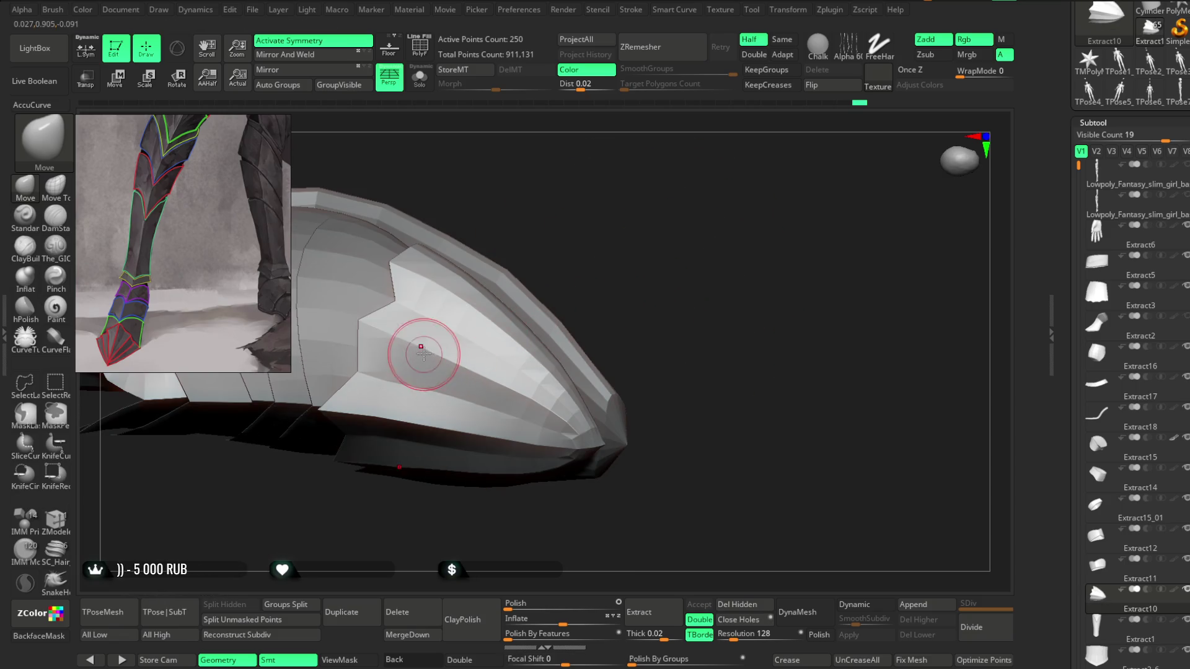
pyautogui.moveTo(542, 252)
pyautogui.mouseDown()
pyautogui.moveTo(463, 364)
pyautogui.moveTo(573, 343)
pyautogui.mouseUp()
pyautogui.moveTo(526, 399)
pyautogui.mouseDown()
pyautogui.moveTo(617, 297)
pyautogui.moveTo(545, 407)
pyautogui.moveTo(640, 291)
pyautogui.moveTo(640, 252)
pyautogui.moveTo(632, 292)
pyautogui.moveTo(618, 267)
pyautogui.moveTo(643, 277)
pyautogui.moveTo(590, 298)
pyautogui.moveTo(634, 350)
pyautogui.moveTo(693, 316)
pyautogui.moveTo(651, 497)
pyautogui.moveTo(642, 454)
pyautogui.mouseUp()
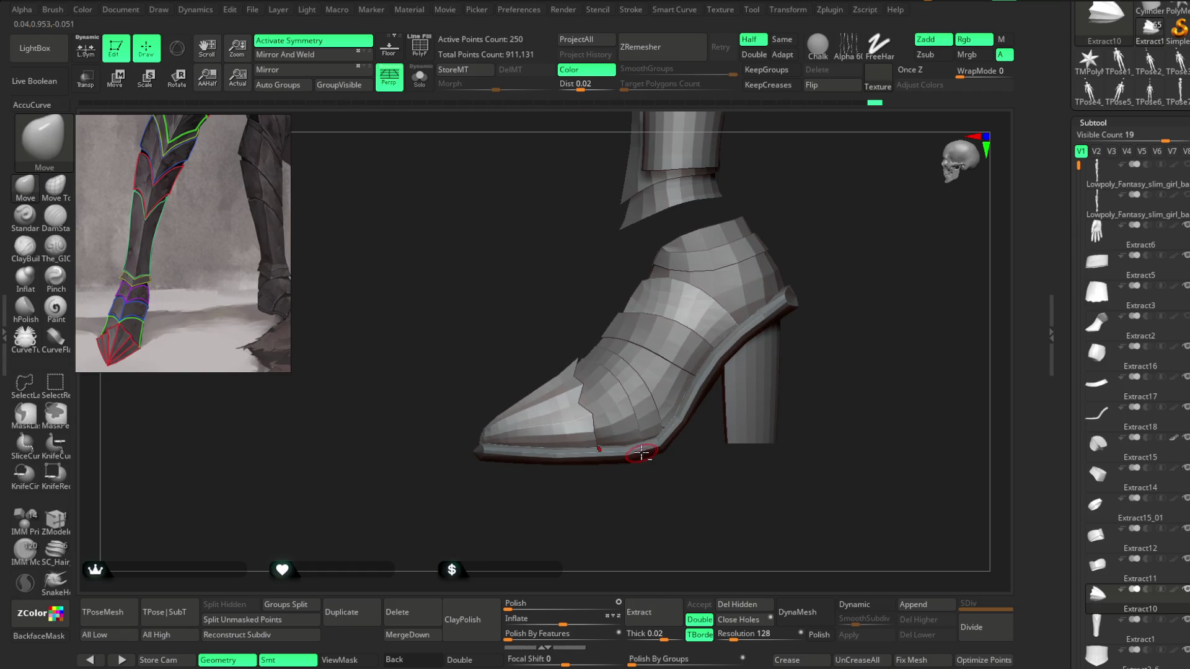
pyautogui.keyDown('alt'); pyautogui.click(642, 454); pyautogui.keyUp('alt')
# Step: Show the sole trim's wireframe, isolate it with Solo, and switch to ZModeler
pyautogui.click(419, 46)
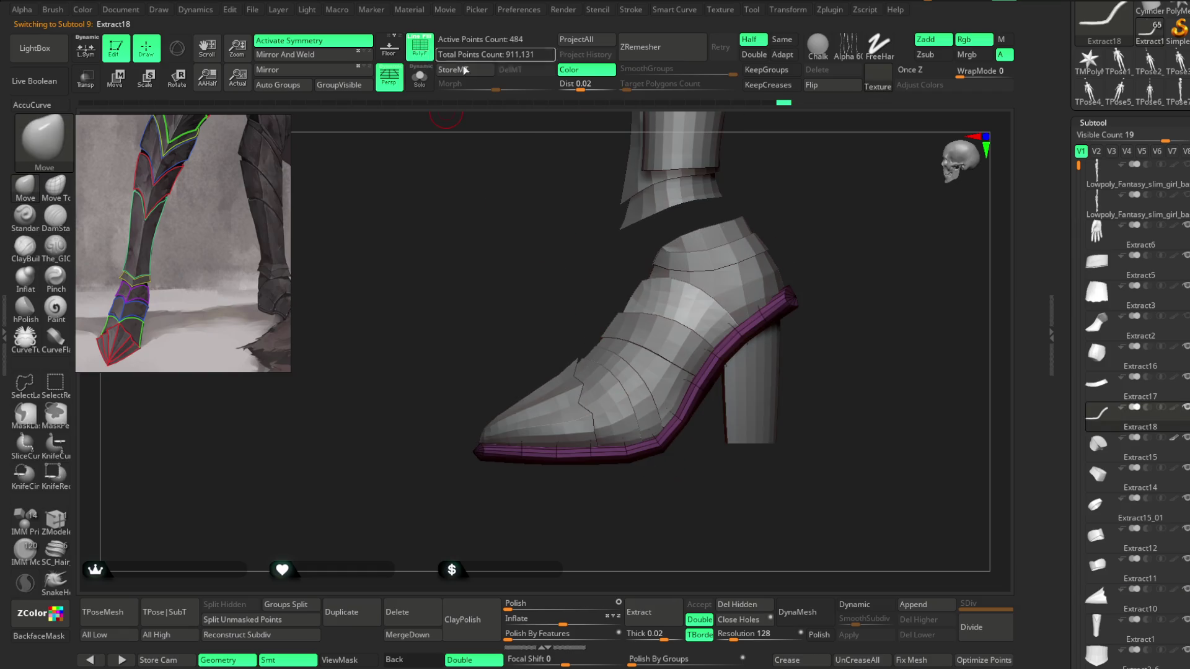
pyautogui.moveTo(826, 180)
pyautogui.mouseDown()
pyautogui.moveTo(818, 234)
pyautogui.moveTo(713, 267)
pyautogui.moveTo(821, 170)
pyautogui.moveTo(746, 245)
pyautogui.moveTo(775, 233)
pyautogui.moveTo(680, 207)
pyautogui.mouseUp()
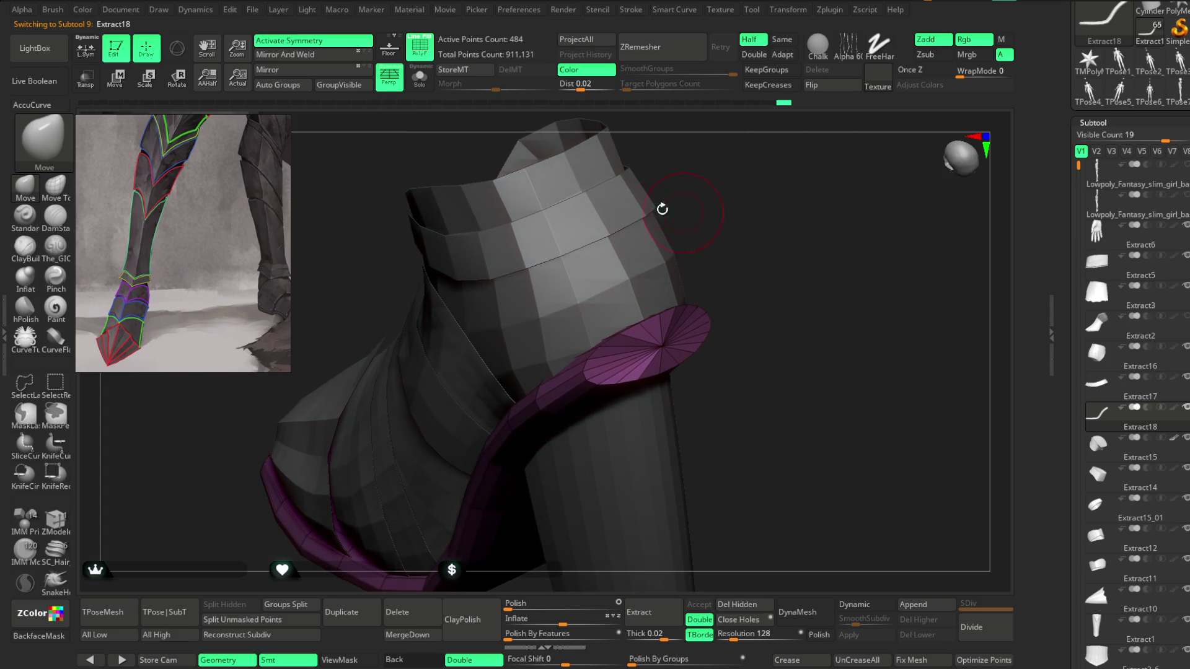
pyautogui.click(420, 77)
pyautogui.moveTo(752, 231)
pyautogui.mouseDown()
pyautogui.moveTo(606, 316)
pyautogui.moveTo(707, 356)
pyautogui.moveTo(764, 266)
pyautogui.moveTo(707, 260)
pyautogui.moveTo(702, 249)
pyautogui.moveTo(717, 318)
pyautogui.moveTo(725, 267)
pyautogui.moveTo(704, 226)
pyautogui.moveTo(712, 236)
pyautogui.moveTo(566, 324)
pyautogui.mouseUp()
pyautogui.press('space')
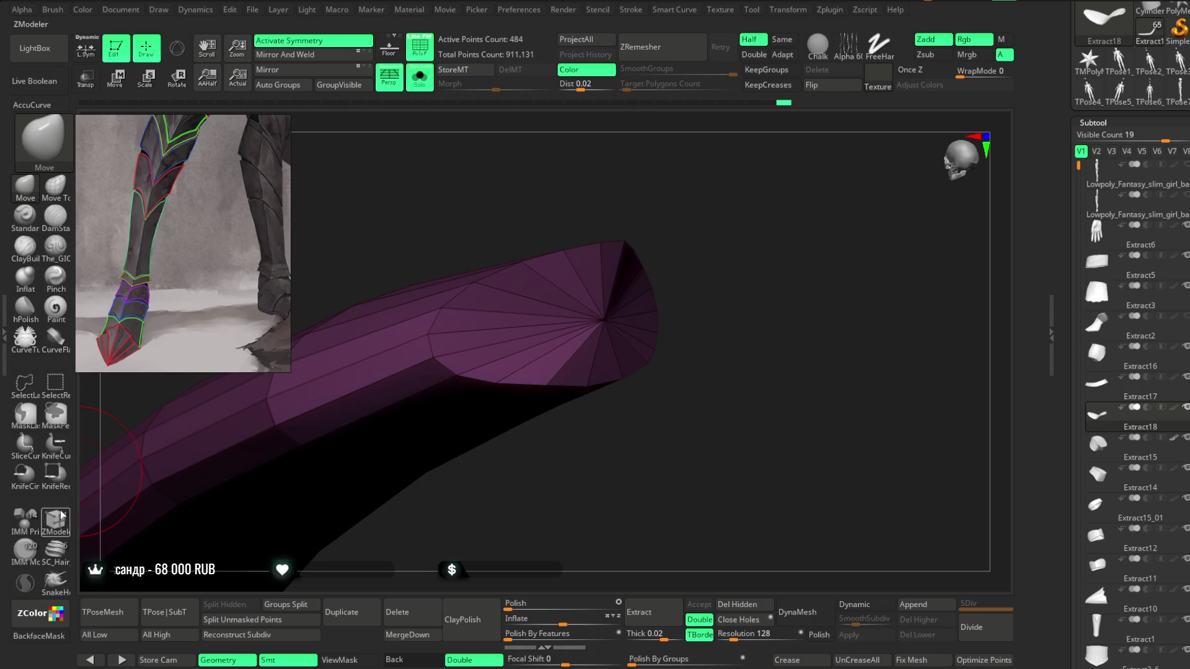
pyautogui.click(55, 519)
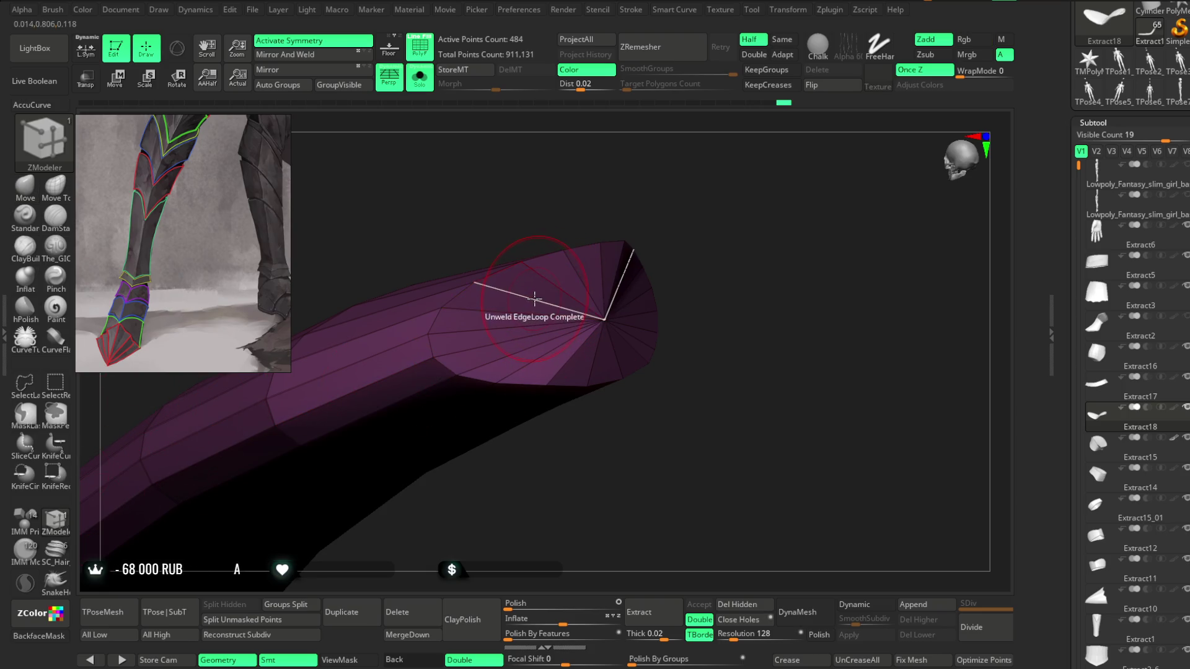
# Step: Try inserting edge loops on the heel cap, undoing both attempts
pyautogui.press('space')
pyautogui.click(499, 329)
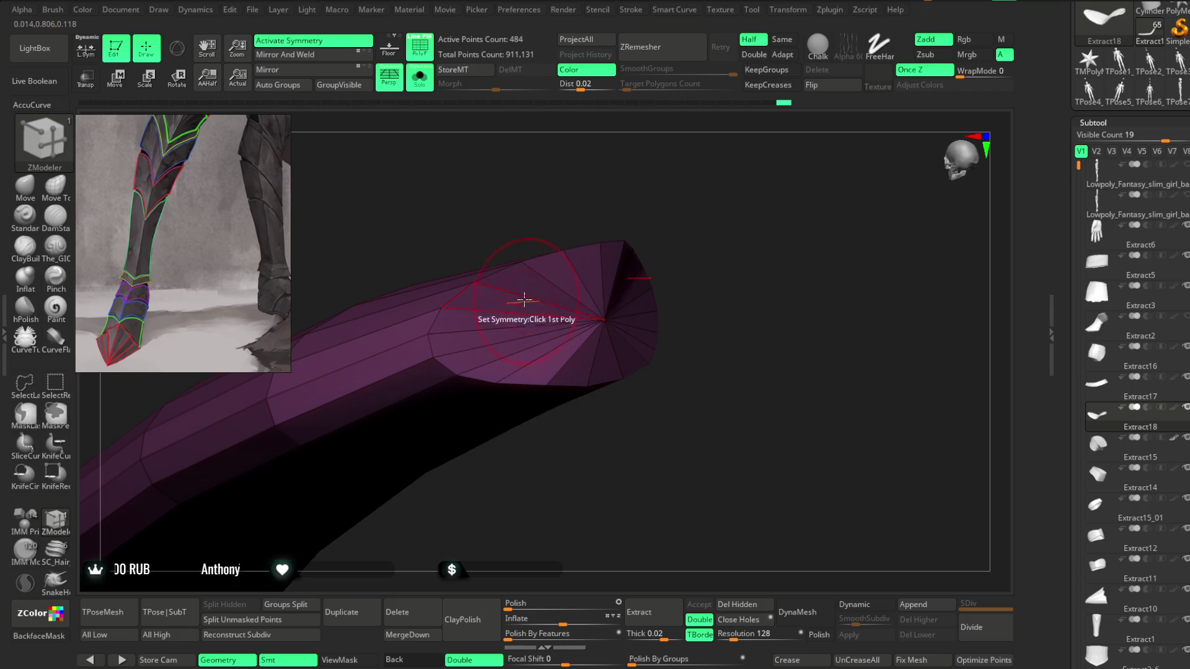
pyautogui.press('space')
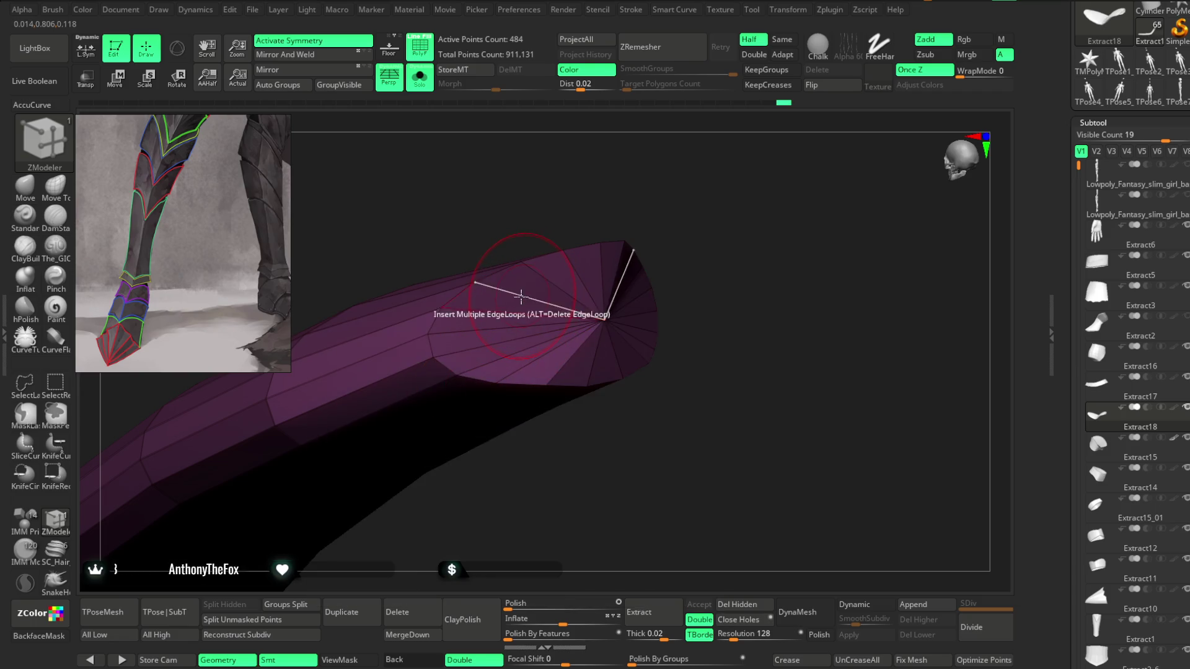
pyautogui.click(519, 296)
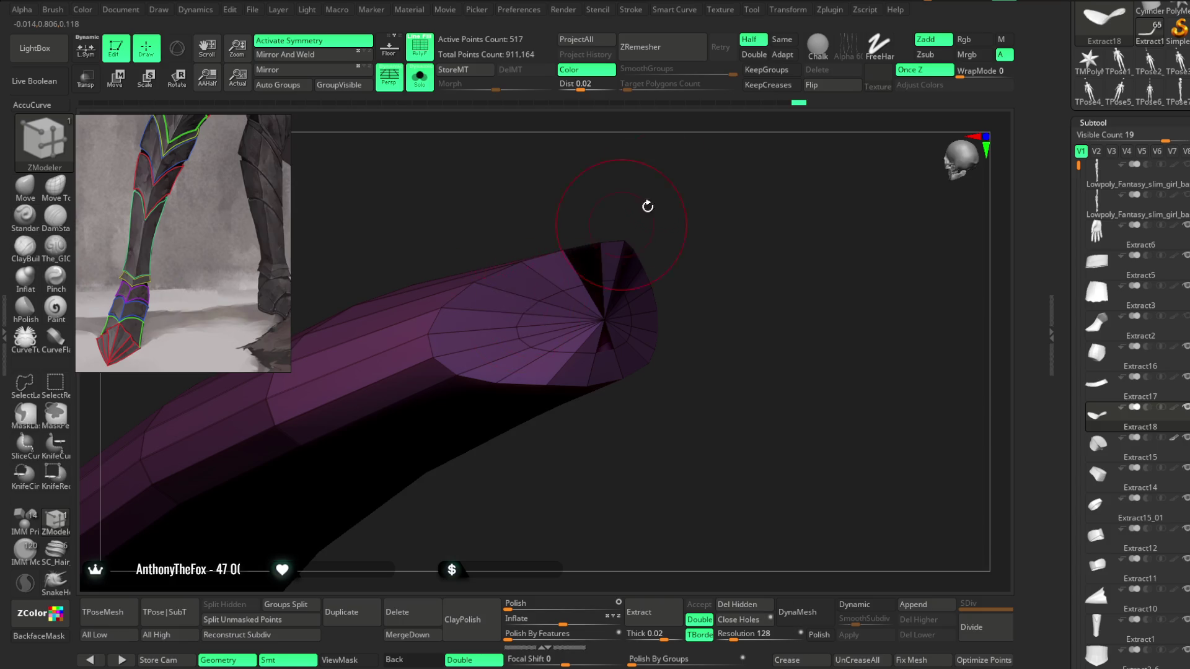
pyautogui.hotkey('ctrl', 'z')
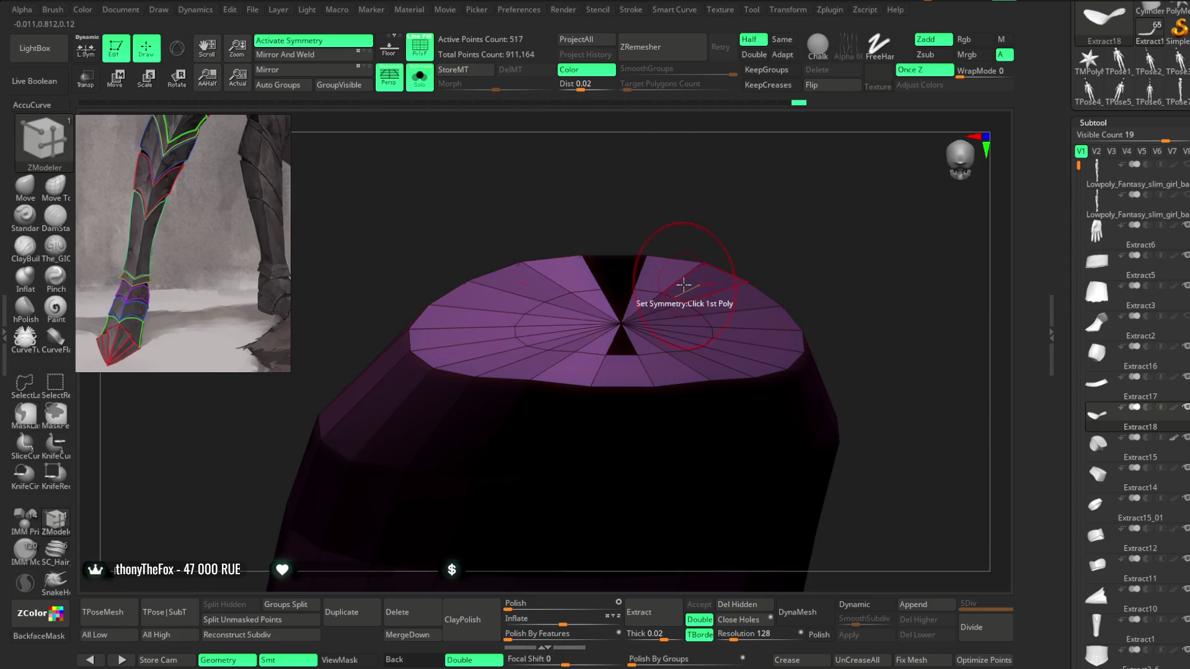
pyautogui.press('space')
pyautogui.moveTo(679, 279)
pyautogui.mouseDown(button='right')
pyautogui.moveTo(724, 274)
pyautogui.moveTo(740, 213)
pyautogui.moveTo(717, 140)
pyautogui.moveTo(724, 210)
pyautogui.mouseUp(button='right')
pyautogui.click(620, 310)
pyautogui.hotkey('ctrl', 'z')
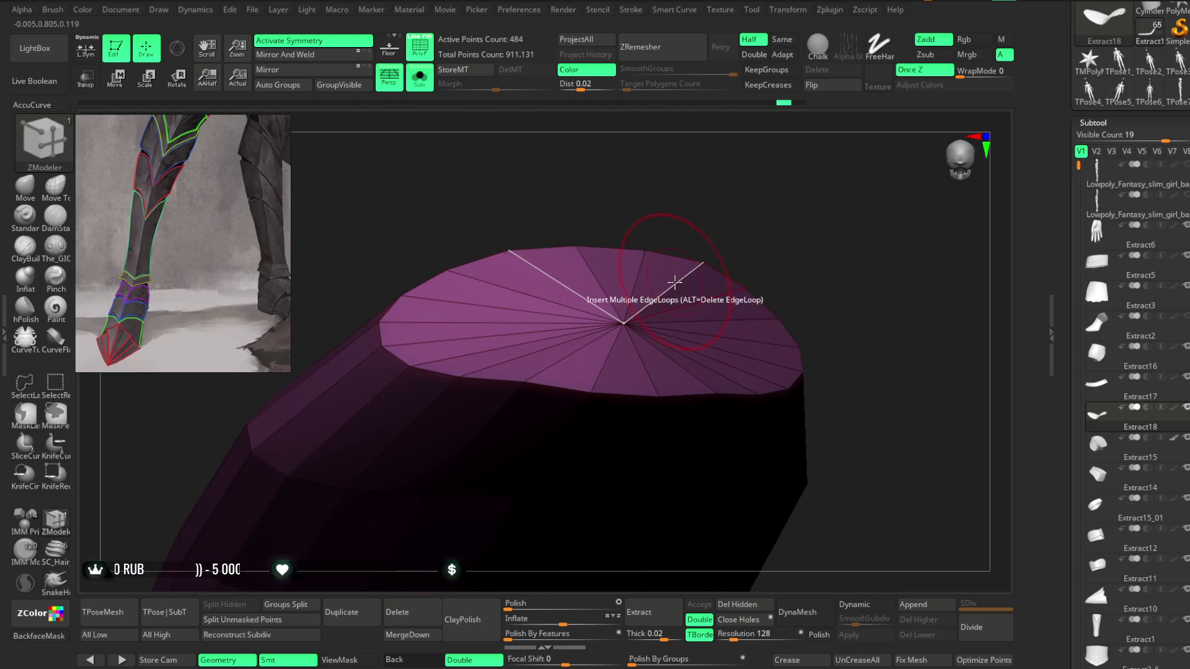
# Step: Insert three concentric edge loops around the cap with the edge-loop insert action
pyautogui.click(679, 284)
pyautogui.moveTo(680, 279)
pyautogui.mouseDown(button='right')
pyautogui.moveTo(723, 244)
pyautogui.moveTo(701, 216)
pyautogui.moveTo(675, 247)
pyautogui.mouseUp(button='right')
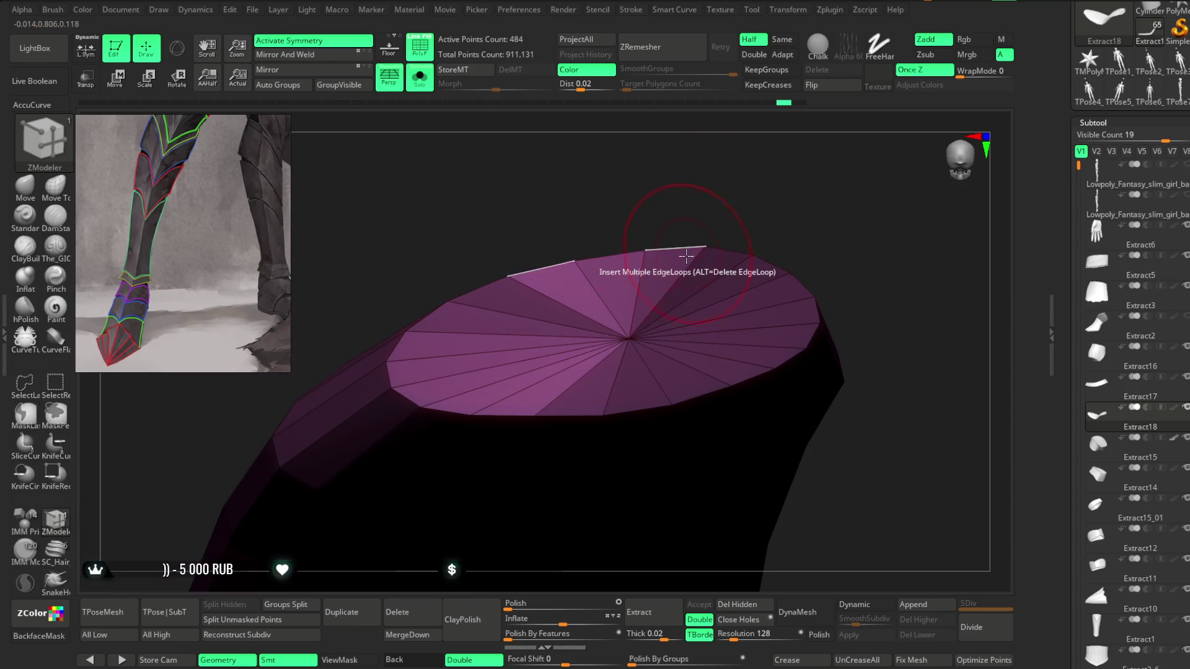
pyautogui.press('space')
pyautogui.click(674, 285)
pyautogui.press('space')
pyautogui.click(545, 354)
pyautogui.click(611, 486)
pyautogui.click(676, 280)
pyautogui.click(679, 283)
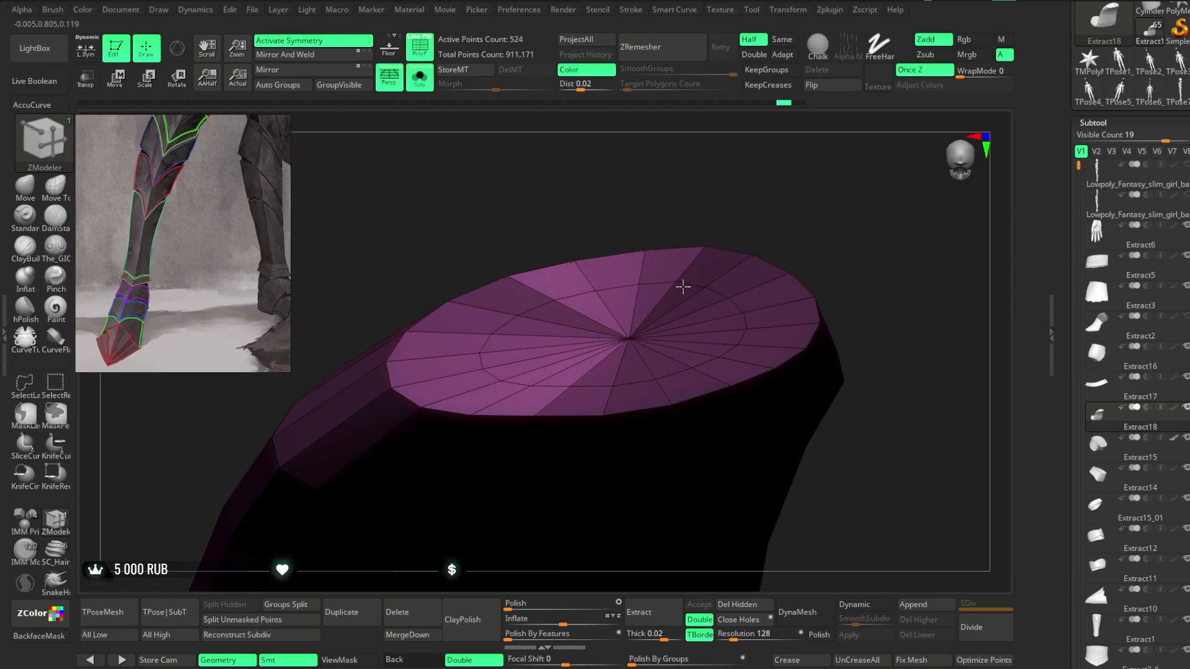
pyautogui.click(688, 268)
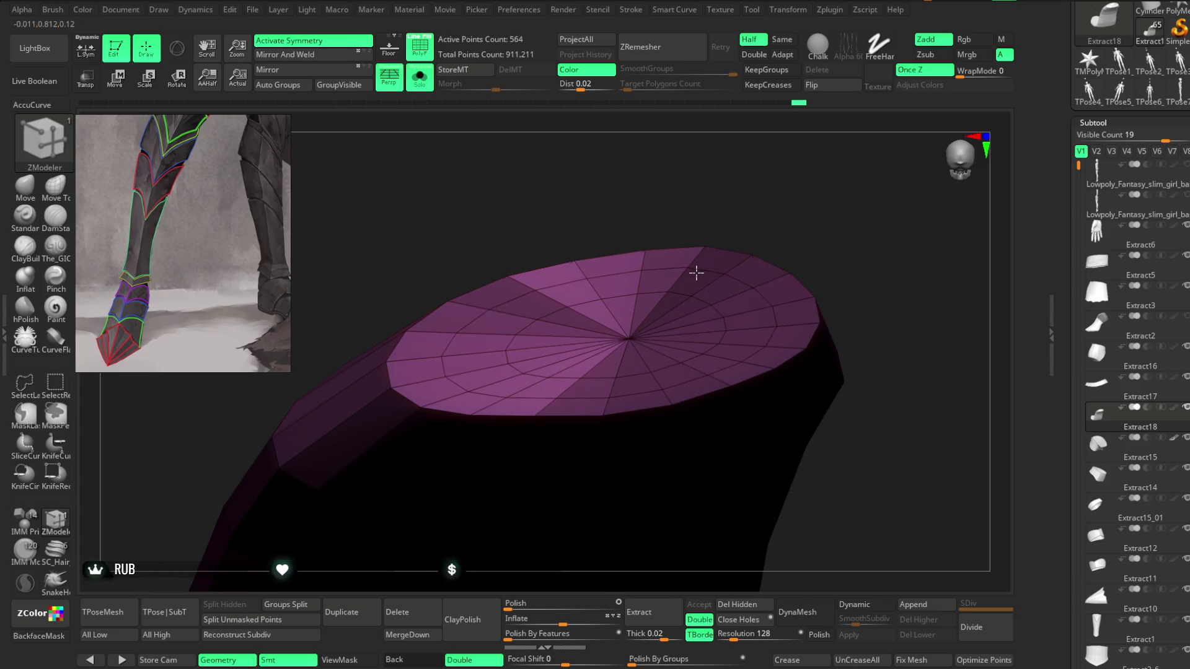
# Step: Add one more edge ring to the cap, then undo it
pyautogui.moveTo(770, 198)
pyautogui.mouseDown()
pyautogui.moveTo(731, 175)
pyautogui.moveTo(807, 198)
pyautogui.moveTo(791, 148)
pyautogui.moveTo(564, 268)
pyautogui.moveTo(523, 269)
pyautogui.moveTo(553, 250)
pyautogui.moveTo(539, 280)
pyautogui.mouseUp()
pyautogui.moveTo(449, 305)
pyautogui.mouseDown()
pyautogui.moveTo(557, 226)
pyautogui.moveTo(539, 296)
pyautogui.mouseUp()
pyautogui.click(561, 340)
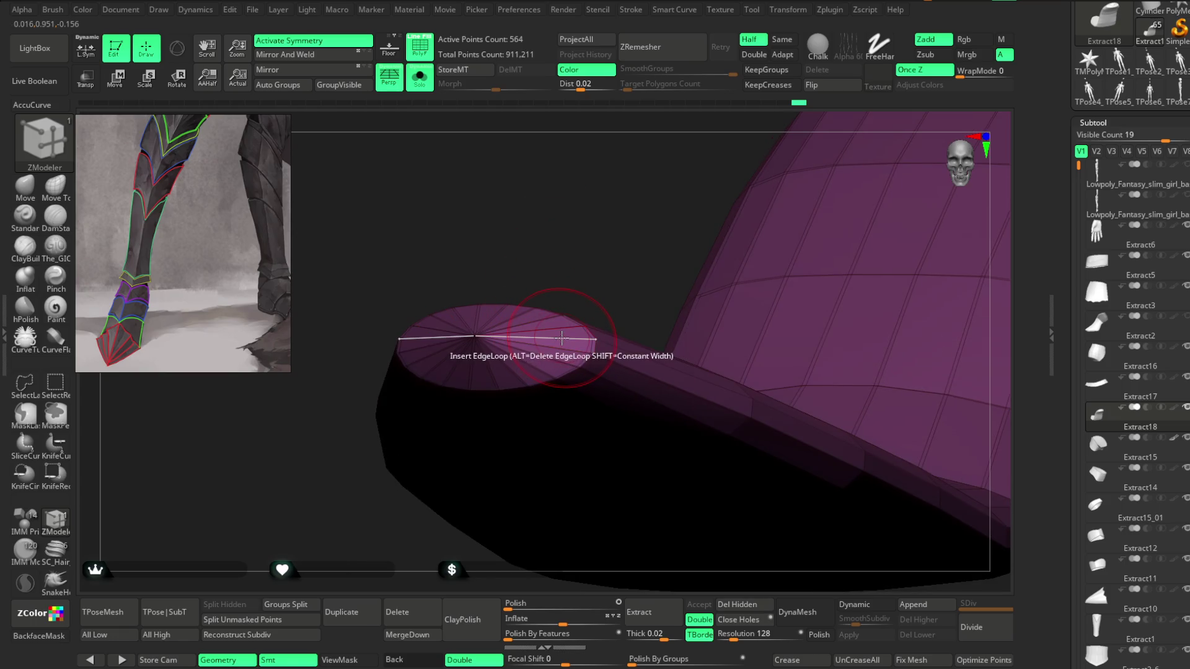
pyautogui.moveTo(590, 250)
pyautogui.mouseDown()
pyautogui.moveTo(589, 468)
pyautogui.moveTo(605, 531)
pyautogui.moveTo(598, 233)
pyautogui.moveTo(545, 318)
pyautogui.moveTo(527, 295)
pyautogui.moveTo(519, 316)
pyautogui.moveTo(505, 273)
pyautogui.moveTo(539, 318)
pyautogui.moveTo(527, 310)
pyautogui.mouseUp()
pyautogui.hotkey('ctrl', 'z')
# Step: Split the trim into polygroups and add two concentric rings to the tube's end cap
pyautogui.click(282, 86)
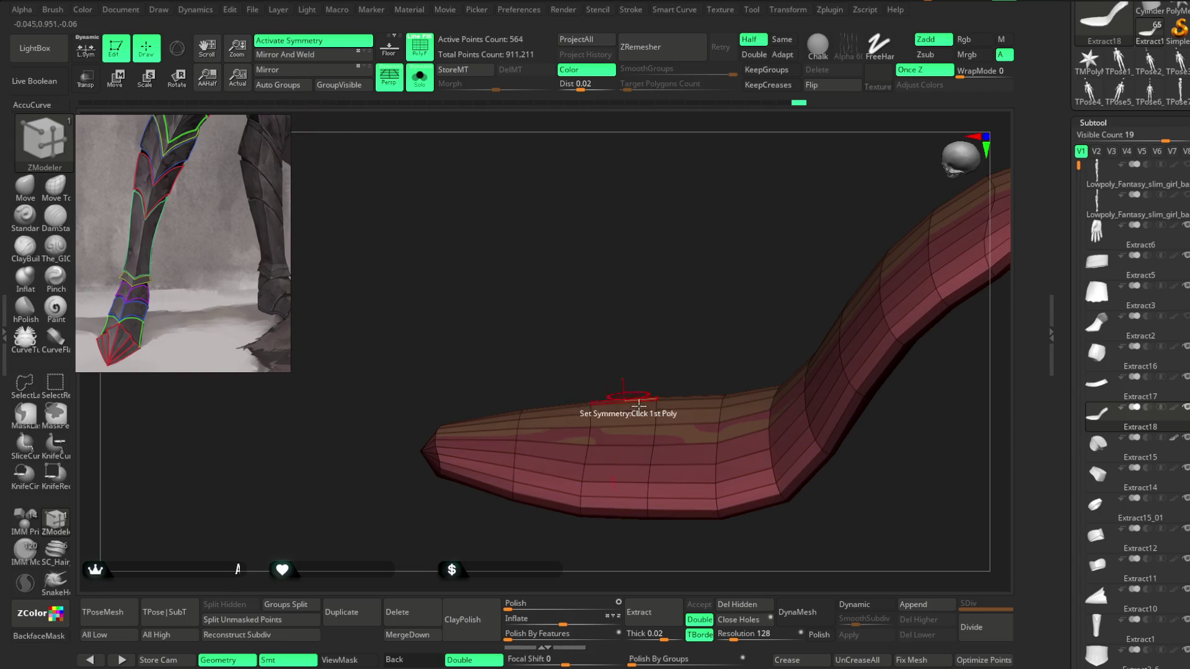
pyautogui.moveTo(659, 406)
pyautogui.mouseDown()
pyautogui.moveTo(680, 303)
pyautogui.moveTo(685, 443)
pyautogui.mouseUp()
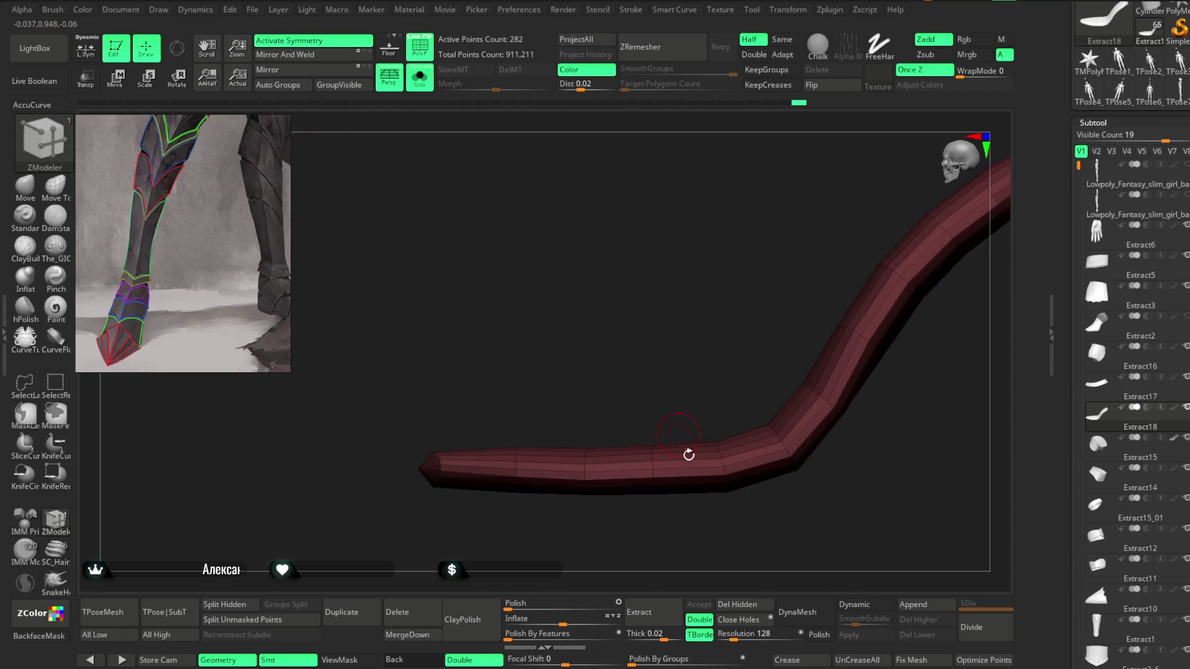
pyautogui.moveTo(752, 579); pyautogui.dragTo(761, 470)
pyautogui.moveTo(753, 577)
pyautogui.mouseDown()
pyautogui.moveTo(765, 465)
pyautogui.moveTo(855, 427)
pyautogui.moveTo(880, 396)
pyautogui.moveTo(911, 385)
pyautogui.moveTo(930, 412)
pyautogui.mouseUp()
pyautogui.click(474, 421)
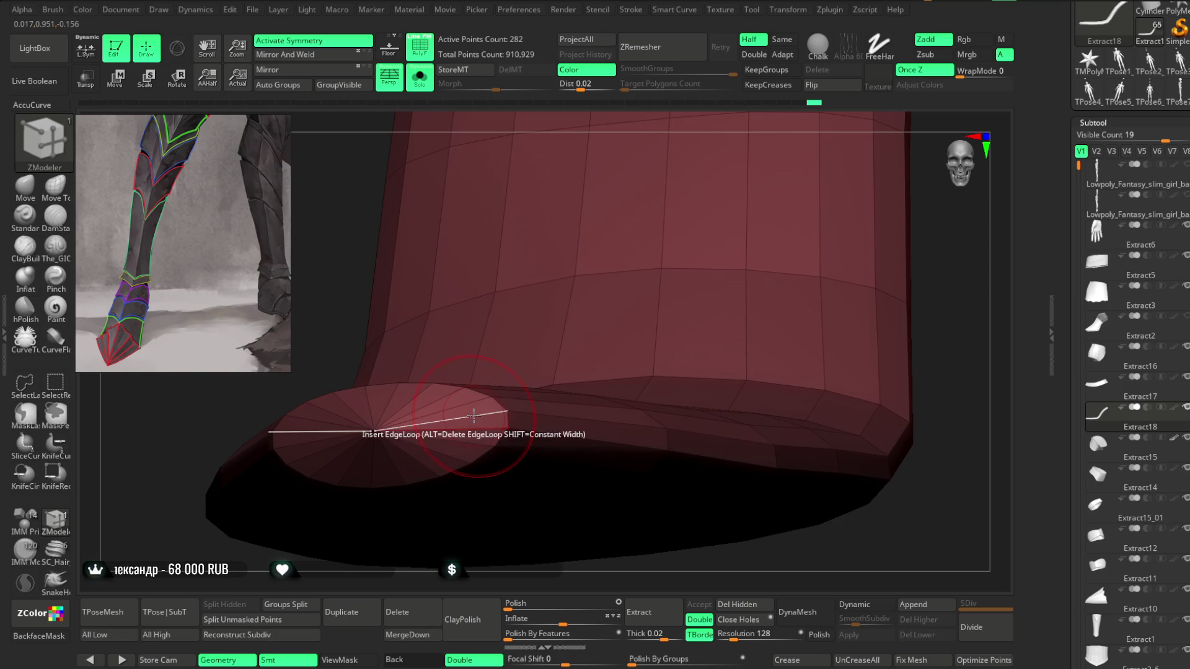
pyautogui.click(436, 424)
pyautogui.moveTo(550, 584)
pyautogui.mouseDown()
pyautogui.moveTo(592, 445)
pyautogui.moveTo(617, 441)
pyautogui.moveTo(608, 406)
pyautogui.moveTo(545, 372)
pyautogui.mouseUp()
# Step: Bevel the loops around the cap edge with the Bevel EdgeLoop Complete action
pyautogui.press('space')
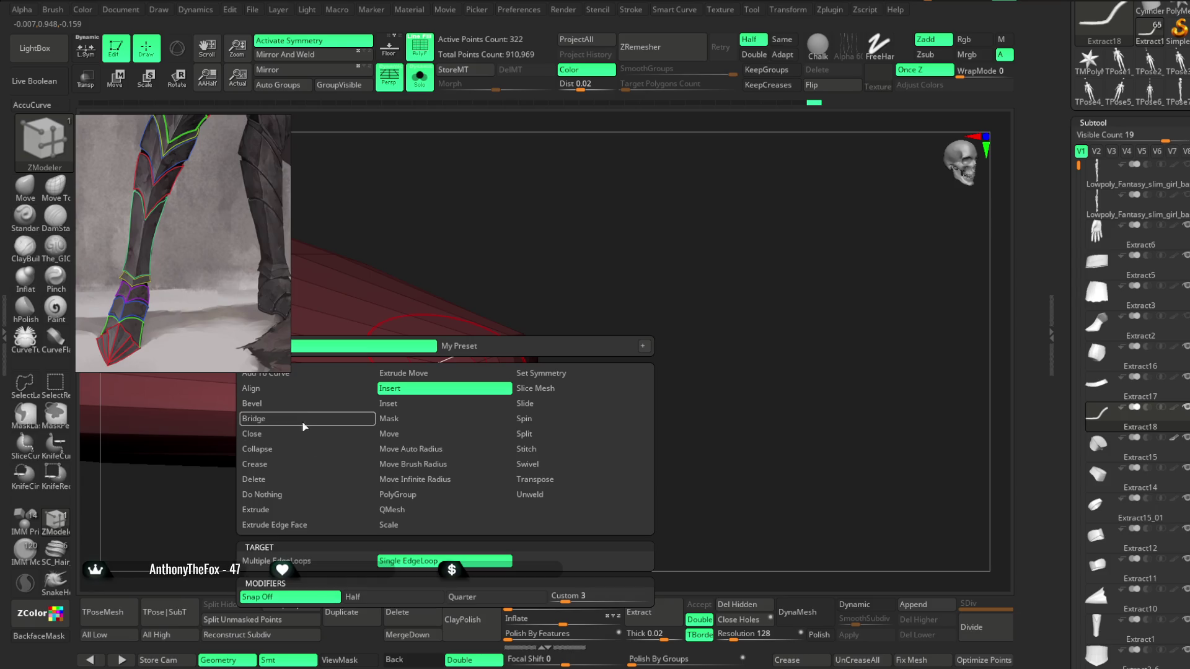
pyautogui.click(304, 406)
pyautogui.click(424, 374)
pyautogui.moveTo(425, 375)
pyautogui.mouseDown()
pyautogui.moveTo(579, 233)
pyautogui.moveTo(608, 366)
pyautogui.moveTo(571, 273)
pyautogui.moveTo(655, 392)
pyautogui.moveTo(618, 340)
pyautogui.moveTo(385, 371)
pyautogui.mouseUp()
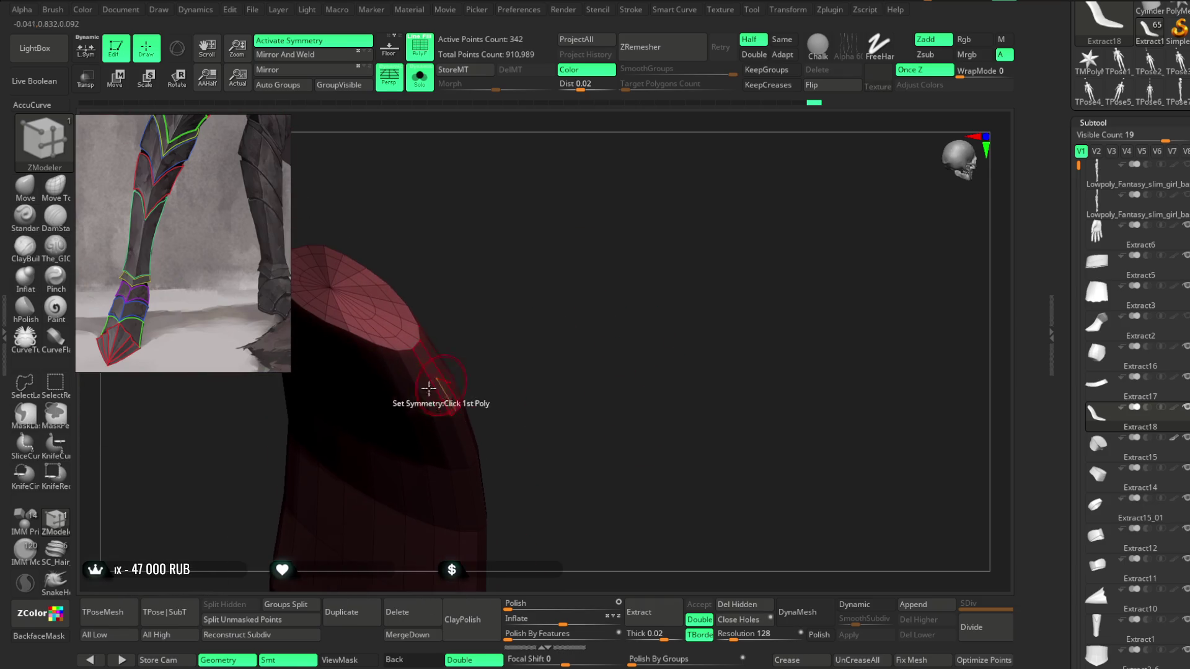
pyautogui.click(384, 349)
pyautogui.moveTo(544, 337)
pyautogui.mouseDown()
pyautogui.moveTo(527, 381)
pyautogui.moveTo(561, 417)
pyautogui.moveTo(552, 409)
pyautogui.moveTo(541, 471)
pyautogui.moveTo(511, 391)
pyautogui.moveTo(622, 308)
pyautogui.moveTo(579, 322)
pyautogui.moveTo(635, 303)
pyautogui.moveTo(654, 329)
pyautogui.mouseUp()
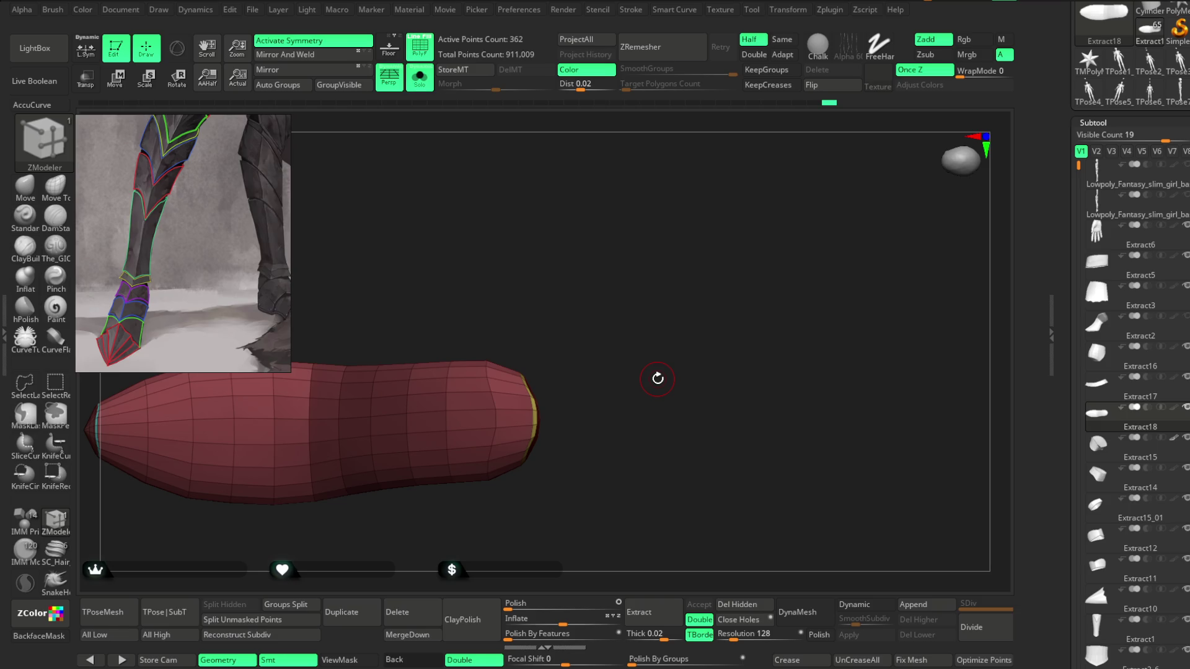
# Step: Swivel the edge loop at the sole tip's cap with Swivel EdgeLoop
pyautogui.scroll(5, 598, 339)
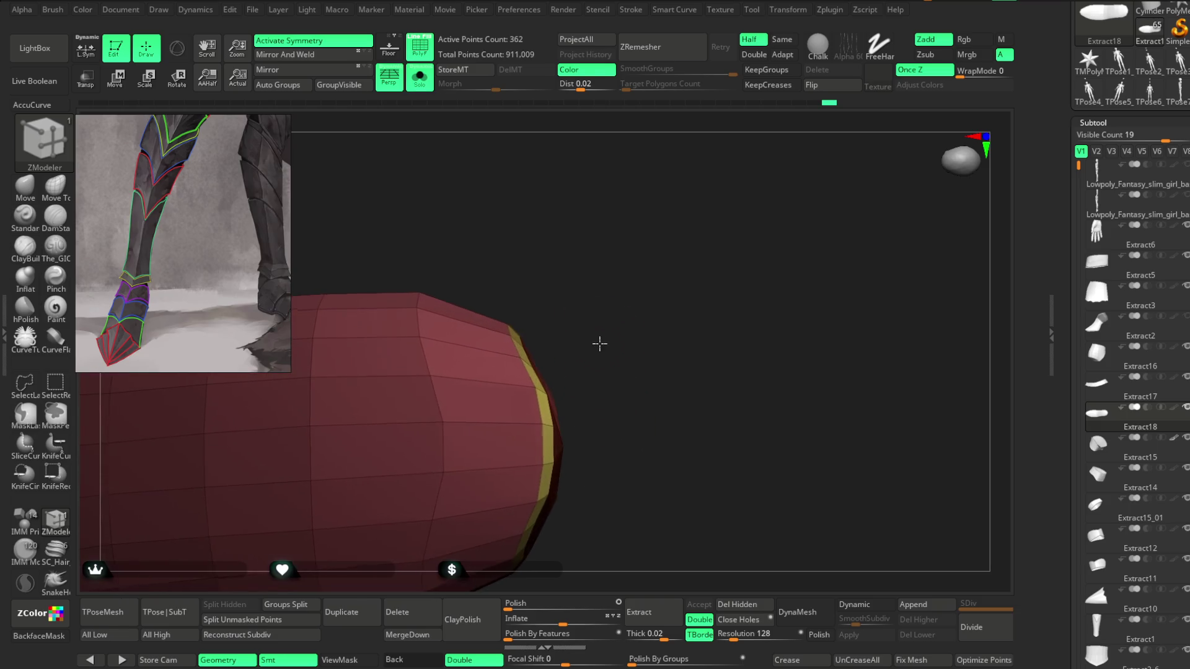
pyautogui.moveTo(590, 298)
pyautogui.mouseDown()
pyautogui.moveTo(571, 285)
pyautogui.moveTo(632, 311)
pyautogui.moveTo(625, 262)
pyautogui.mouseUp()
pyautogui.moveTo(521, 315)
pyautogui.mouseDown()
pyautogui.moveTo(608, 277)
pyautogui.moveTo(523, 340)
pyautogui.mouseUp()
pyautogui.press('space')
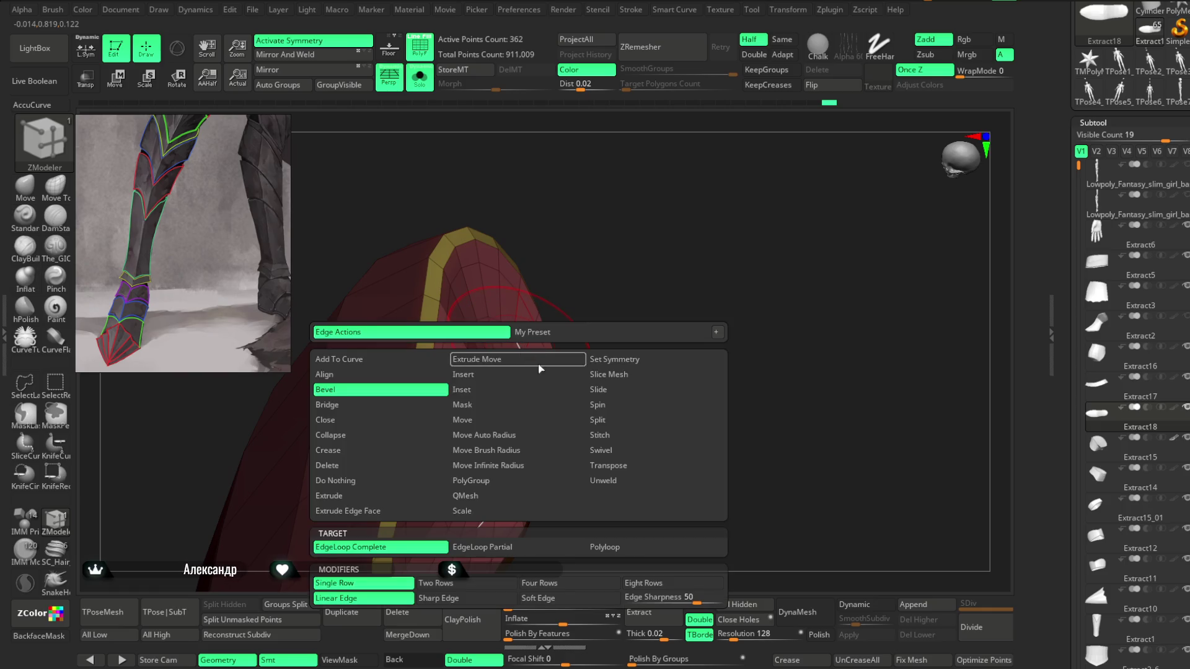
pyautogui.click(605, 451)
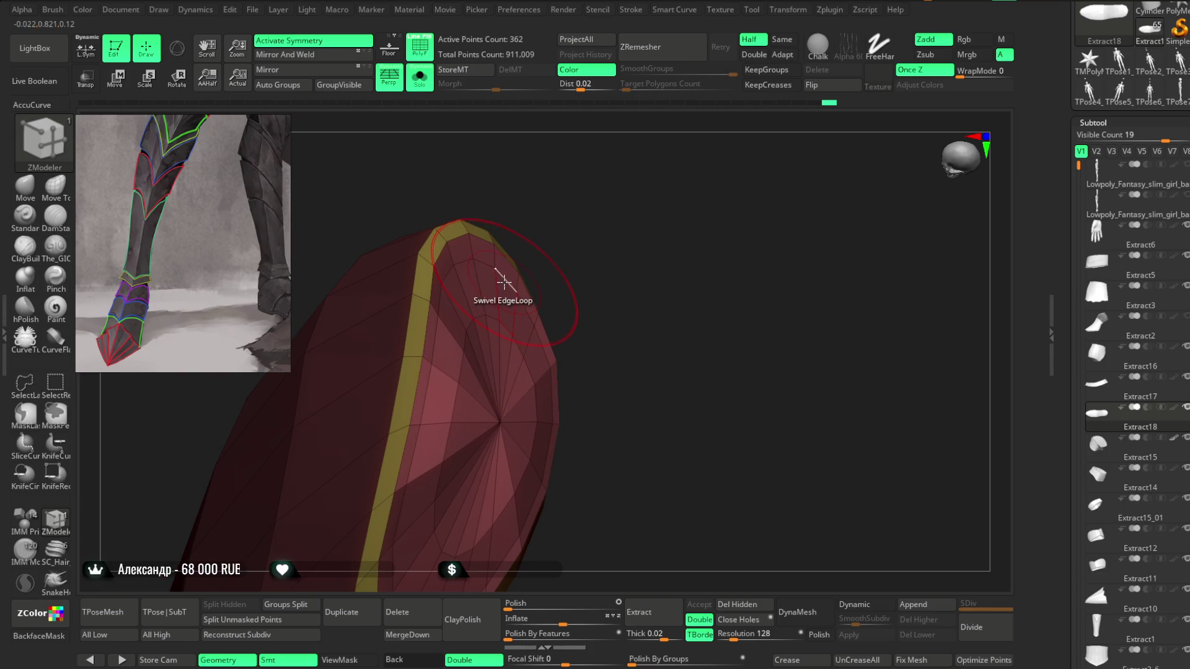
pyautogui.moveTo(566, 295)
pyautogui.mouseDown()
pyautogui.moveTo(590, 314)
pyautogui.moveTo(505, 365)
pyautogui.mouseUp()
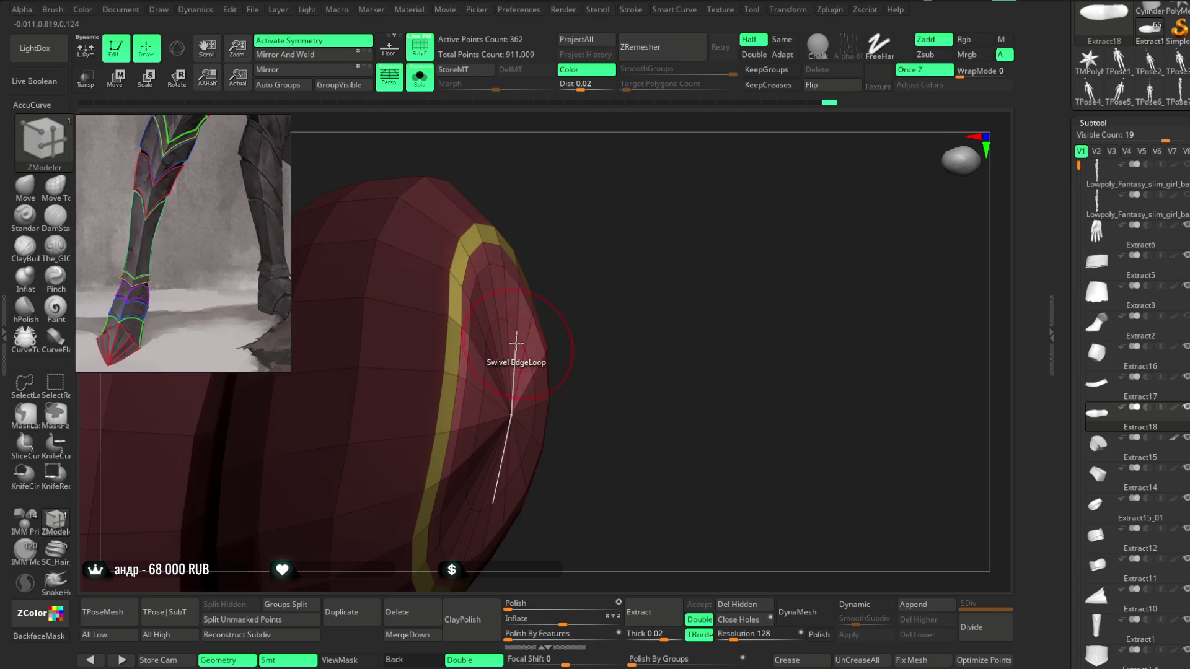
# Step: Slide the complete edge loop at the sole tip with Slide EdgeLoop Complete
pyautogui.moveTo(603, 324)
pyautogui.mouseDown()
pyautogui.moveTo(616, 277)
pyautogui.moveTo(691, 196)
pyautogui.moveTo(531, 494)
pyautogui.moveTo(486, 473)
pyautogui.moveTo(533, 439)
pyautogui.moveTo(545, 484)
pyautogui.moveTo(812, 225)
pyautogui.moveTo(560, 523)
pyautogui.moveTo(669, 492)
pyautogui.moveTo(452, 473)
pyautogui.moveTo(403, 414)
pyautogui.mouseUp()
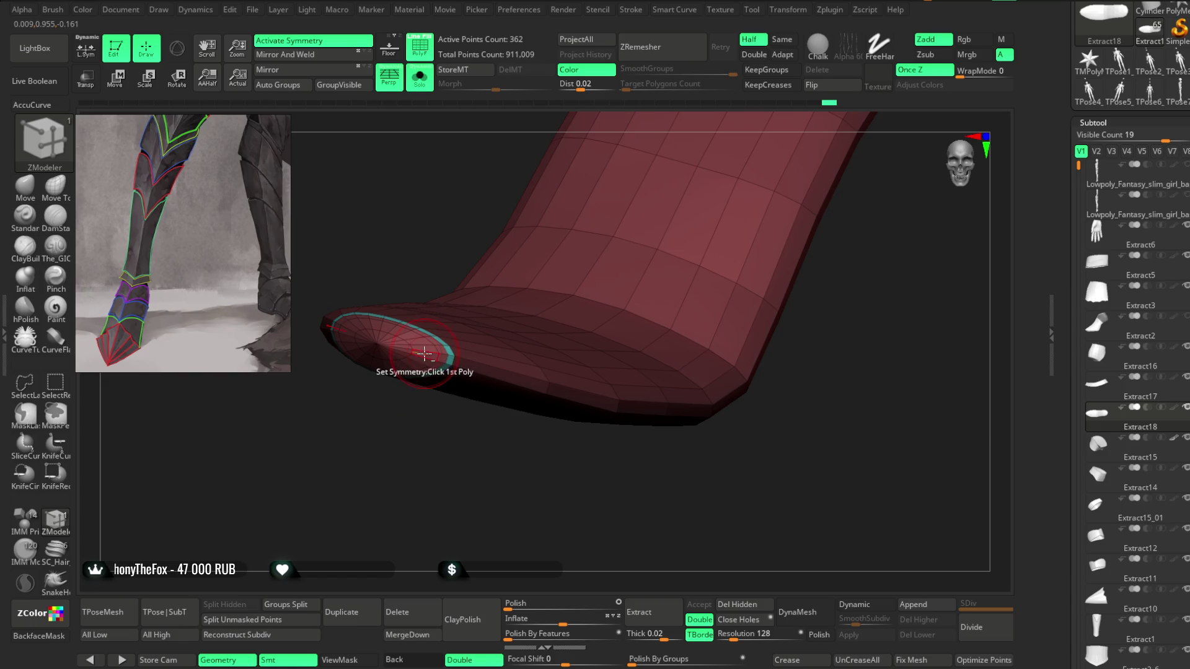
pyautogui.moveTo(398, 335)
pyautogui.keyDown('alt'); pyautogui.mouseDown()
pyautogui.moveTo(434, 564)
pyautogui.moveTo(321, 513)
pyautogui.moveTo(335, 500)
pyautogui.moveTo(326, 564)
pyautogui.moveTo(313, 417)
pyautogui.mouseUp(); pyautogui.keyUp('alt')
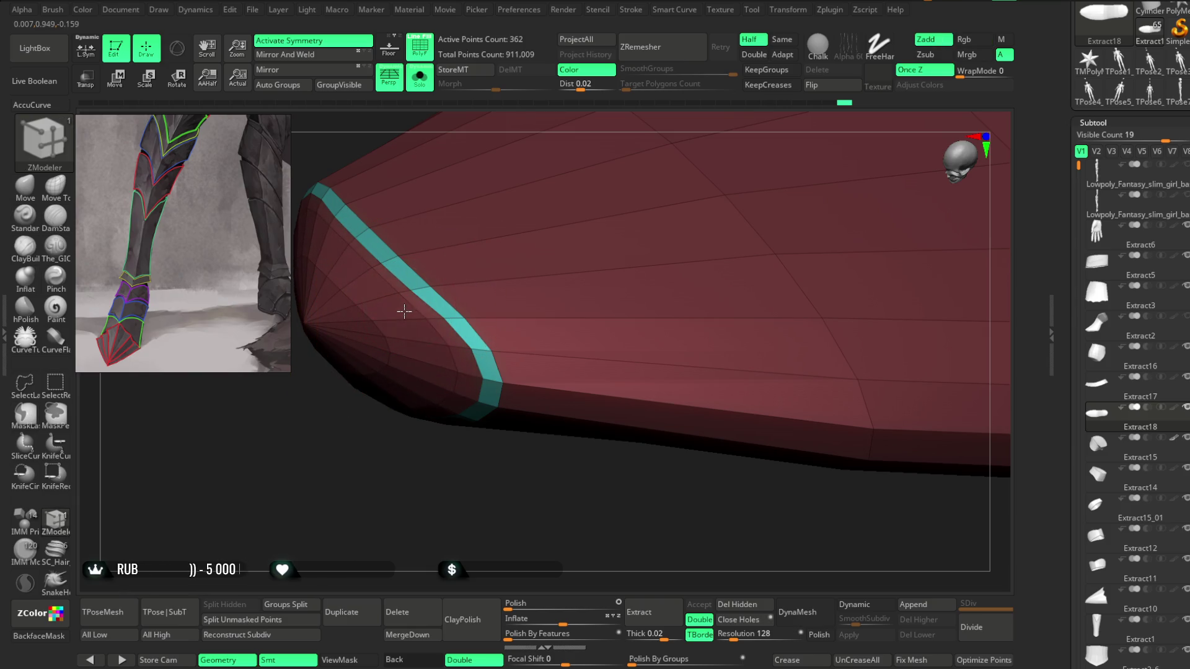
pyautogui.press('space')
pyautogui.click(488, 353)
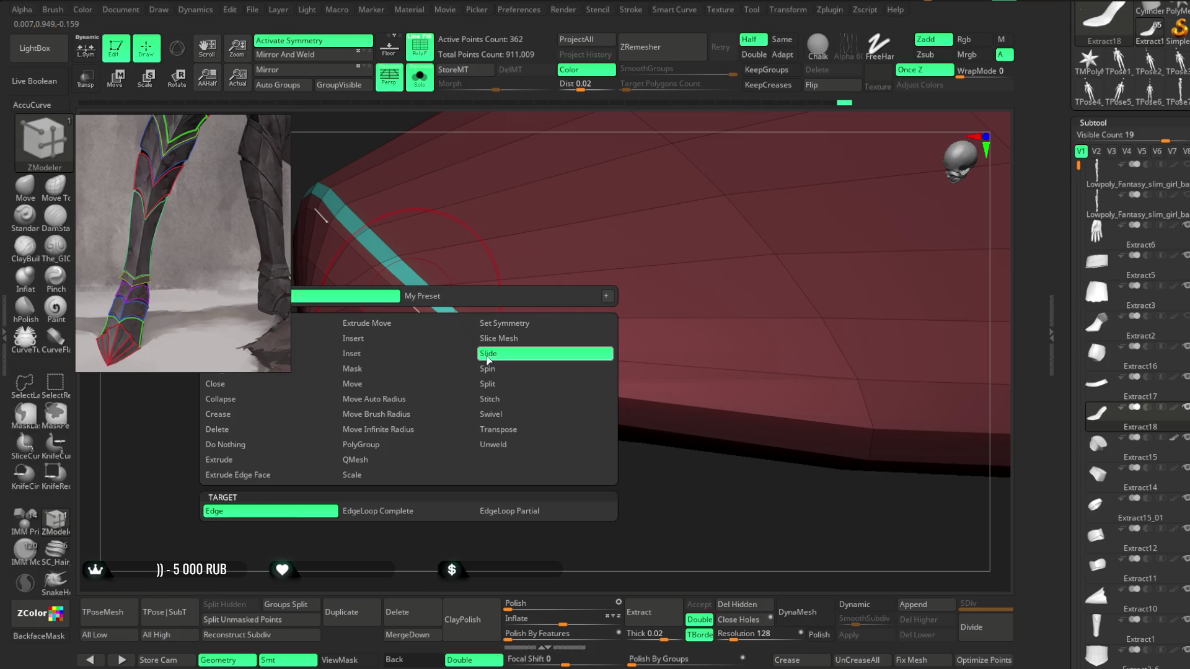
pyautogui.click(400, 511)
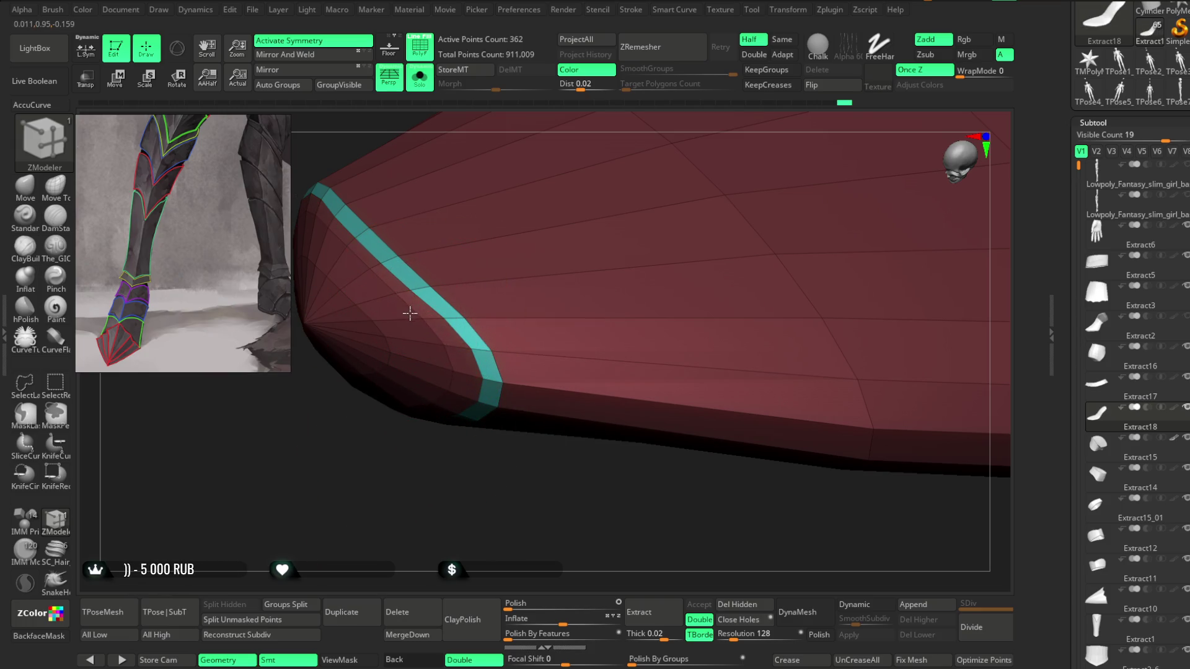
pyautogui.moveTo(385, 508)
pyautogui.mouseDown()
pyautogui.moveTo(355, 505)
pyautogui.moveTo(351, 447)
pyautogui.moveTo(358, 496)
pyautogui.moveTo(406, 400)
pyautogui.mouseUp()
# Step: Turn Solo off to show the heel piece alongside the grey armour
pyautogui.click(420, 77)
pyautogui.moveTo(583, 390)
pyautogui.mouseDown()
pyautogui.moveTo(598, 433)
pyautogui.moveTo(571, 499)
pyautogui.moveTo(581, 493)
pyautogui.moveTo(545, 484)
pyautogui.moveTo(738, 231)
pyautogui.moveTo(673, 353)
pyautogui.moveTo(672, 268)
pyautogui.moveTo(664, 372)
pyautogui.mouseUp()
pyautogui.click(21, 189)
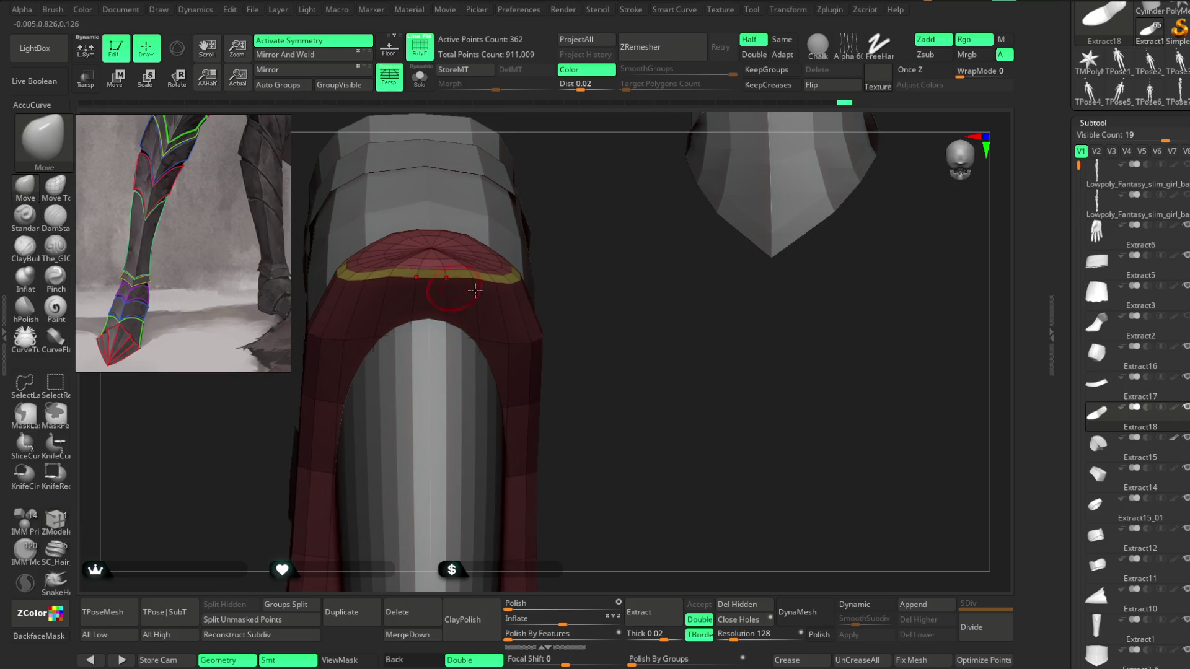
pyautogui.press('space')
pyautogui.moveTo(545, 226)
pyautogui.mouseDown()
pyautogui.moveTo(553, 210)
pyautogui.moveTo(580, 283)
pyautogui.mouseUp()
pyautogui.moveTo(440, 299)
pyautogui.mouseDown()
pyautogui.moveTo(531, 319)
pyautogui.moveTo(373, 321)
pyautogui.moveTo(473, 258)
pyautogui.moveTo(490, 273)
pyautogui.mouseUp()
pyautogui.press('shift')
pyautogui.press('space')
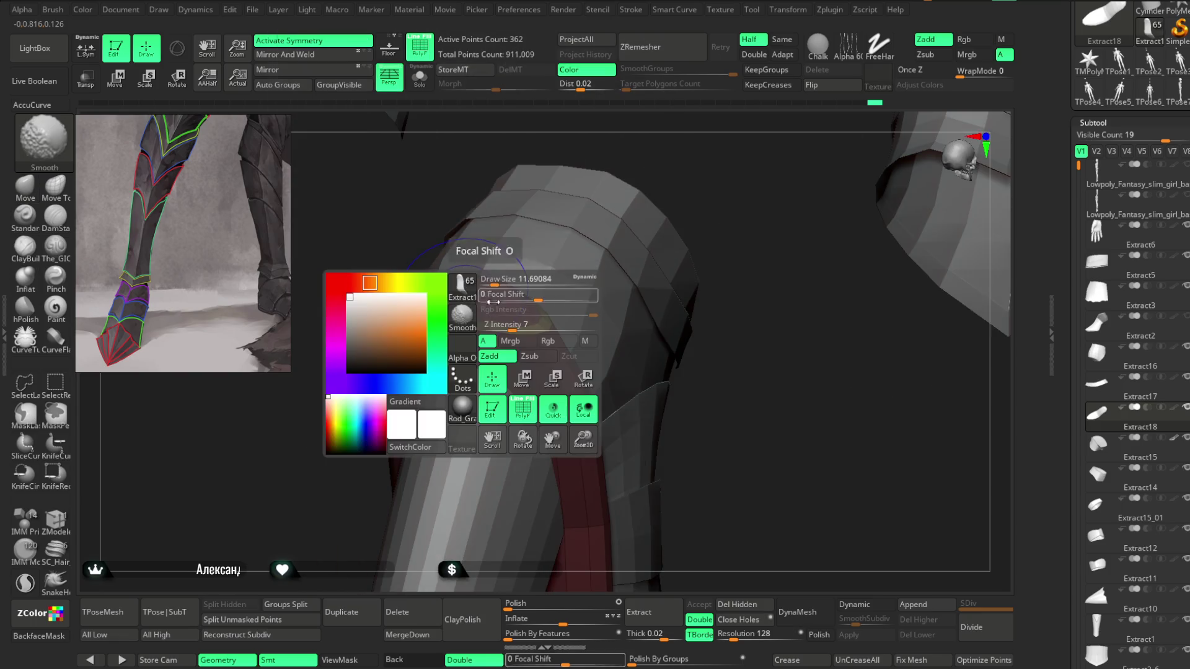
pyautogui.moveTo(731, 186)
pyautogui.mouseDown()
pyautogui.moveTo(595, 192)
pyautogui.moveTo(543, 335)
pyautogui.mouseUp()
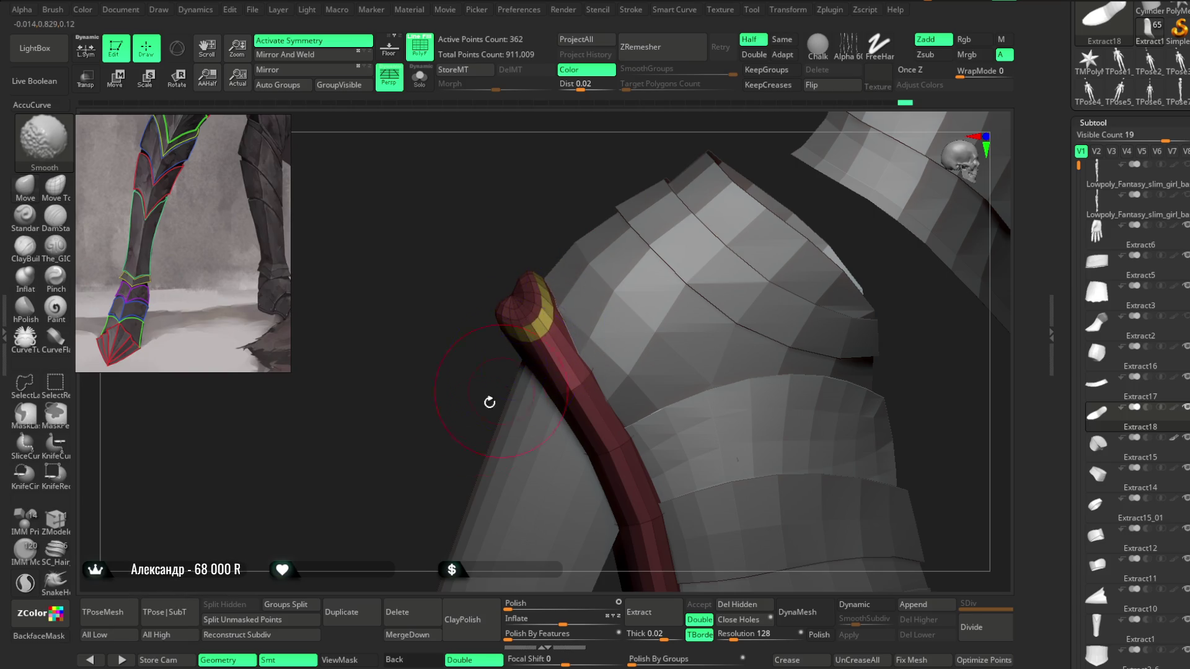
pyautogui.moveTo(496, 390); pyautogui.dragTo(673, 243)
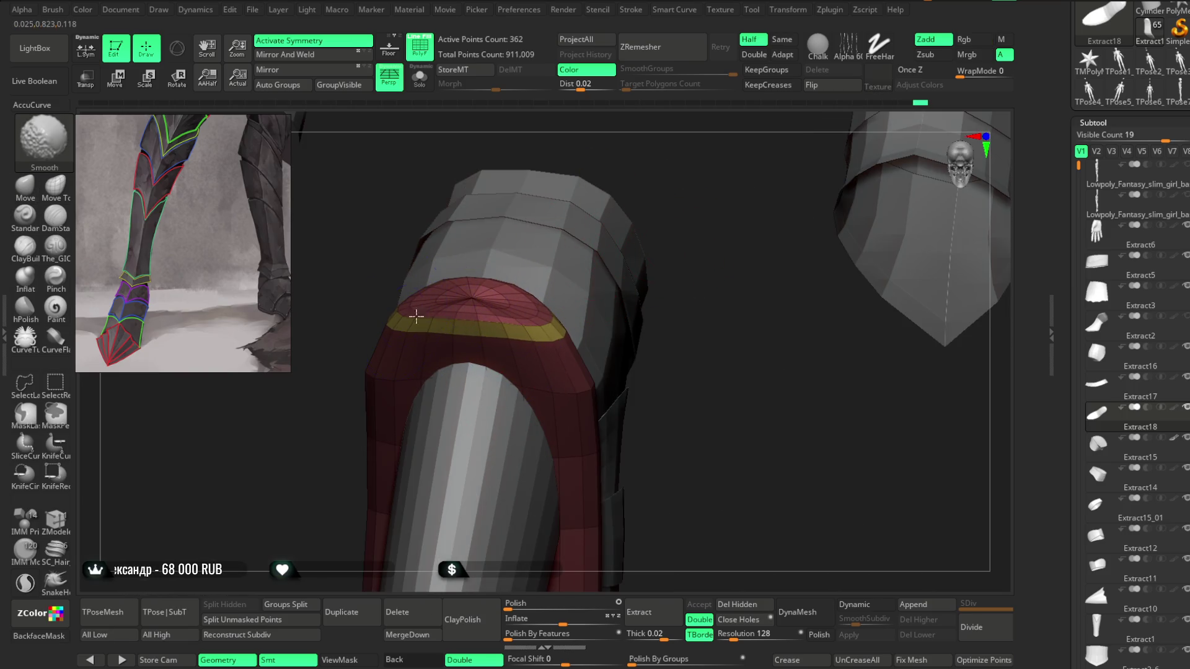
pyautogui.moveTo(300, 452)
pyautogui.mouseDown()
pyautogui.moveTo(536, 308)
pyautogui.moveTo(608, 177)
pyautogui.moveTo(616, 192)
pyautogui.mouseUp()
pyautogui.press('shift')
pyautogui.moveTo(434, 380)
pyautogui.mouseDown()
pyautogui.moveTo(444, 512)
pyautogui.moveTo(430, 390)
pyautogui.mouseUp()
pyautogui.moveTo(477, 316)
pyautogui.mouseDown()
pyautogui.moveTo(406, 410)
pyautogui.moveTo(473, 372)
pyautogui.moveTo(470, 411)
pyautogui.moveTo(558, 415)
pyautogui.moveTo(523, 351)
pyautogui.moveTo(552, 333)
pyautogui.moveTo(612, 414)
pyautogui.mouseUp()
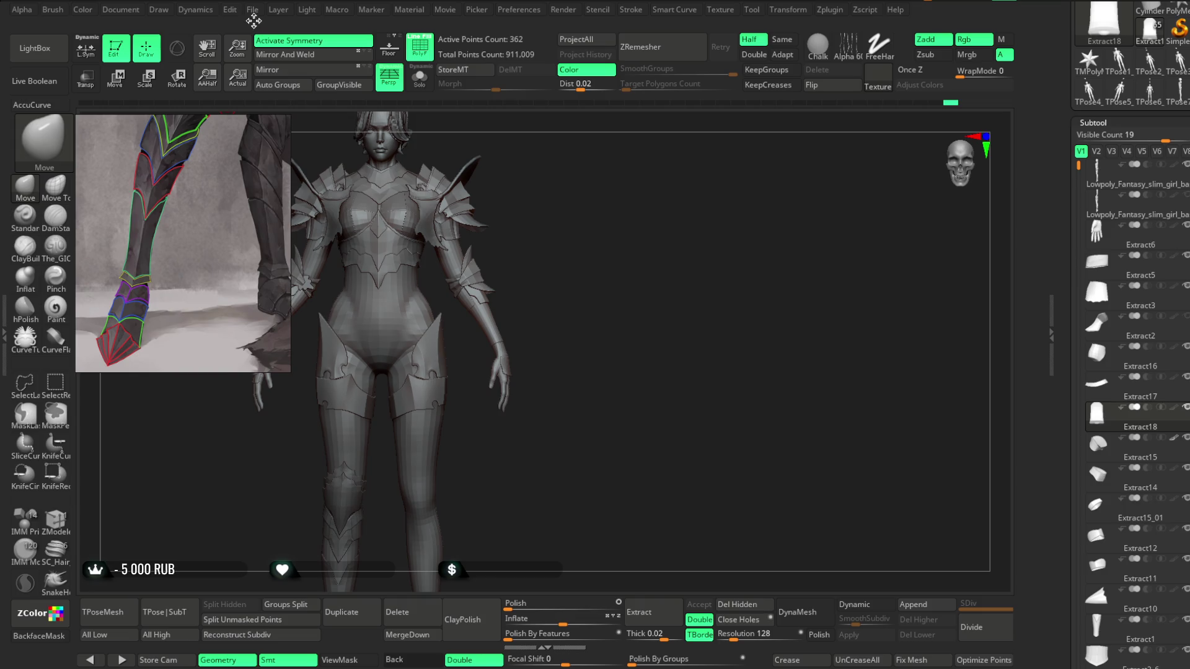
# Step: Save the project file with Ctrl+S and frame the model's legs
pyautogui.click(252, 9)
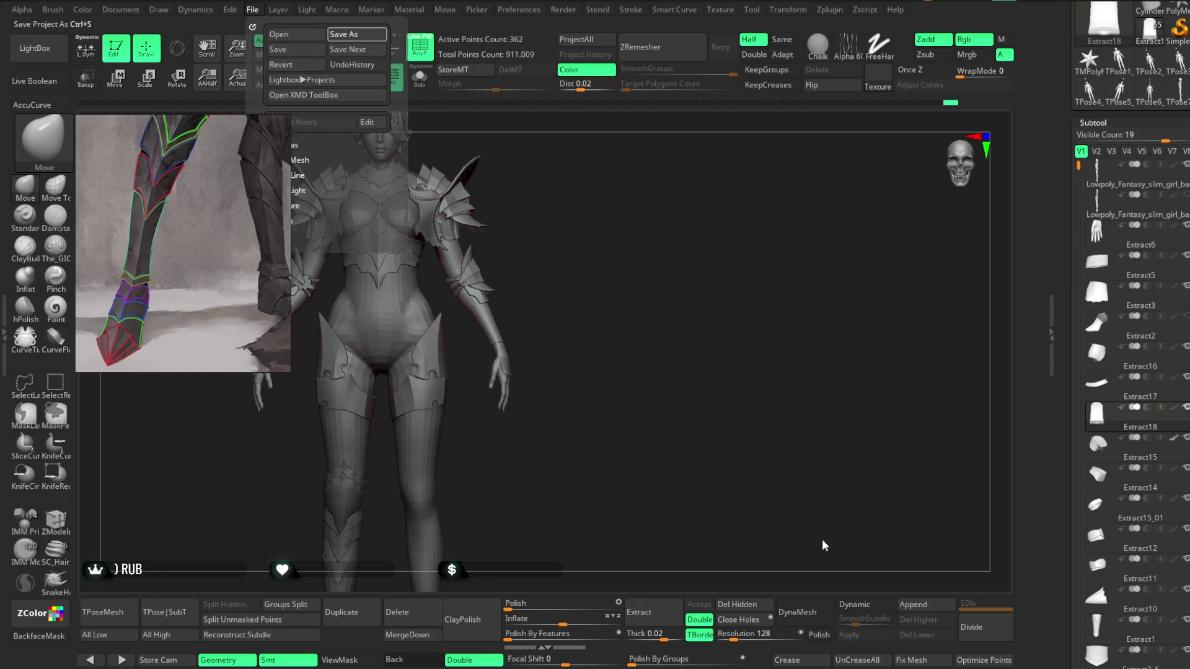
pyautogui.hotkey('ctrl', 's')
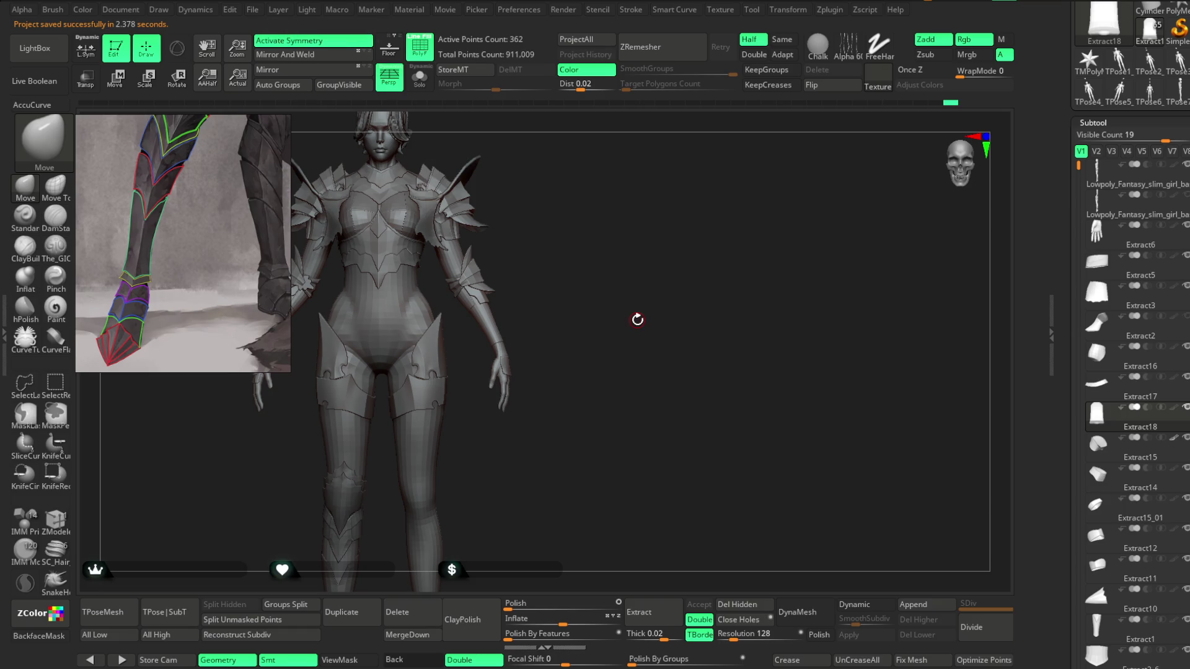
pyautogui.moveTo(415, 246)
pyautogui.keyDown('alt'); pyautogui.mouseDown()
pyautogui.moveTo(566, 297)
pyautogui.moveTo(550, 240)
pyautogui.mouseUp(); pyautogui.keyUp('alt')
pyautogui.moveTo(513, 497)
pyautogui.keyDown('alt'); pyautogui.mouseDown()
pyautogui.moveTo(585, 343)
pyautogui.moveTo(587, 298)
pyautogui.moveTo(622, 245)
pyautogui.moveTo(614, 314)
pyautogui.moveTo(635, 234)
pyautogui.moveTo(642, 284)
pyautogui.moveTo(624, 266)
pyautogui.mouseUp(); pyautogui.keyUp('alt')
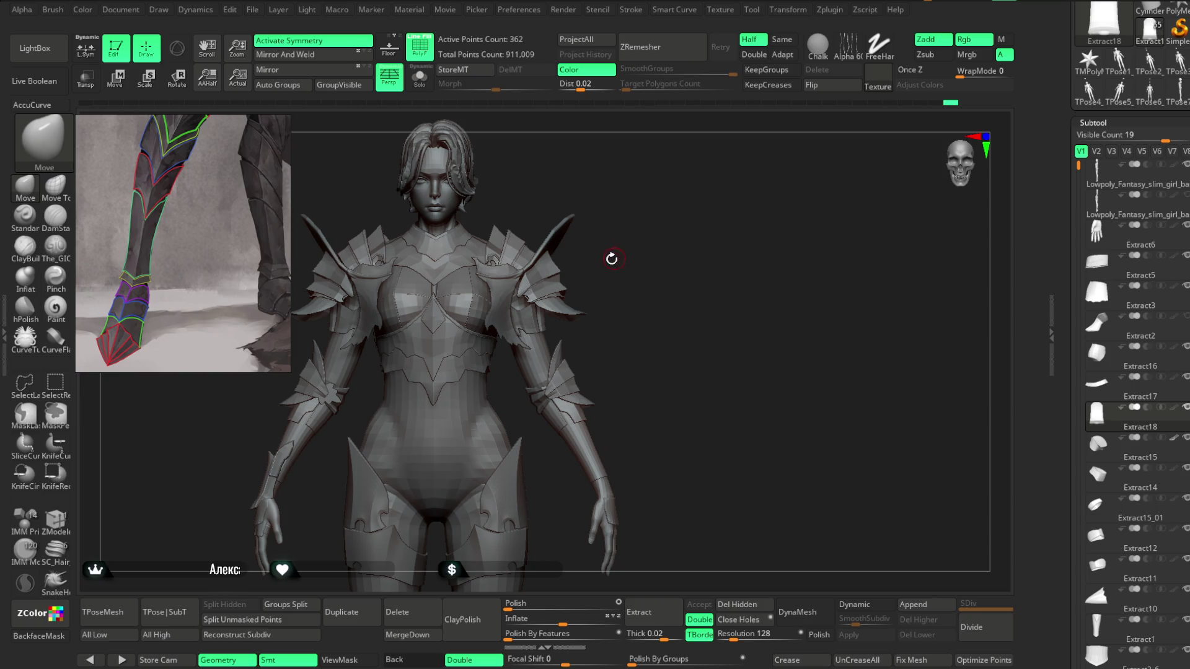
# Step: Orbit around the model to review the legs, torso and head
pyautogui.moveTo(633, 379)
pyautogui.keyDown('alt'); pyautogui.mouseDown()
pyautogui.moveTo(677, 141)
pyautogui.moveTo(640, 207)
pyautogui.mouseUp(); pyautogui.keyUp('alt')
pyautogui.keyDown('alt'); pyautogui.moveTo(479, 470); pyautogui.dragTo(466, 380); pyautogui.keyUp('alt')
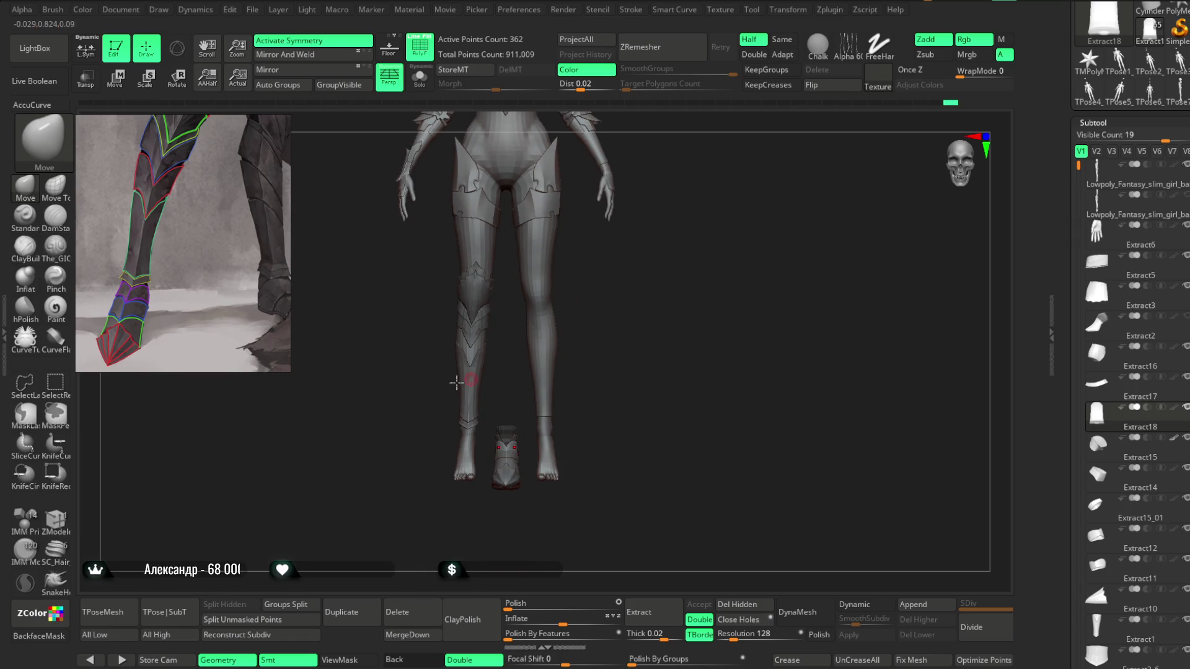
pyautogui.moveTo(598, 306)
pyautogui.keyDown('alt'); pyautogui.mouseDown()
pyautogui.moveTo(593, 266)
pyautogui.moveTo(589, 292)
pyautogui.moveTo(432, 350)
pyautogui.mouseUp(); pyautogui.keyUp('alt')
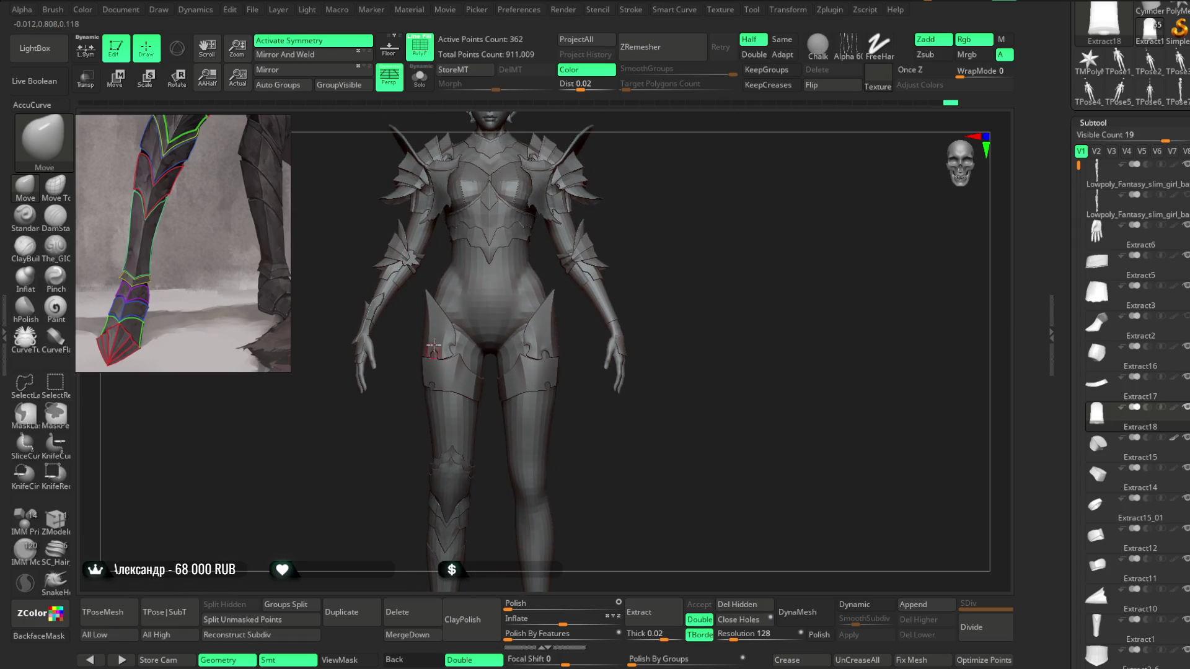
pyautogui.keyDown('alt'); pyautogui.moveTo(516, 205); pyautogui.dragTo(657, 186); pyautogui.keyUp('alt')
pyautogui.moveTo(545, 186)
pyautogui.keyDown('alt'); pyautogui.mouseDown()
pyautogui.moveTo(631, 212)
pyautogui.moveTo(645, 202)
pyautogui.moveTo(645, 226)
pyautogui.moveTo(686, 132)
pyautogui.moveTo(651, 223)
pyautogui.moveTo(656, 382)
pyautogui.mouseUp(); pyautogui.keyUp('alt')
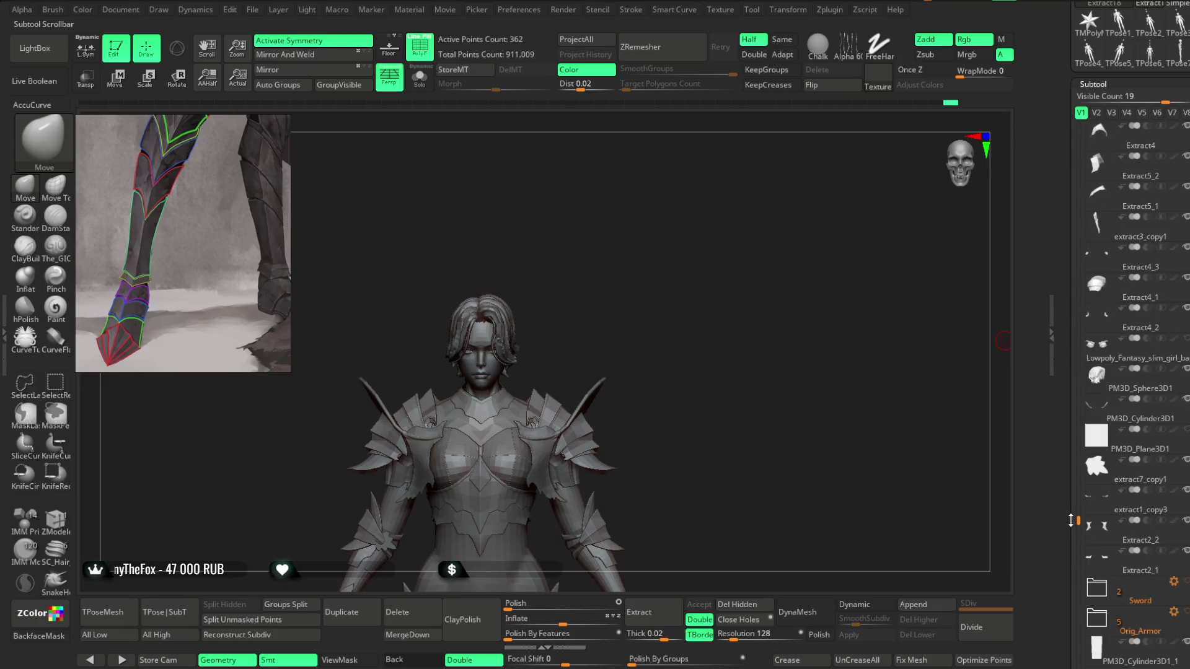
pyautogui.moveTo(1100, 385)
pyautogui.scroll(-2, 1116, 459)
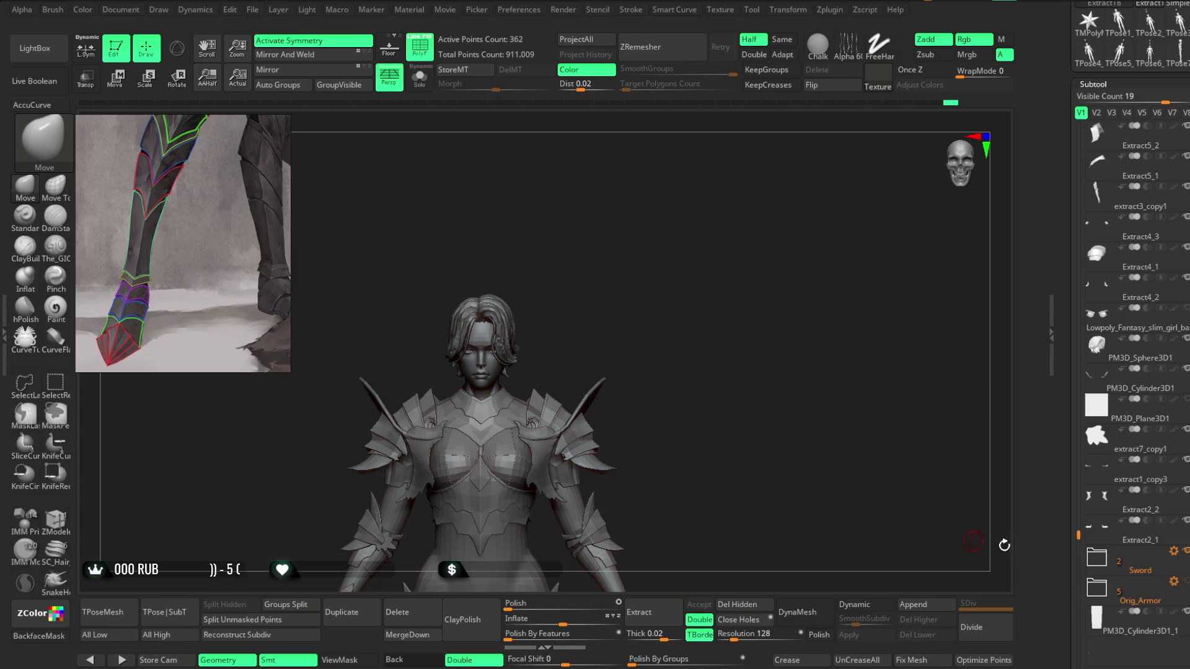
pyautogui.moveTo(850, 492)
pyautogui.keyDown('alt'); pyautogui.mouseDown()
pyautogui.moveTo(753, 254)
pyautogui.moveTo(736, 287)
pyautogui.moveTo(726, 409)
pyautogui.moveTo(738, 229)
pyautogui.moveTo(736, 316)
pyautogui.moveTo(723, 269)
pyautogui.moveTo(730, 292)
pyautogui.moveTo(717, 311)
pyautogui.mouseUp(); pyautogui.keyUp('alt')
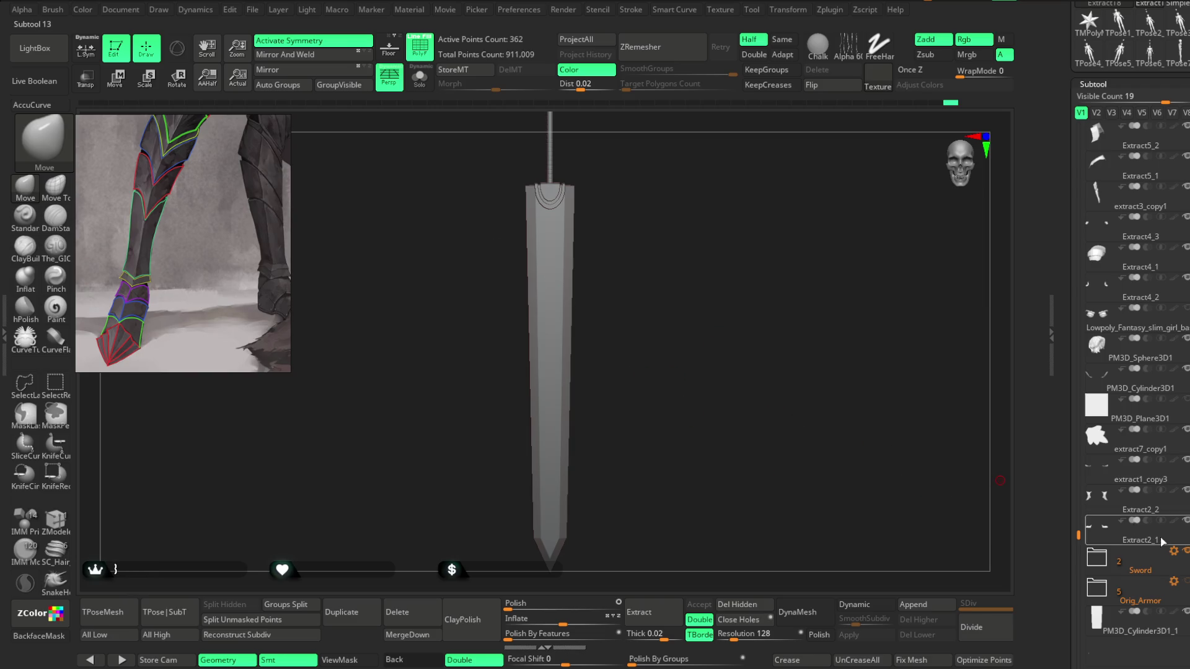
pyautogui.moveTo(834, 441)
pyautogui.mouseDown()
pyautogui.moveTo(830, 525)
pyautogui.moveTo(712, 329)
pyautogui.moveTo(722, 287)
pyautogui.moveTo(725, 353)
pyautogui.moveTo(755, 444)
pyautogui.moveTo(736, 340)
pyautogui.moveTo(746, 263)
pyautogui.moveTo(763, 300)
pyautogui.moveTo(752, 317)
pyautogui.moveTo(712, 321)
pyautogui.moveTo(731, 353)
pyautogui.moveTo(748, 304)
pyautogui.mouseUp()
pyautogui.moveTo(747, 266)
pyautogui.keyDown('alt'); pyautogui.mouseDown()
pyautogui.moveTo(730, 266)
pyautogui.moveTo(723, 366)
pyautogui.moveTo(709, 325)
pyautogui.moveTo(754, 342)
pyautogui.moveTo(730, 310)
pyautogui.moveTo(736, 340)
pyautogui.moveTo(785, 289)
pyautogui.moveTo(728, 304)
pyautogui.mouseUp(); pyautogui.keyUp('alt')
pyautogui.moveTo(596, 360)
pyautogui.mouseDown()
pyautogui.moveTo(560, 473)
pyautogui.moveTo(669, 388)
pyautogui.moveTo(638, 345)
pyautogui.moveTo(658, 350)
pyautogui.mouseUp()
# Step: Lower the brush Draw Size and close in on the red heel cap
pyautogui.press('space')
pyautogui.moveTo(688, 291)
pyautogui.mouseDown()
pyautogui.moveTo(698, 308)
pyautogui.moveTo(526, 377)
pyautogui.mouseUp()
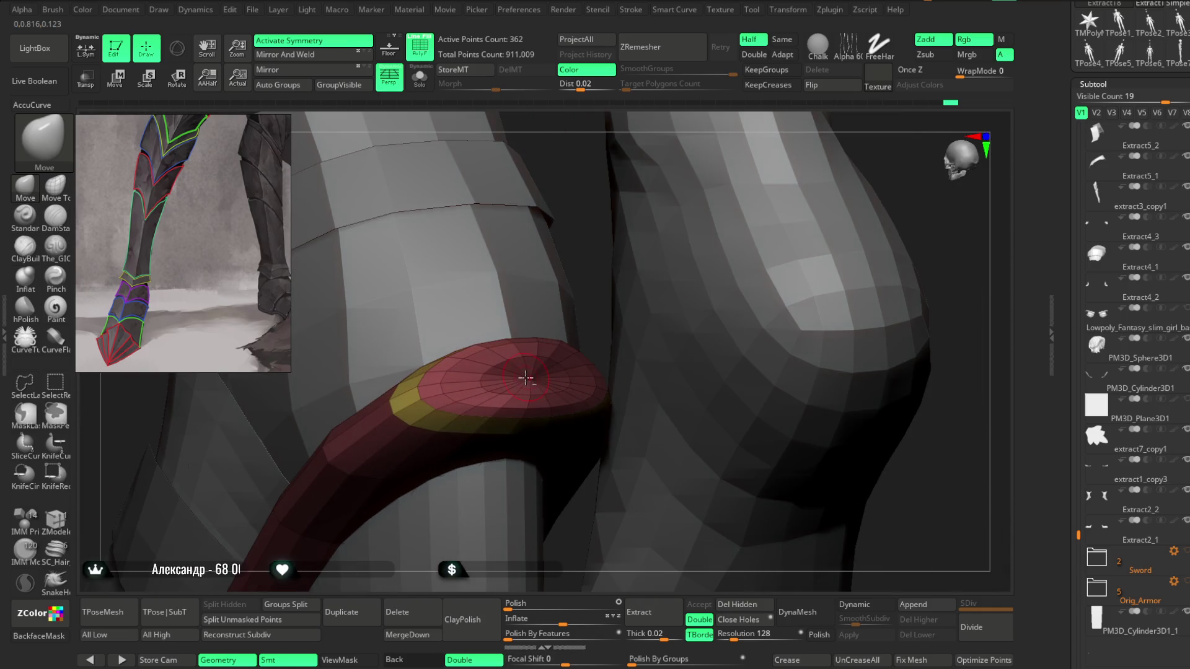
pyautogui.moveTo(892, 186)
pyautogui.mouseDown()
pyautogui.moveTo(738, 252)
pyautogui.moveTo(884, 211)
pyautogui.moveTo(488, 376)
pyautogui.mouseUp()
# Step: Set ZModeler's point action to Move Brush Radius and inspect the heel cap
pyautogui.click(55, 521)
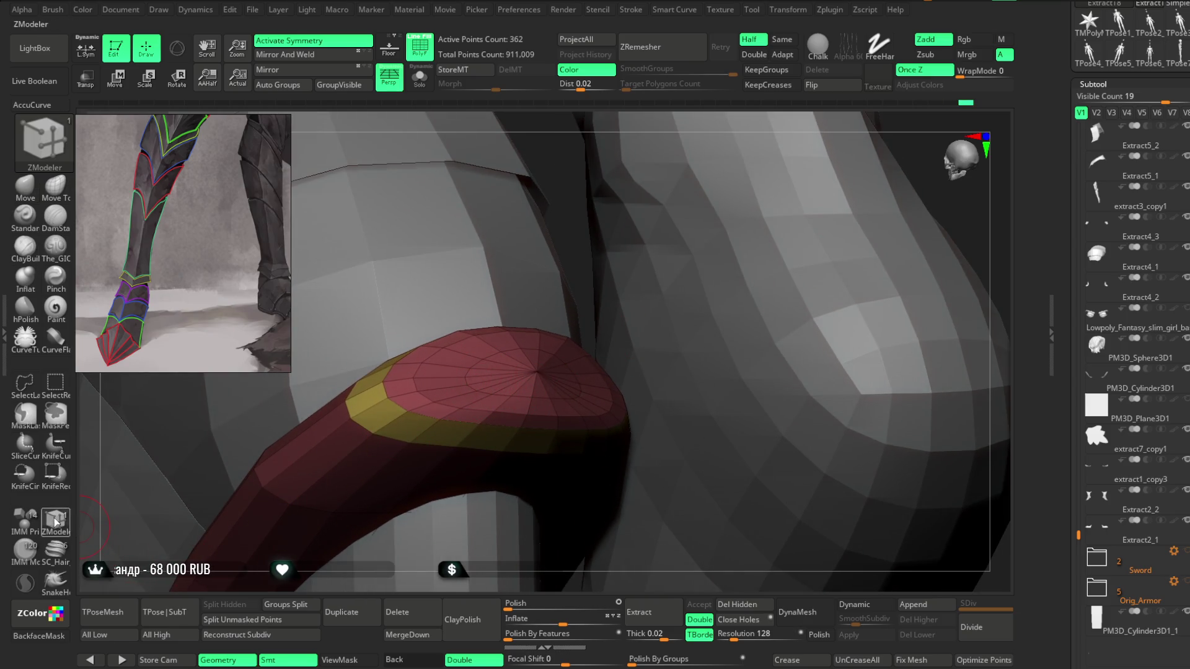
pyautogui.press('space')
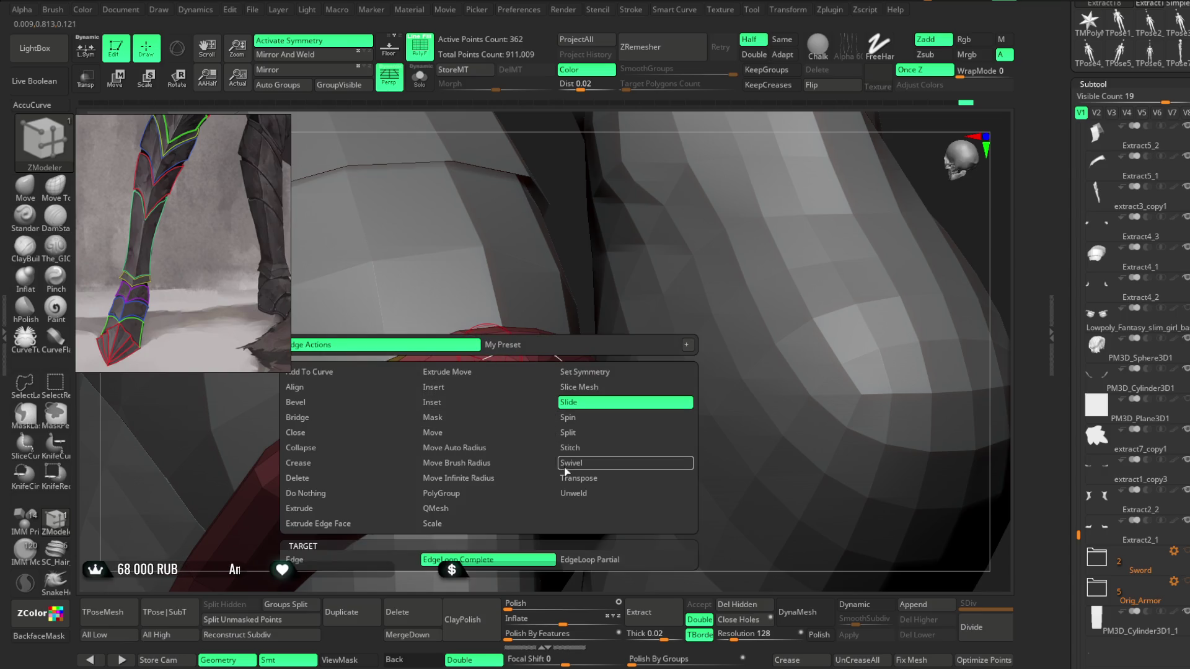
pyautogui.click(456, 463)
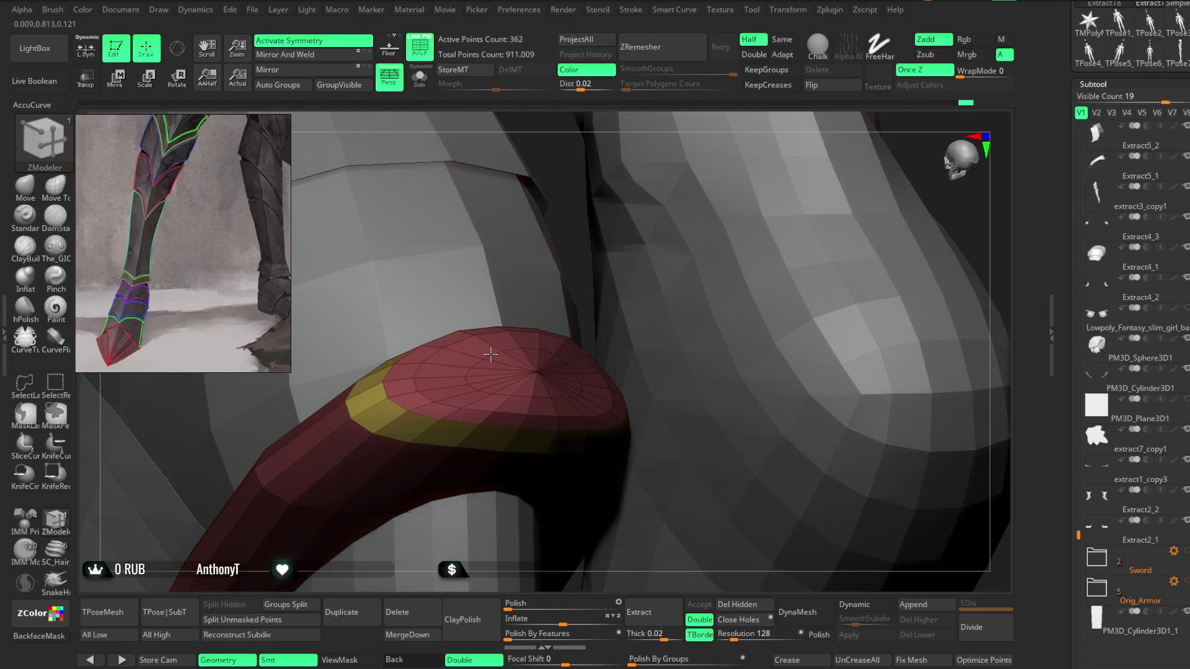
pyautogui.press('shift')
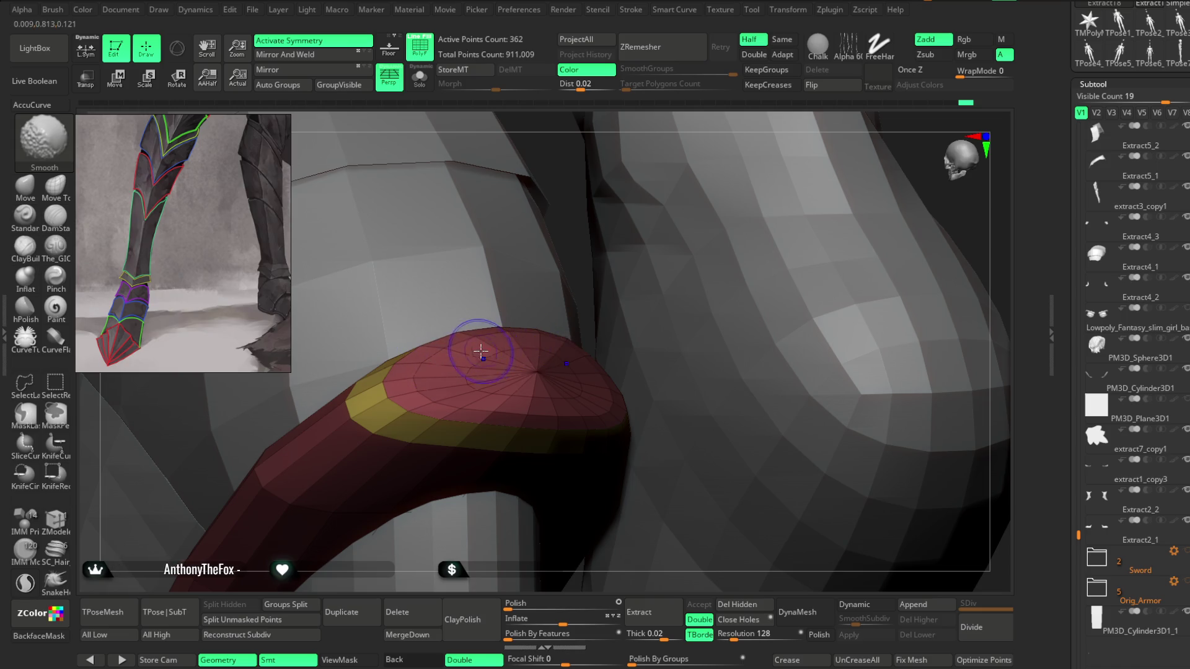
pyautogui.moveTo(558, 191); pyautogui.dragTo(473, 368, button='right')
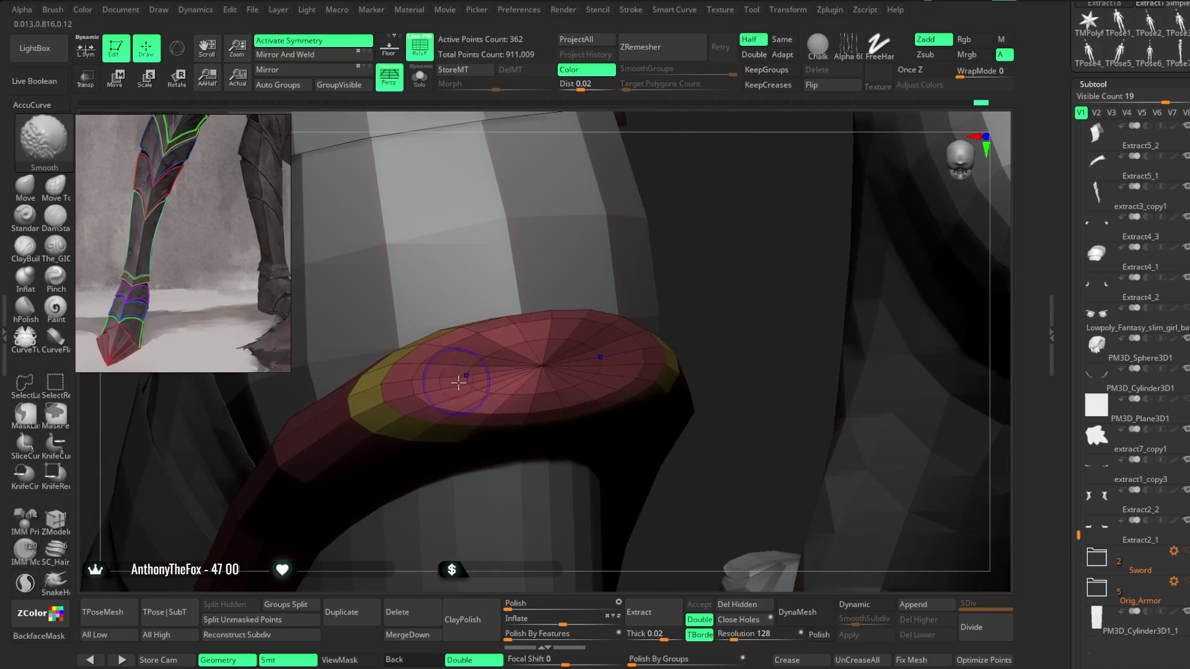
pyautogui.moveTo(690, 276)
pyautogui.mouseDown(button='right')
pyautogui.moveTo(598, 264)
pyautogui.moveTo(590, 247)
pyautogui.moveTo(672, 318)
pyautogui.moveTo(611, 393)
pyautogui.moveTo(623, 425)
pyautogui.moveTo(662, 396)
pyautogui.moveTo(667, 300)
pyautogui.moveTo(674, 318)
pyautogui.mouseUp(button='right')
pyautogui.click(31, 191)
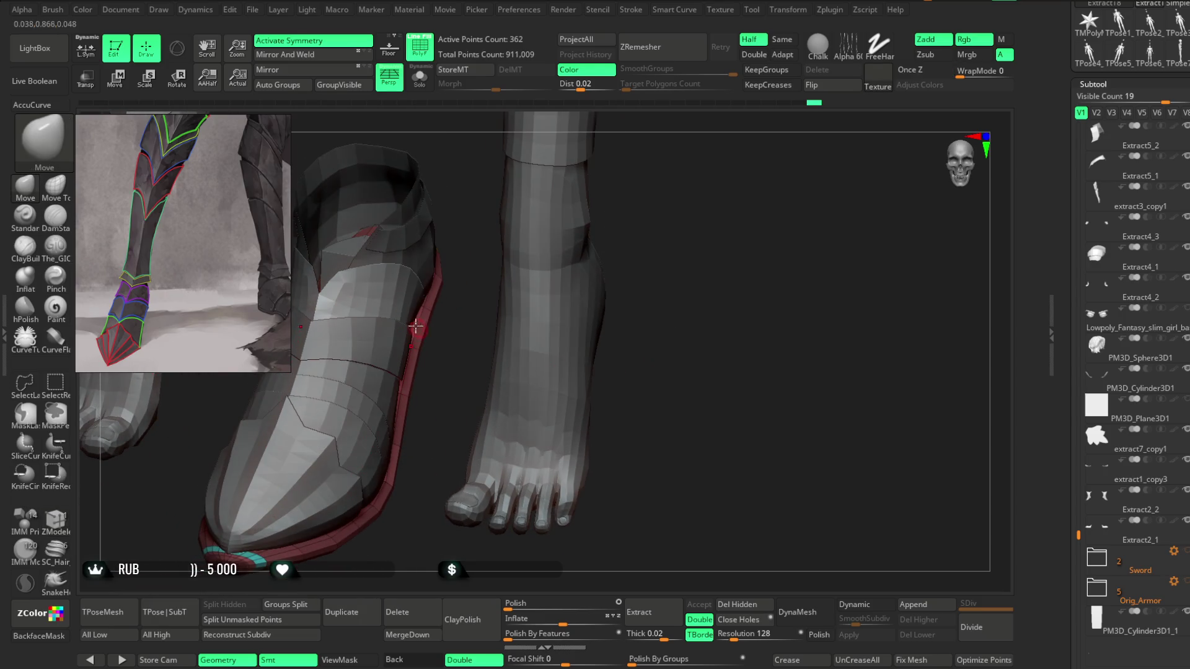
pyautogui.rightClick(443, 310)
pyautogui.moveTo(444, 305)
pyautogui.mouseDown(button='right')
pyautogui.moveTo(453, 324)
pyautogui.moveTo(356, 324)
pyautogui.moveTo(574, 223)
pyautogui.moveTo(531, 223)
pyautogui.moveTo(559, 231)
pyautogui.moveTo(539, 225)
pyautogui.moveTo(488, 269)
pyautogui.mouseUp(button='right')
pyautogui.moveTo(515, 227)
pyautogui.mouseDown(button='right')
pyautogui.moveTo(521, 268)
pyautogui.moveTo(647, 159)
pyautogui.moveTo(630, 184)
pyautogui.moveTo(398, 266)
pyautogui.moveTo(595, 167)
pyautogui.moveTo(579, 215)
pyautogui.moveTo(558, 189)
pyautogui.moveTo(450, 258)
pyautogui.moveTo(569, 218)
pyautogui.moveTo(582, 330)
pyautogui.moveTo(534, 248)
pyautogui.moveTo(534, 277)
pyautogui.moveTo(582, 263)
pyautogui.moveTo(569, 270)
pyautogui.mouseUp(button='right')
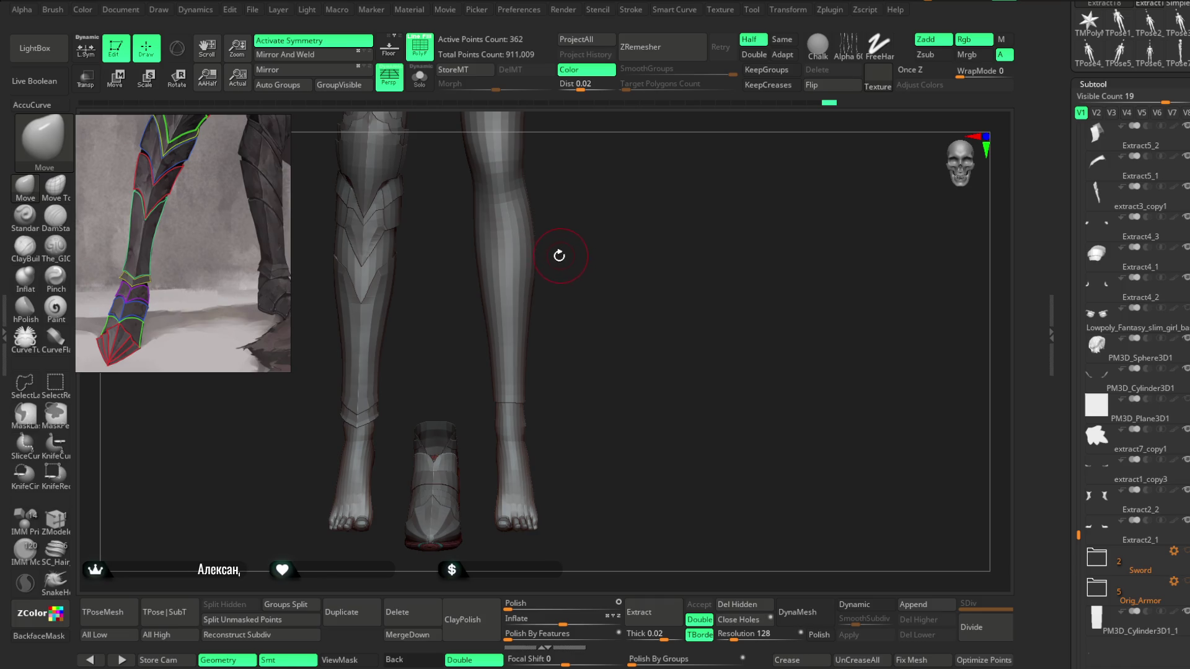
pyautogui.moveTo(590, 213); pyautogui.dragTo(525, 220, button='right')
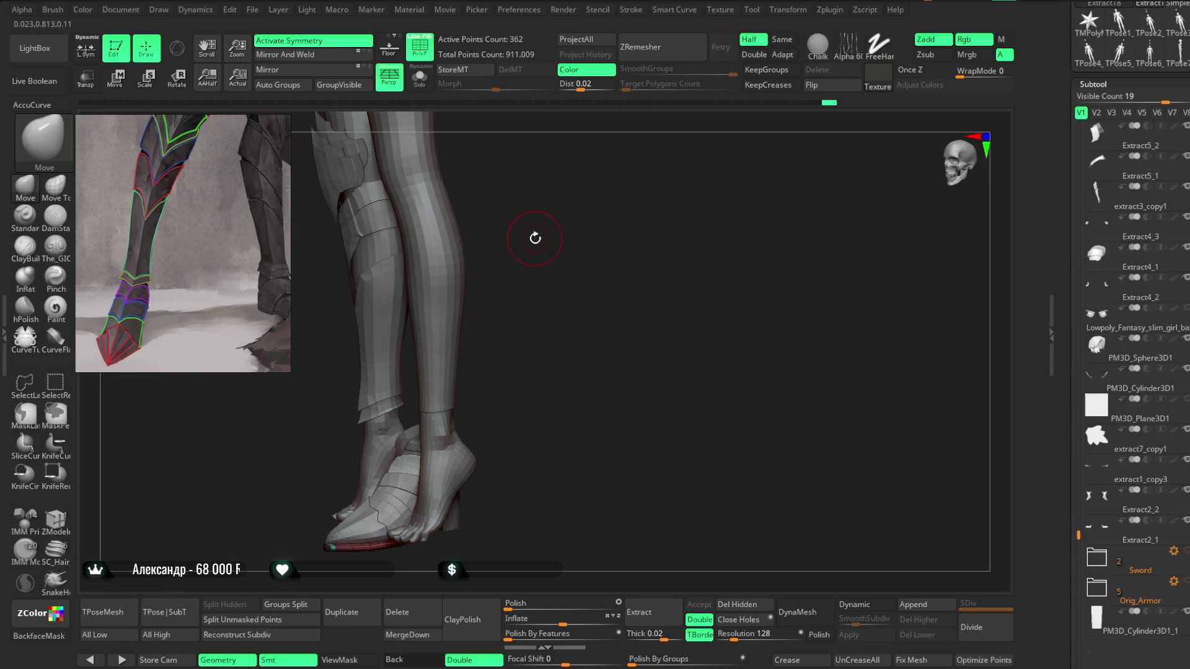
pyautogui.moveTo(535, 241); pyautogui.dragTo(547, 247, button='right')
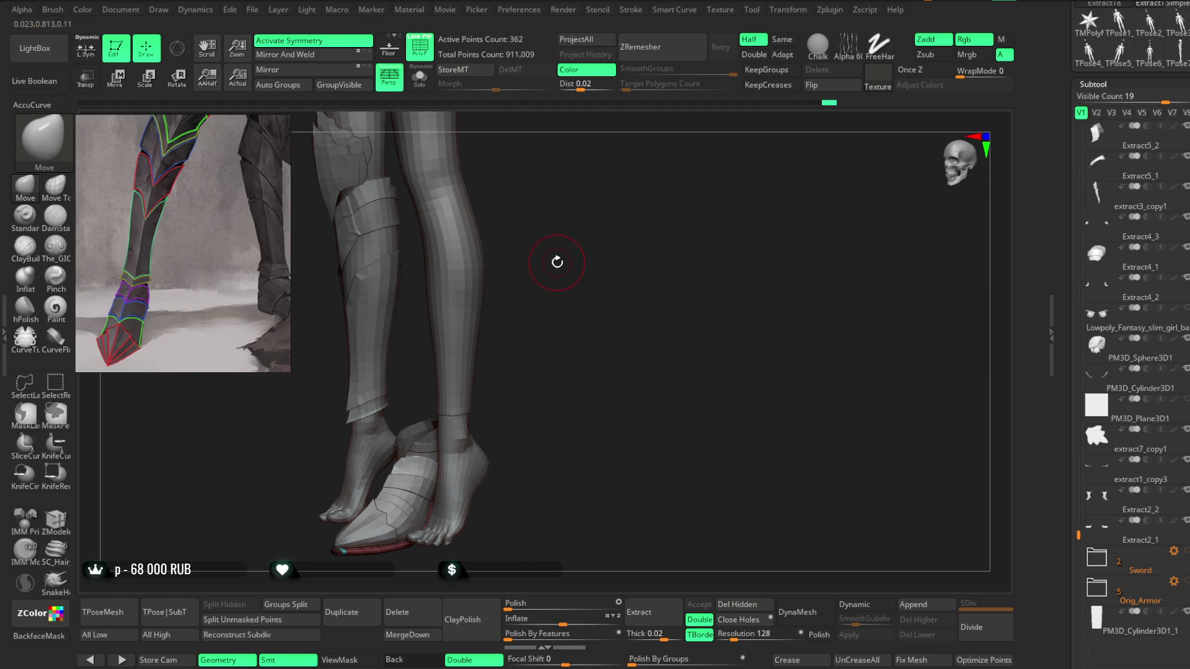
pyautogui.moveTo(554, 260)
pyautogui.mouseDown(button='right')
pyautogui.moveTo(540, 263)
pyautogui.moveTo(566, 256)
pyautogui.mouseUp(button='right')
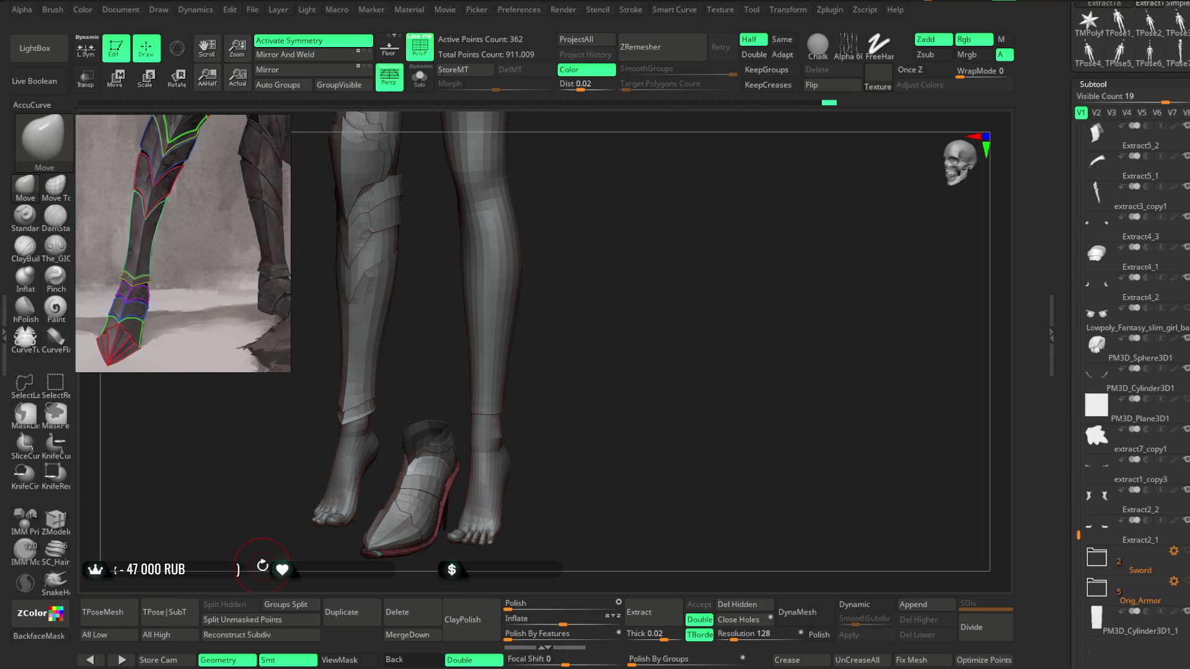
pyautogui.moveTo(551, 217); pyautogui.dragTo(584, 206)
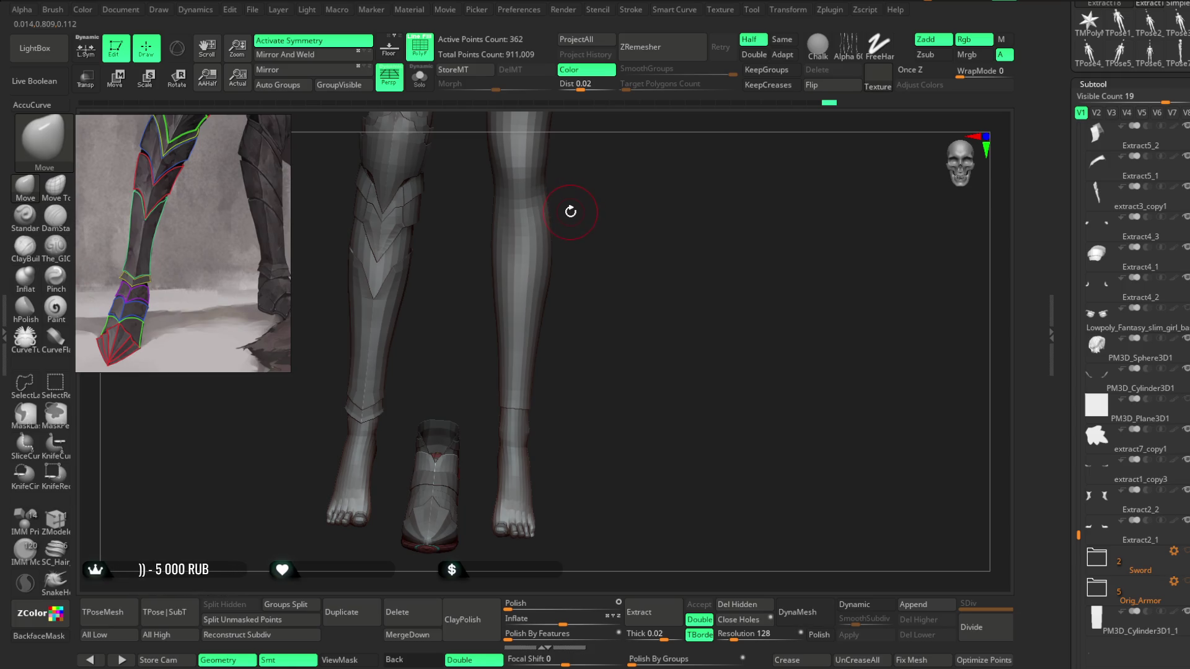
pyautogui.moveTo(574, 211)
pyautogui.mouseDown()
pyautogui.moveTo(587, 205)
pyautogui.moveTo(556, 214)
pyautogui.moveTo(518, 252)
pyautogui.moveTo(558, 225)
pyautogui.moveTo(534, 229)
pyautogui.moveTo(566, 226)
pyautogui.moveTo(474, 200)
pyautogui.mouseUp()
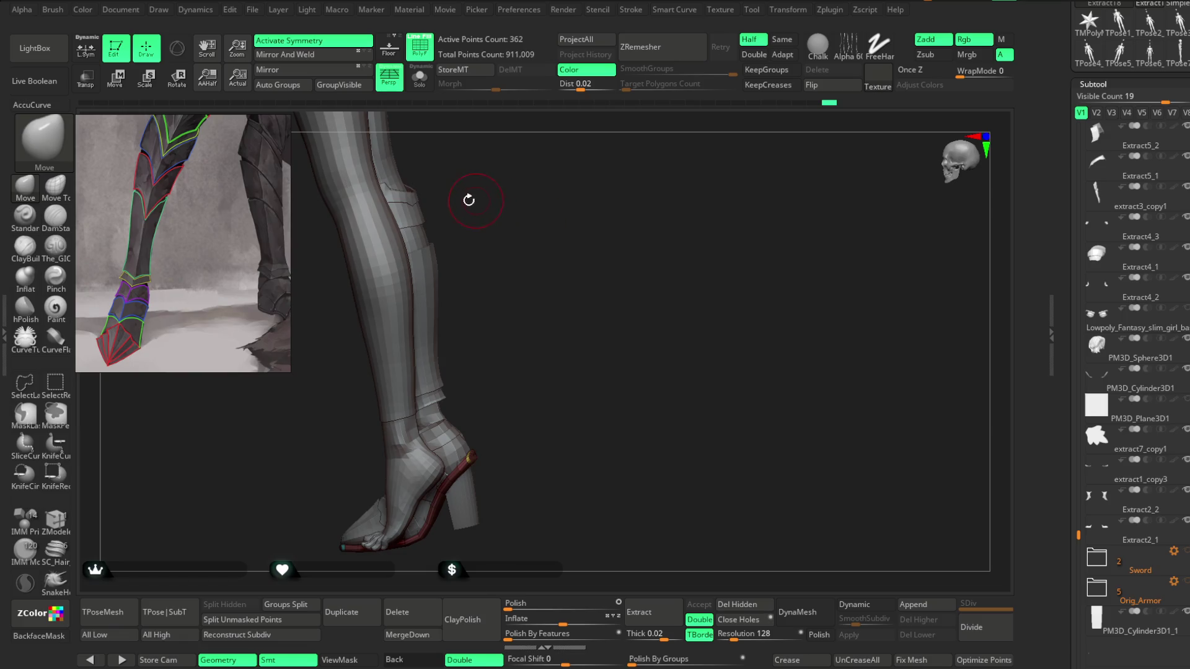
pyautogui.moveTo(584, 282)
pyautogui.mouseDown()
pyautogui.moveTo(595, 258)
pyautogui.moveTo(633, 264)
pyautogui.moveTo(606, 279)
pyautogui.moveTo(624, 231)
pyautogui.moveTo(646, 388)
pyautogui.moveTo(531, 348)
pyautogui.moveTo(597, 218)
pyautogui.moveTo(590, 266)
pyautogui.moveTo(603, 205)
pyautogui.moveTo(611, 287)
pyautogui.moveTo(613, 263)
pyautogui.moveTo(476, 374)
pyautogui.mouseUp()
# Step: Orbit around the green sole trim and isolate it with Solo
pyautogui.moveTo(524, 317)
pyautogui.mouseDown()
pyautogui.moveTo(513, 314)
pyautogui.moveTo(493, 341)
pyautogui.mouseUp()
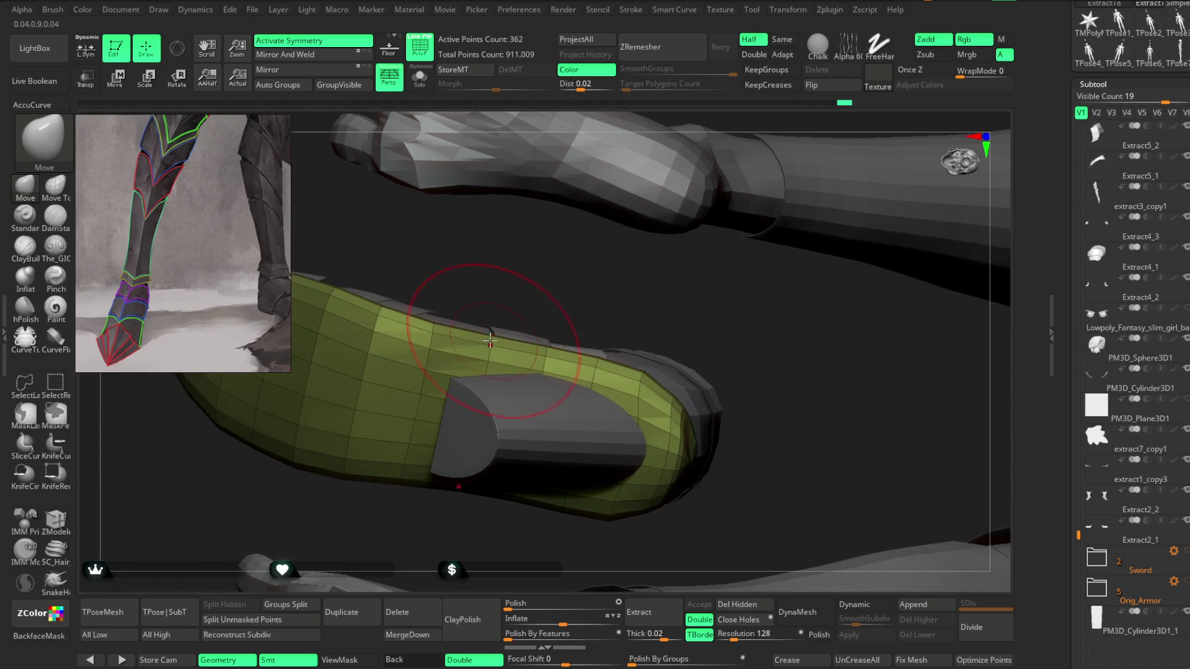
pyautogui.moveTo(513, 285)
pyautogui.mouseDown()
pyautogui.moveTo(555, 303)
pyautogui.moveTo(465, 361)
pyautogui.mouseUp()
pyautogui.moveTo(457, 309)
pyautogui.mouseDown()
pyautogui.moveTo(446, 337)
pyautogui.moveTo(457, 320)
pyautogui.moveTo(461, 330)
pyautogui.mouseUp()
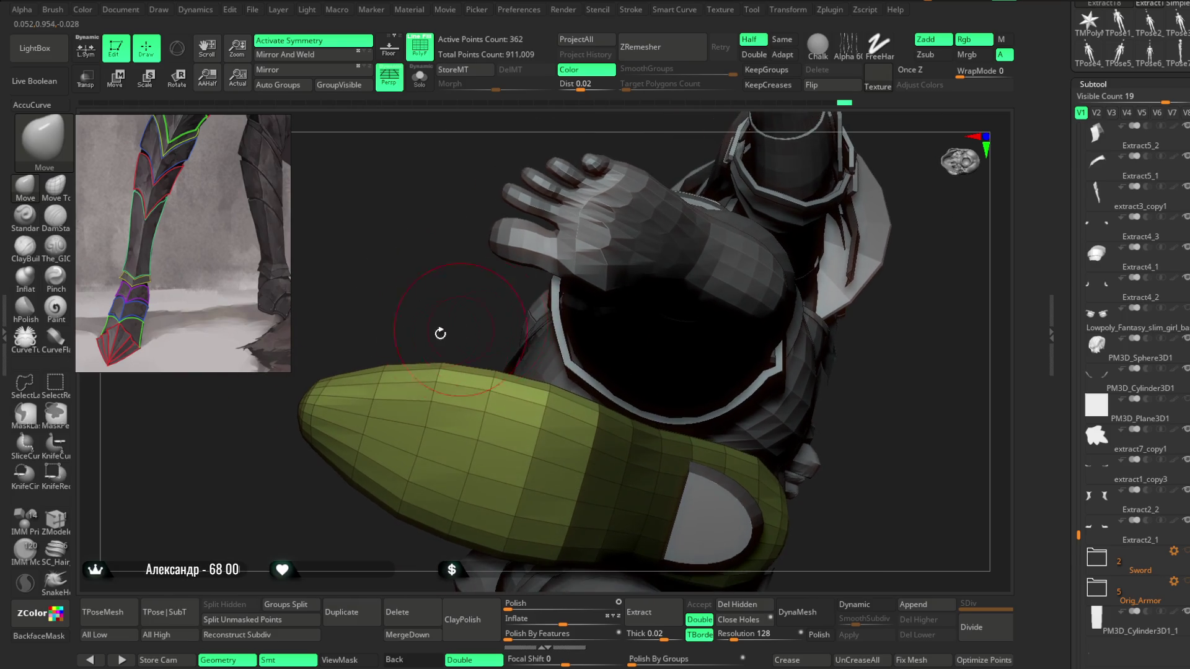
pyautogui.moveTo(387, 364)
pyautogui.mouseDown()
pyautogui.moveTo(404, 337)
pyautogui.moveTo(456, 457)
pyautogui.moveTo(462, 428)
pyautogui.moveTo(439, 404)
pyautogui.moveTo(462, 390)
pyautogui.moveTo(435, 374)
pyautogui.mouseUp()
pyautogui.press('space')
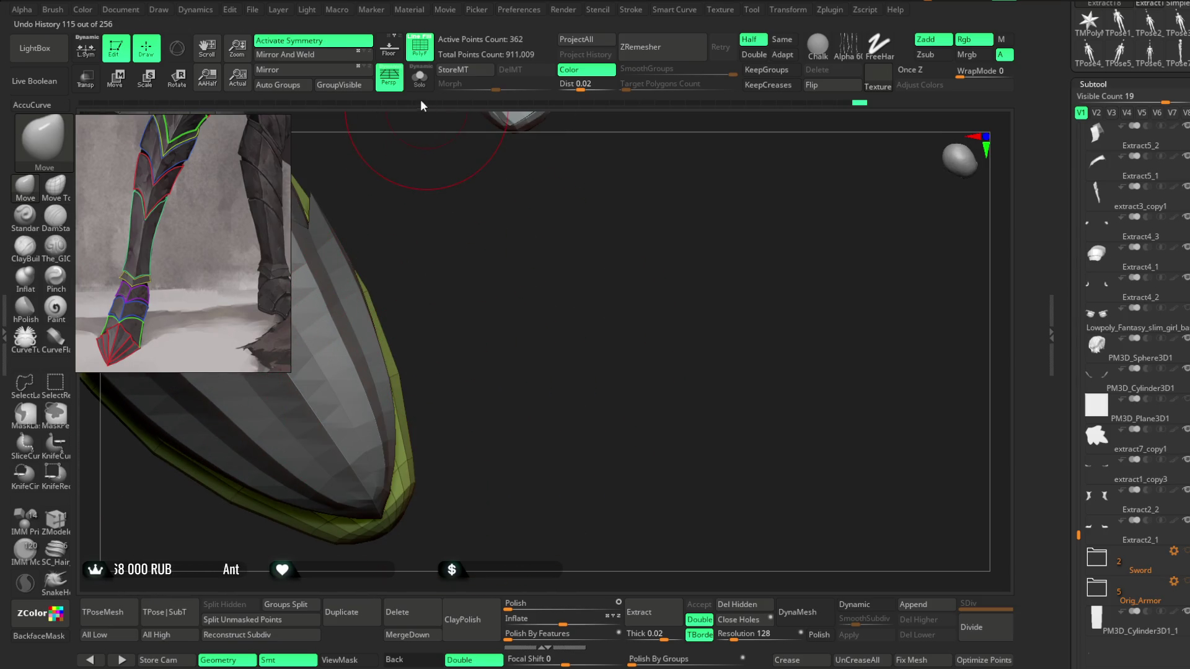
pyautogui.click(419, 77)
pyautogui.moveTo(430, 268); pyautogui.dragTo(501, 329)
# Step: Switch to ZModeler (B, Z, M) and insert an edge loop across the green trim
pyautogui.press('b')
pyautogui.press('z')
pyautogui.press('m')
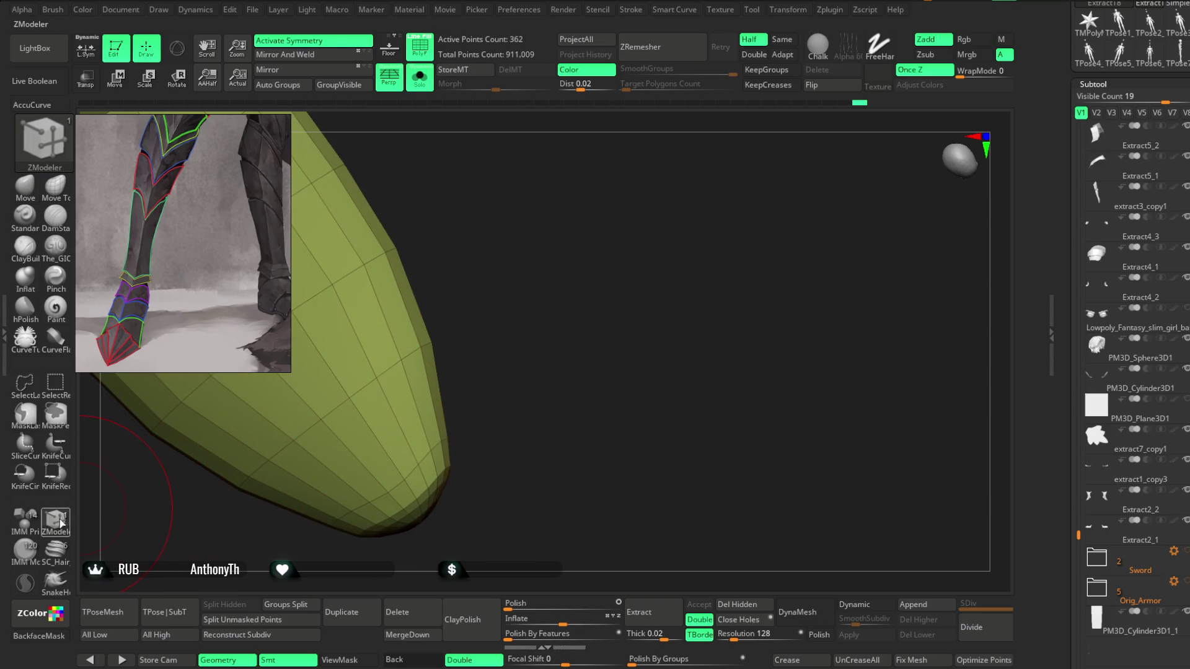
pyautogui.press('space')
pyautogui.click(365, 442)
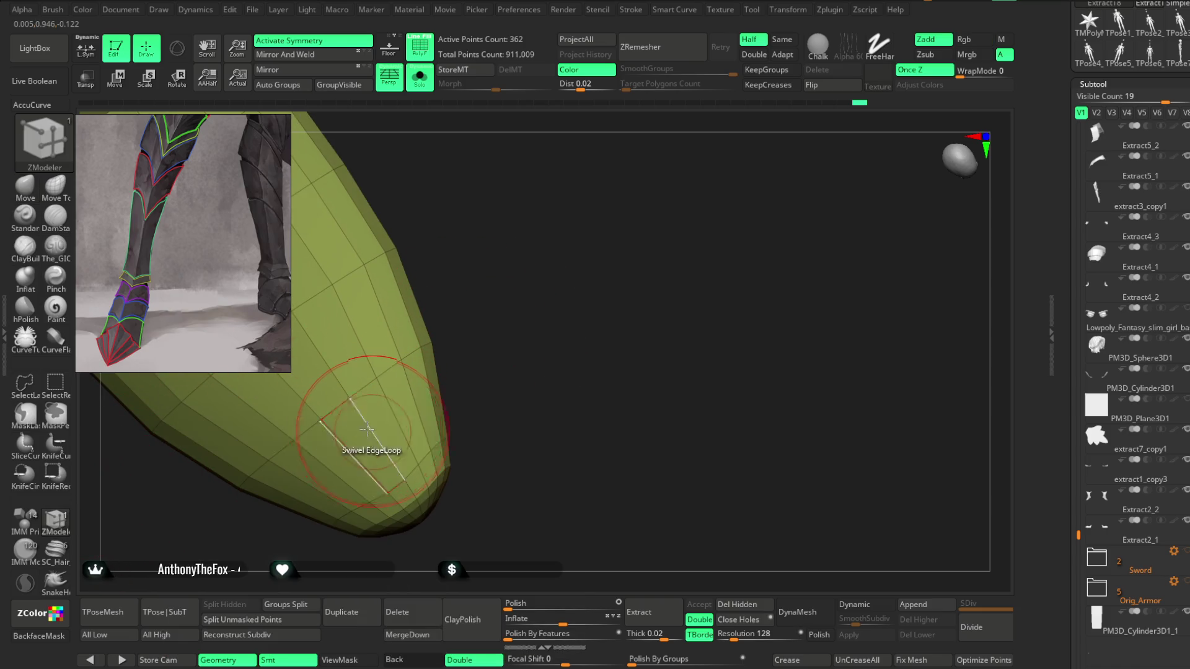
pyautogui.moveTo(523, 279); pyautogui.dragTo(398, 396)
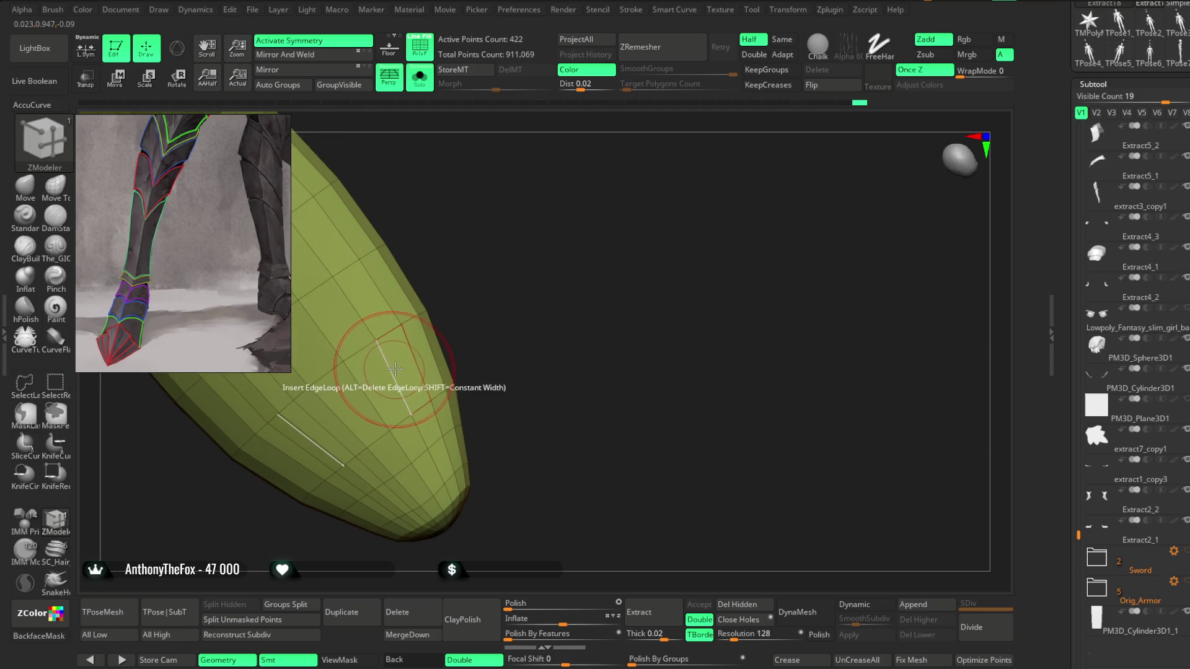
pyautogui.click(389, 369)
# Step: Apply Mirror And Weld to the trim and turn Solo off
pyautogui.moveTo(465, 305)
pyautogui.mouseDown()
pyautogui.moveTo(481, 205)
pyautogui.moveTo(473, 226)
pyautogui.moveTo(465, 205)
pyautogui.moveTo(494, 207)
pyautogui.moveTo(419, 159)
pyautogui.mouseUp()
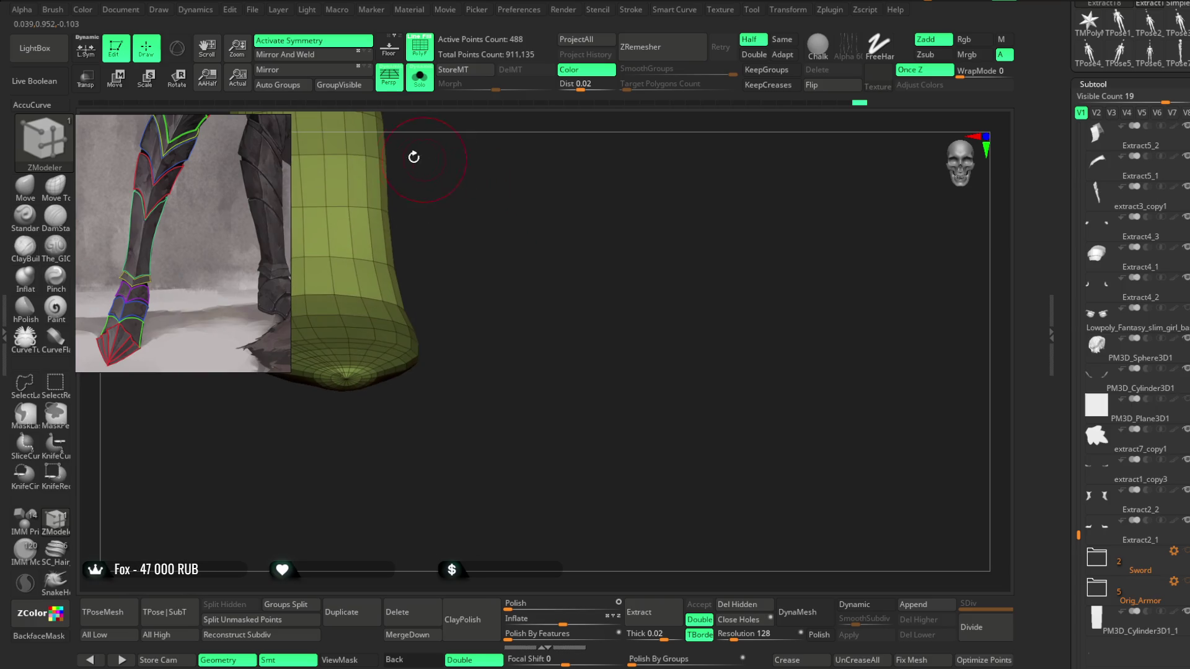
pyautogui.click(310, 55)
pyautogui.moveTo(443, 237)
pyautogui.mouseDown()
pyautogui.moveTo(500, 310)
pyautogui.moveTo(500, 353)
pyautogui.moveTo(494, 263)
pyautogui.moveTo(500, 271)
pyautogui.moveTo(520, 356)
pyautogui.moveTo(482, 273)
pyautogui.mouseUp()
pyautogui.click(418, 87)
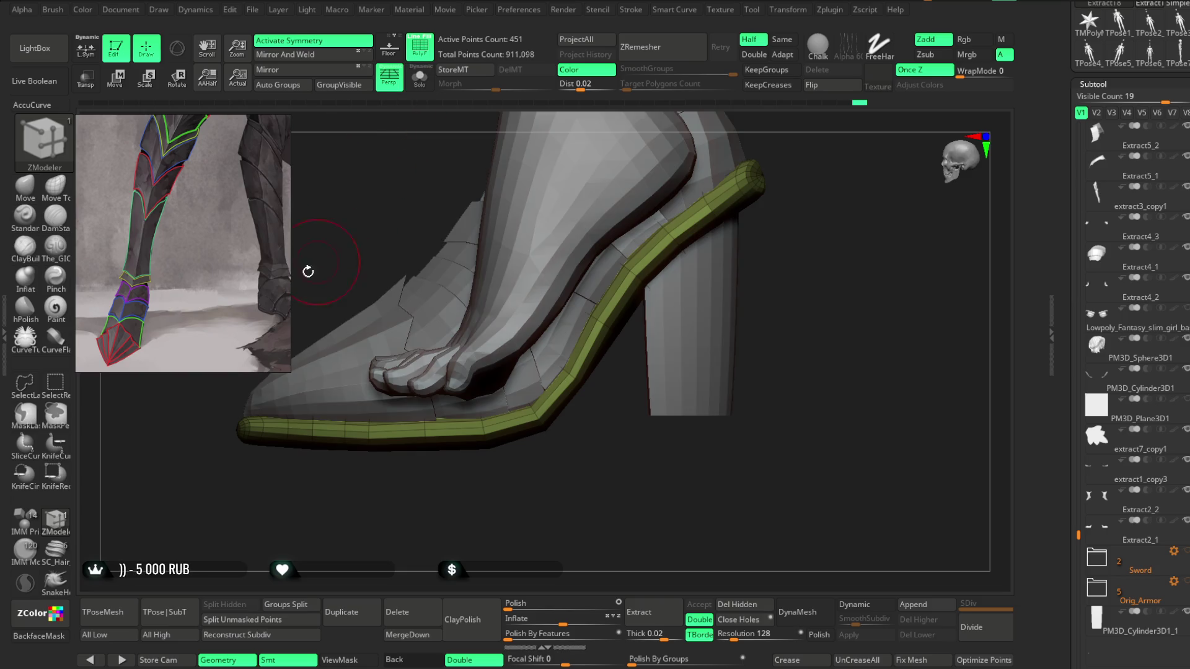
# Step: Enlarge the brush and isolate the green sole trim with Solo
pyautogui.click(25, 186)
pyautogui.press('space')
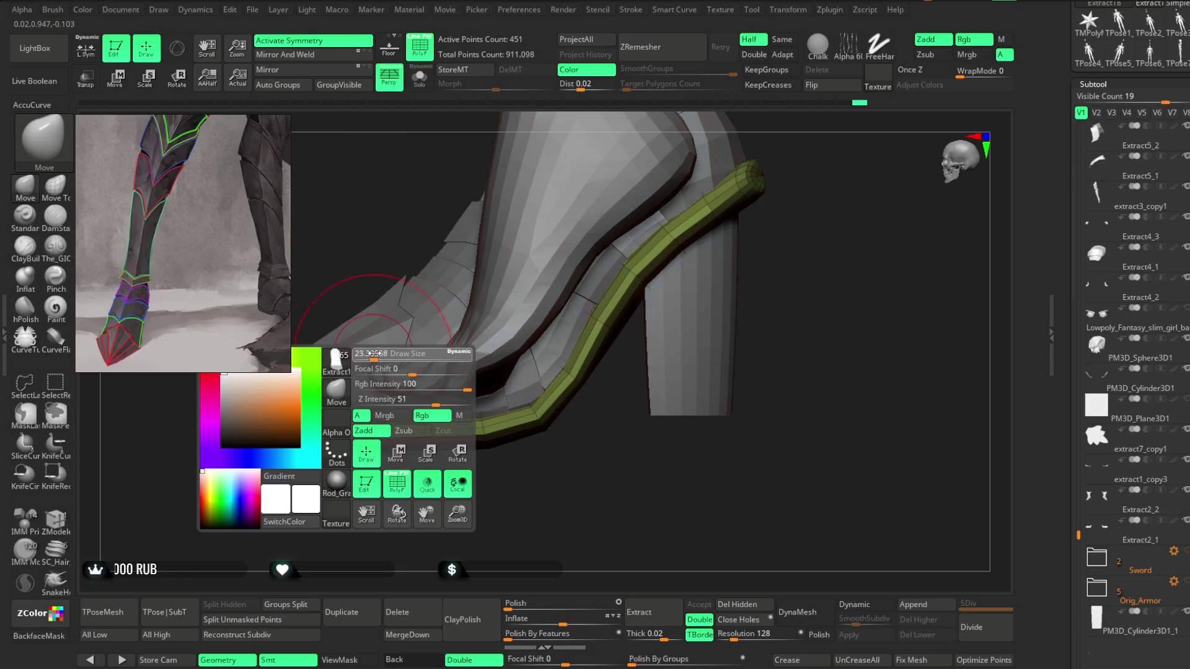
pyautogui.moveTo(374, 354); pyautogui.dragTo(337, 409)
pyautogui.moveTo(303, 343)
pyautogui.mouseDown()
pyautogui.moveTo(311, 271)
pyautogui.moveTo(291, 273)
pyautogui.moveTo(345, 218)
pyautogui.moveTo(374, 308)
pyautogui.moveTo(377, 231)
pyautogui.moveTo(393, 258)
pyautogui.moveTo(548, 274)
pyautogui.moveTo(534, 284)
pyautogui.moveTo(526, 494)
pyautogui.moveTo(416, 436)
pyautogui.moveTo(372, 452)
pyautogui.moveTo(364, 433)
pyautogui.moveTo(370, 471)
pyautogui.mouseUp()
pyautogui.click(419, 89)
# Step: Give the trim's lower strip a new polygroup using ZModeler PolyGroup with Polyloop target
pyautogui.press('space')
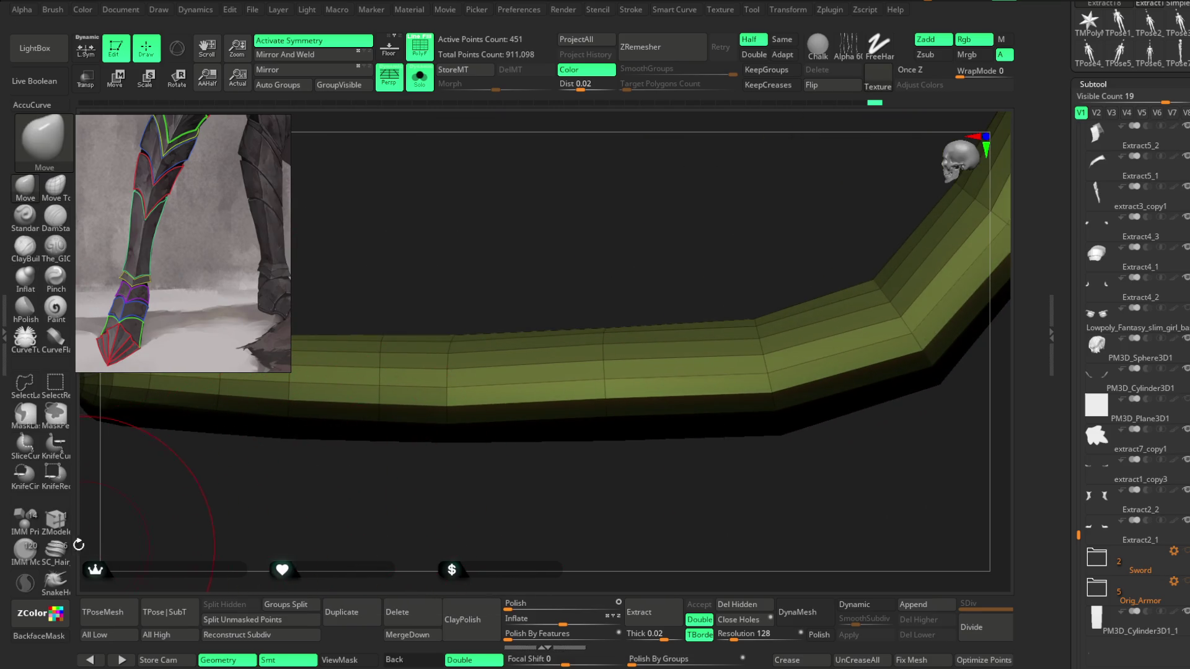
pyautogui.click(55, 520)
pyautogui.press('space')
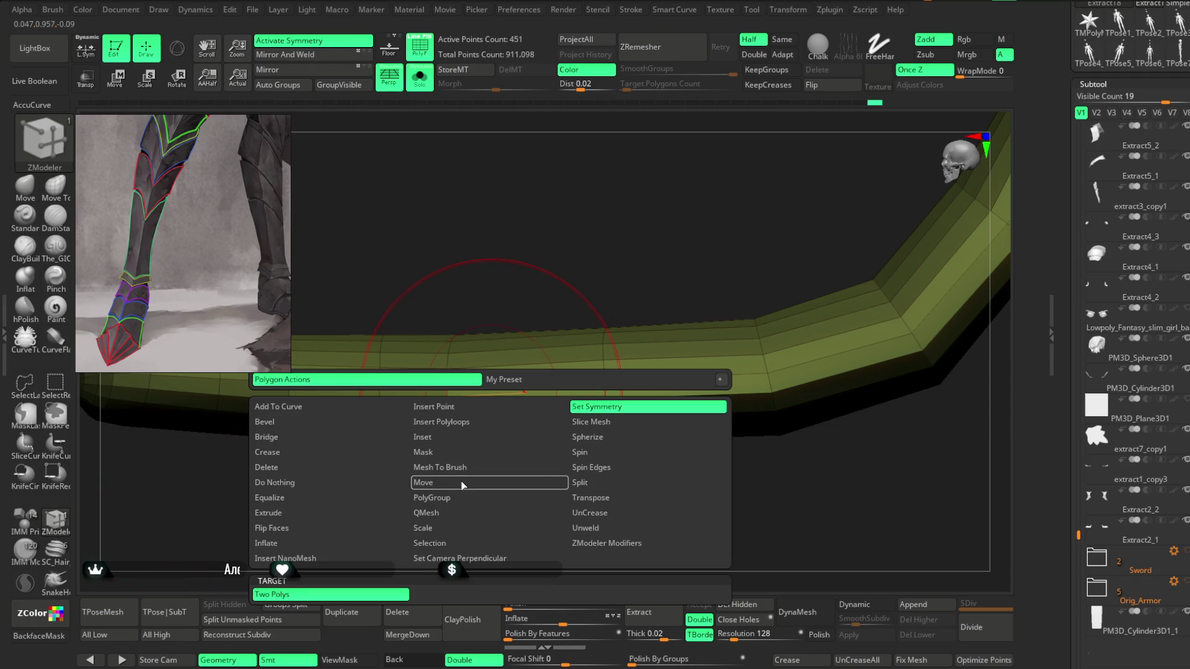
pyautogui.click(464, 498)
pyautogui.click(586, 655)
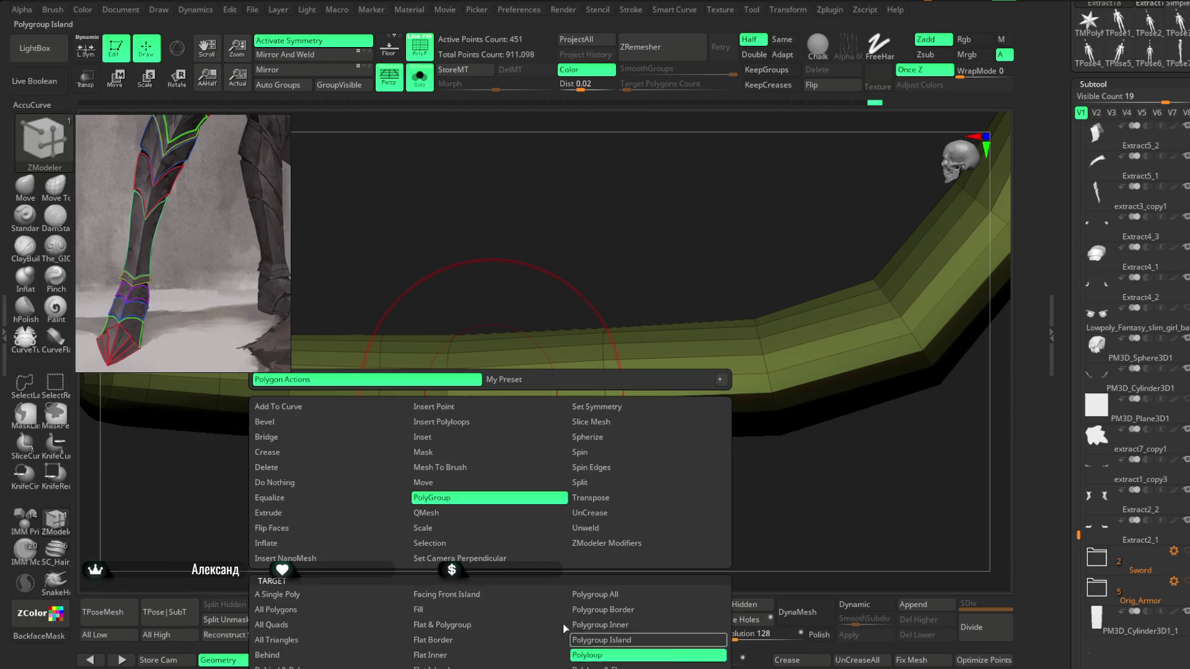
pyautogui.click(484, 398)
# Step: Rotate the trim to check the new blue polygroup along its underside
pyautogui.moveTo(481, 484)
pyautogui.mouseDown()
pyautogui.moveTo(481, 401)
pyautogui.moveTo(496, 473)
pyautogui.mouseUp()
pyautogui.moveTo(484, 524)
pyautogui.mouseDown()
pyautogui.moveTo(519, 552)
pyautogui.moveTo(539, 304)
pyautogui.moveTo(547, 319)
pyautogui.moveTo(582, 295)
pyautogui.moveTo(545, 340)
pyautogui.moveTo(523, 305)
pyautogui.moveTo(553, 298)
pyautogui.moveTo(519, 305)
pyautogui.moveTo(487, 540)
pyautogui.mouseUp()
pyautogui.moveTo(620, 546)
pyautogui.mouseDown()
pyautogui.moveTo(619, 468)
pyautogui.moveTo(641, 451)
pyautogui.moveTo(645, 514)
pyautogui.moveTo(622, 533)
pyautogui.mouseUp()
pyautogui.moveTo(523, 465); pyautogui.dragTo(548, 549)
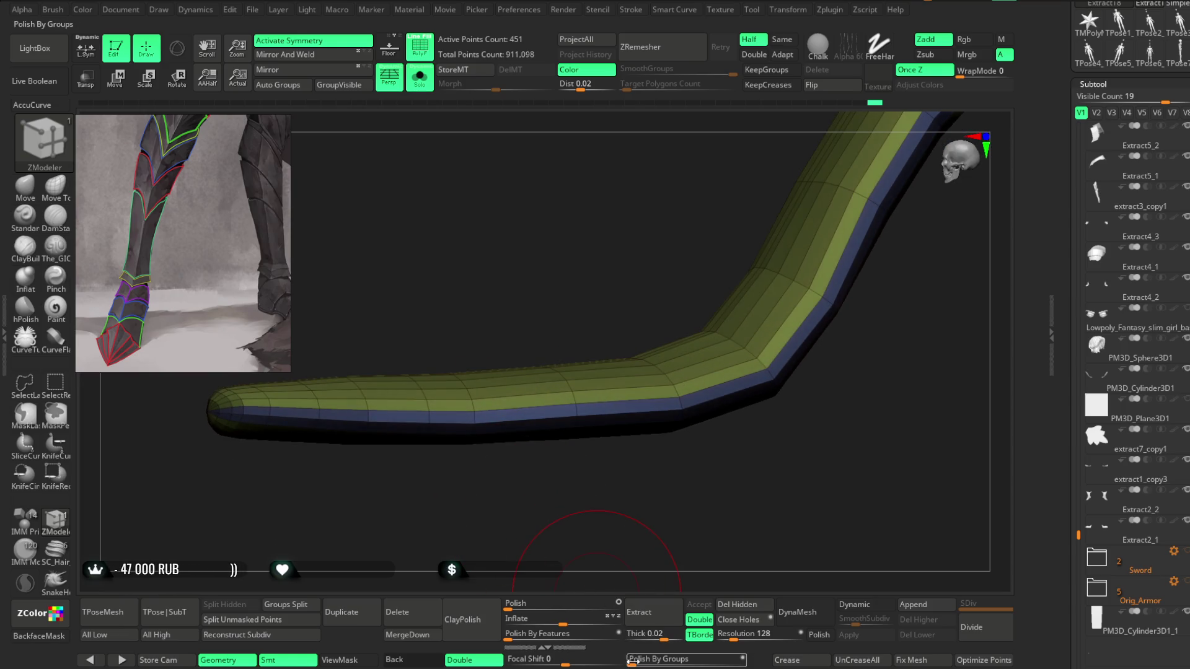
pyautogui.moveTo(628, 576); pyautogui.dragTo(629, 549)
pyautogui.moveTo(619, 503)
pyautogui.mouseDown()
pyautogui.moveTo(651, 470)
pyautogui.moveTo(651, 420)
pyautogui.moveTo(670, 406)
pyautogui.moveTo(667, 440)
pyautogui.moveTo(710, 355)
pyautogui.mouseUp()
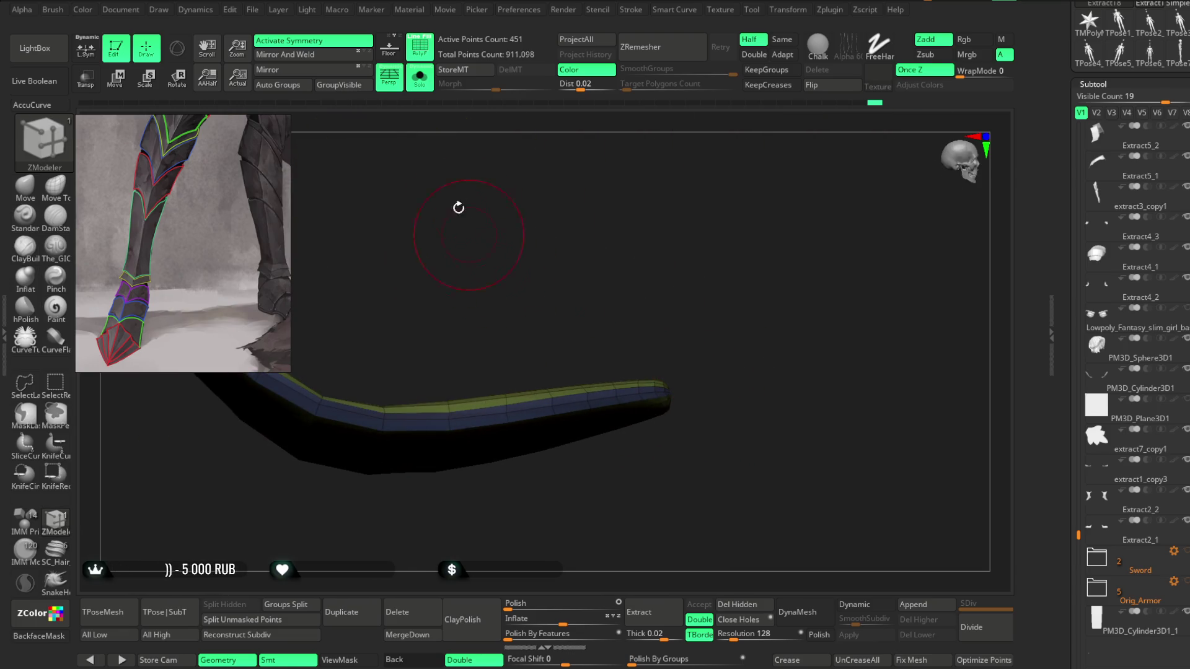
# Step: Turn Solo off, then isolate the green insole piece on its own
pyautogui.click(426, 89)
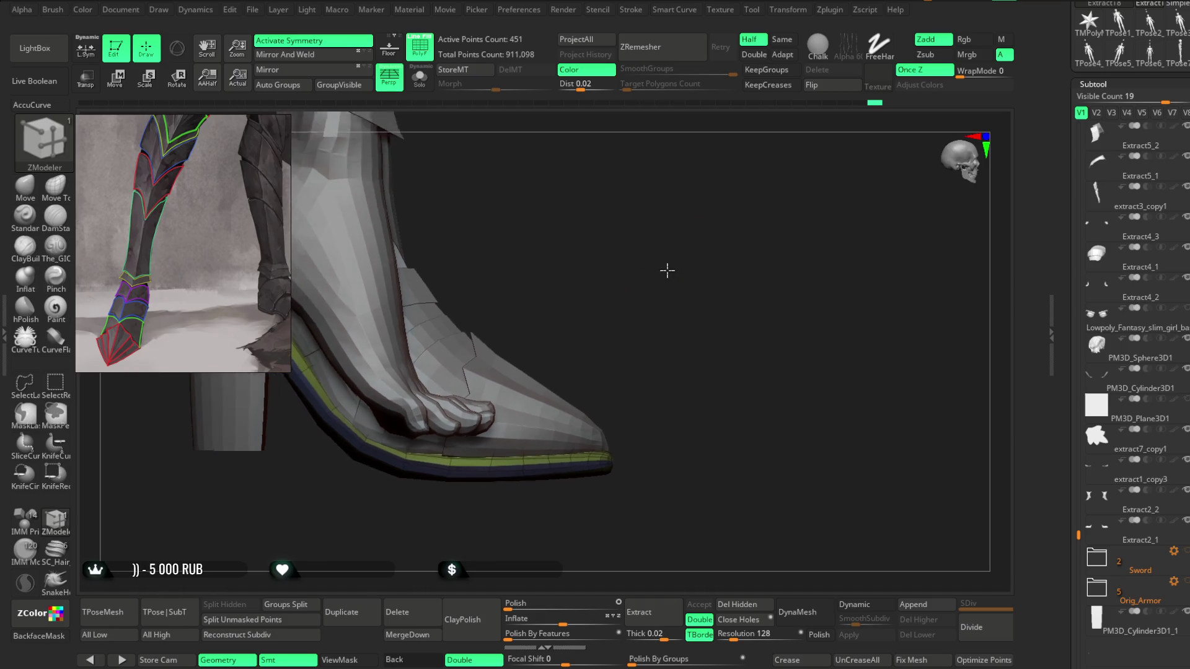
pyautogui.moveTo(698, 270)
pyautogui.mouseDown()
pyautogui.moveTo(663, 263)
pyautogui.moveTo(608, 308)
pyautogui.mouseUp()
pyautogui.moveTo(561, 483)
pyautogui.mouseDown()
pyautogui.moveTo(558, 500)
pyautogui.moveTo(512, 499)
pyautogui.moveTo(579, 486)
pyautogui.moveTo(560, 499)
pyautogui.moveTo(576, 504)
pyautogui.mouseUp()
pyautogui.click(419, 85)
pyautogui.moveTo(464, 263); pyautogui.dragTo(483, 323)
pyautogui.moveTo(651, 491)
pyautogui.mouseDown()
pyautogui.moveTo(638, 399)
pyautogui.moveTo(672, 510)
pyautogui.moveTo(698, 456)
pyautogui.moveTo(675, 452)
pyautogui.moveTo(672, 500)
pyautogui.moveTo(646, 465)
pyautogui.mouseUp()
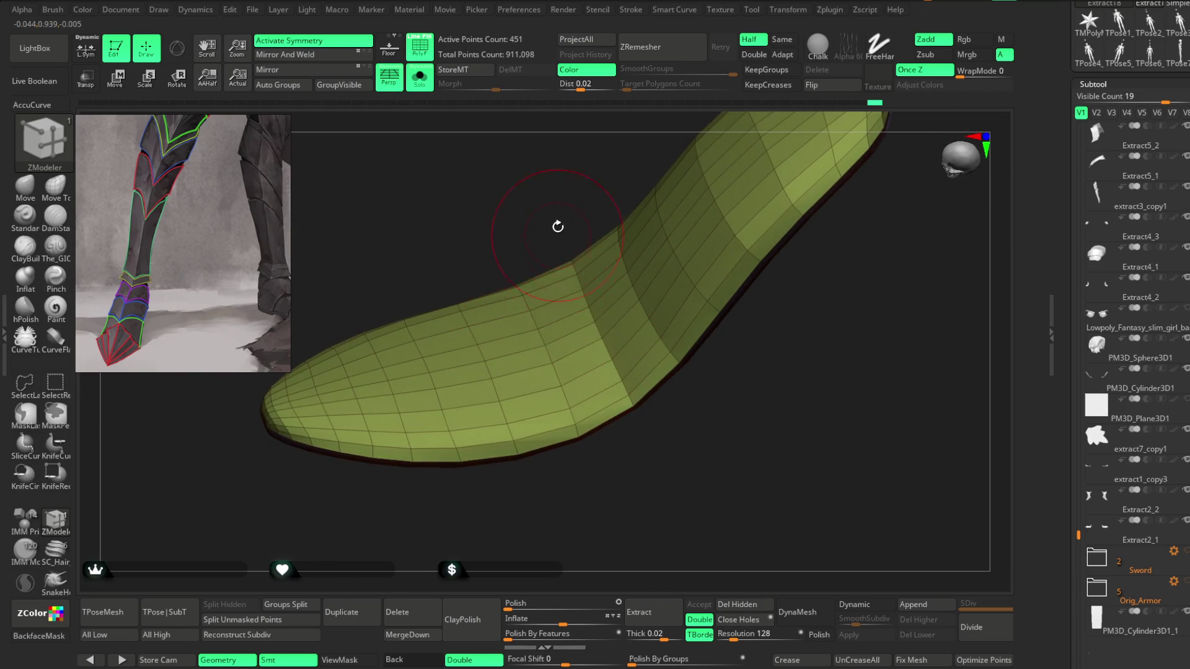
# Step: Split the insole strip by removing a polyloop, then isolate its lower piece to inspect the underside
pyautogui.moveTo(558, 232); pyautogui.dragTo(563, 284)
pyautogui.click(558, 265)
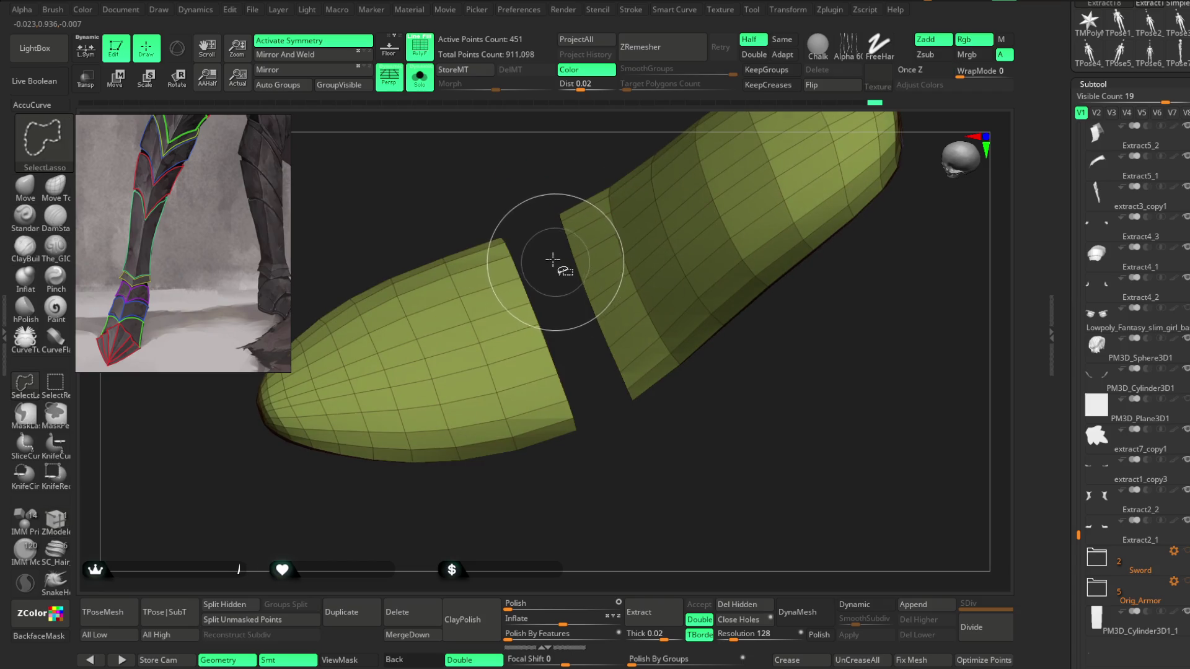
pyautogui.moveTo(616, 452)
pyautogui.mouseDown()
pyautogui.moveTo(595, 352)
pyautogui.moveTo(595, 431)
pyautogui.mouseUp()
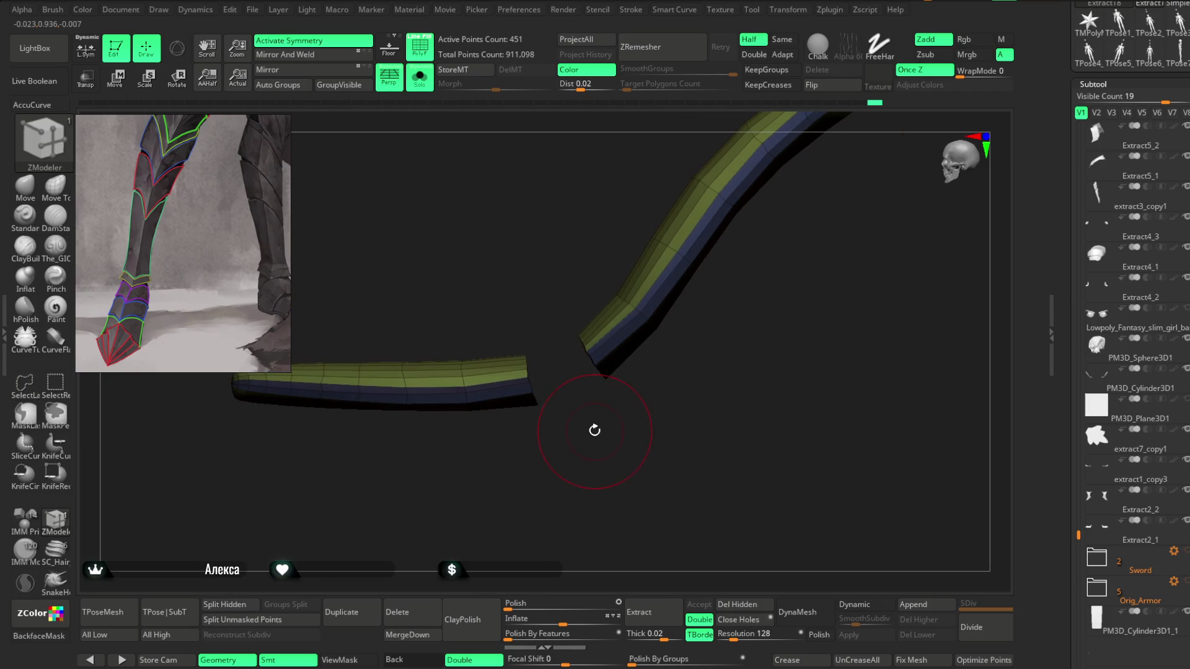
pyautogui.keyDown('ctrl'); pyautogui.keyDown('shift'); pyautogui.click(590, 428); pyautogui.keyUp('shift'); pyautogui.keyUp('ctrl')
pyautogui.keyDown('ctrl'); pyautogui.keyDown('shift'); pyautogui.click(567, 424); pyautogui.keyUp('shift'); pyautogui.keyUp('ctrl')
pyautogui.moveTo(496, 256)
pyautogui.keyDown('ctrl'); pyautogui.keyDown('shift'); pyautogui.mouseDown()
pyautogui.moveTo(233, 486)
pyautogui.moveTo(510, 484)
pyautogui.moveTo(549, 461)
pyautogui.mouseUp(); pyautogui.keyUp('shift'); pyautogui.keyUp('ctrl')
pyautogui.moveTo(569, 471)
pyautogui.mouseDown()
pyautogui.moveTo(569, 505)
pyautogui.moveTo(512, 347)
pyautogui.moveTo(600, 228)
pyautogui.moveTo(592, 222)
pyautogui.moveTo(531, 341)
pyautogui.moveTo(372, 438)
pyautogui.moveTo(542, 381)
pyautogui.moveTo(582, 228)
pyautogui.moveTo(452, 311)
pyautogui.moveTo(407, 281)
pyautogui.moveTo(571, 235)
pyautogui.moveTo(541, 242)
pyautogui.moveTo(528, 380)
pyautogui.moveTo(536, 419)
pyautogui.moveTo(555, 406)
pyautogui.mouseUp()
pyautogui.keyDown('ctrl'); pyautogui.keyDown('shift'); pyautogui.click(555, 406); pyautogui.keyUp('shift'); pyautogui.keyUp('ctrl')
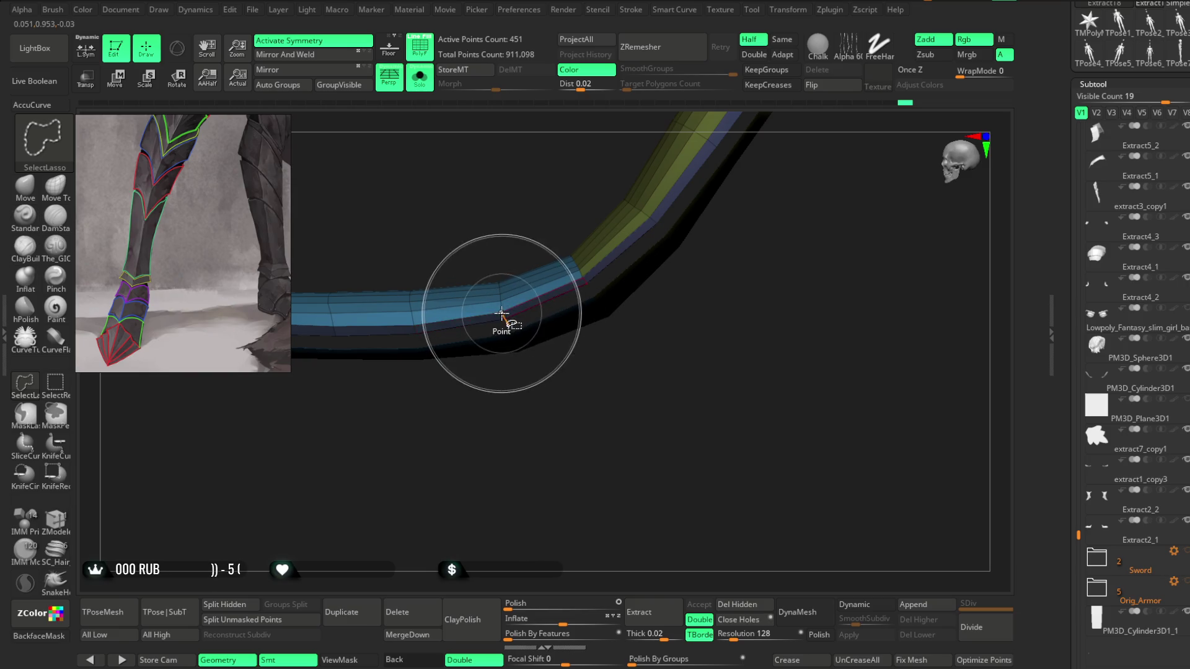
# Step: Hide most of the strip to leave a thin segment, then show the whole strip again
pyautogui.keyDown('ctrl'); pyautogui.keyDown('shift'); pyautogui.click(502, 314); pyautogui.keyUp('shift'); pyautogui.keyUp('ctrl')
pyautogui.moveTo(531, 499)
pyautogui.mouseDown()
pyautogui.moveTo(499, 297)
pyautogui.moveTo(552, 458)
pyautogui.moveTo(584, 274)
pyautogui.moveTo(574, 403)
pyautogui.mouseUp()
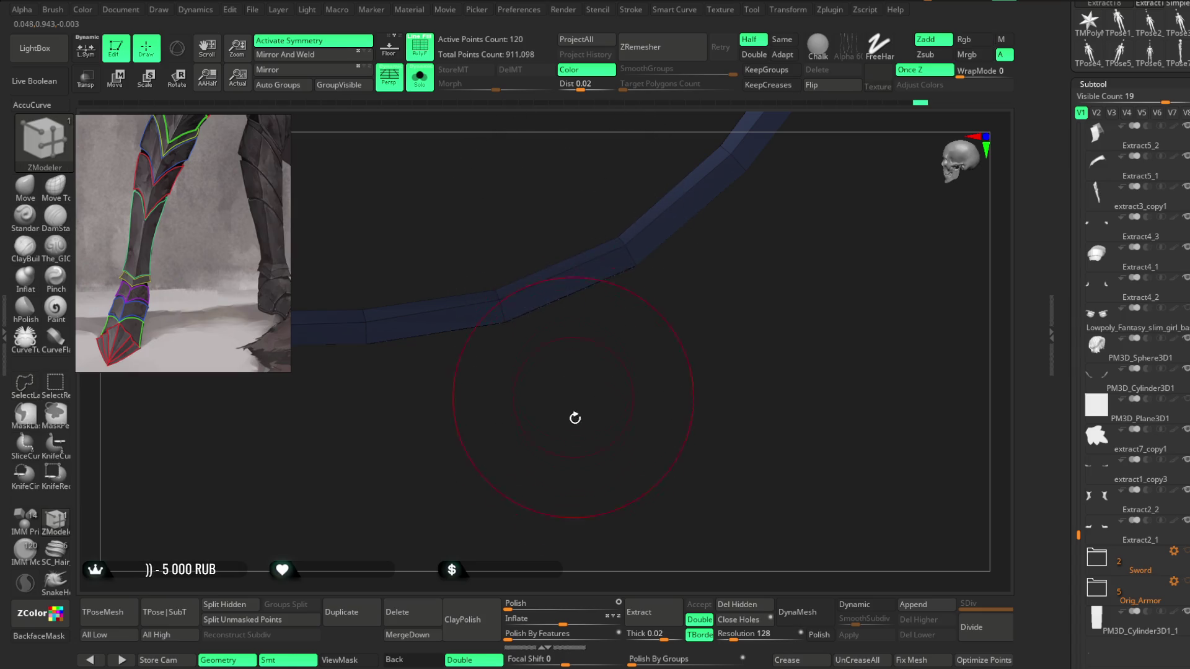
pyautogui.keyDown('ctrl'); pyautogui.keyDown('shift'); pyautogui.click(532, 247); pyautogui.keyUp('shift'); pyautogui.keyUp('ctrl')
pyautogui.moveTo(532, 247)
pyautogui.mouseDown()
pyautogui.moveTo(563, 251)
pyautogui.moveTo(380, 518)
pyautogui.moveTo(155, 259)
pyautogui.moveTo(186, 261)
pyautogui.mouseUp()
pyautogui.hotkey('ctrl', 'shift')
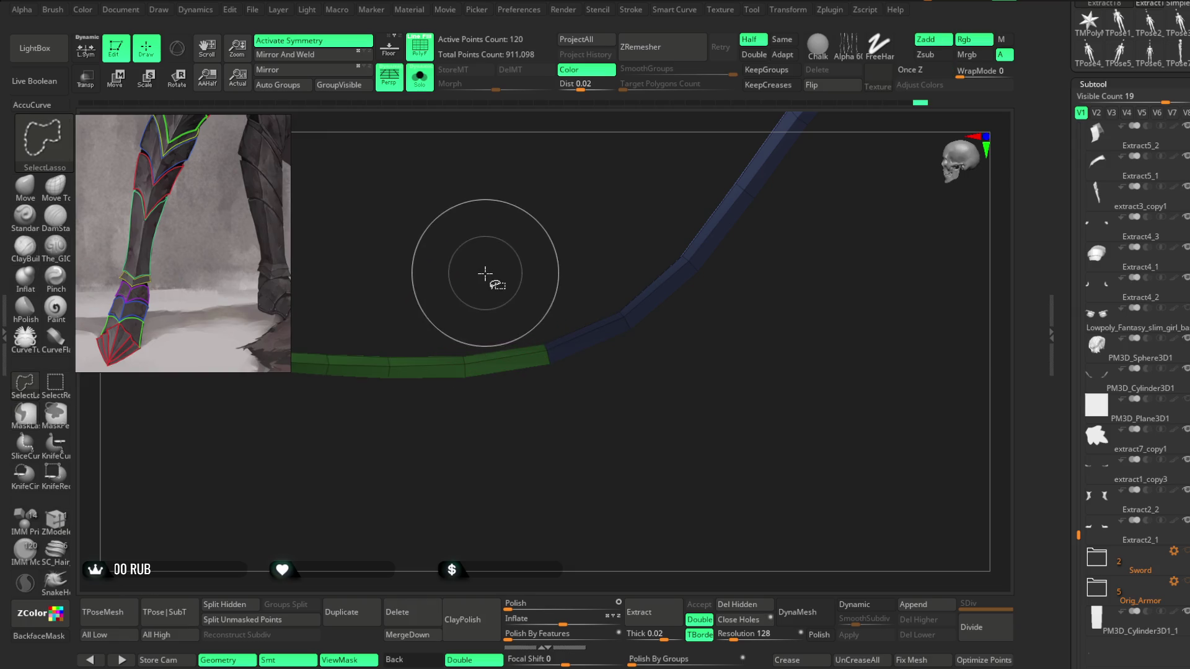
pyautogui.keyDown('ctrl'); pyautogui.keyDown('shift'); pyautogui.moveTo(608, 396); pyautogui.dragTo(558, 388); pyautogui.keyUp('shift'); pyautogui.keyUp('ctrl')
pyautogui.keyDown('ctrl'); pyautogui.keyDown('shift'); pyautogui.click(533, 316); pyautogui.keyUp('shift'); pyautogui.keyUp('ctrl')
# Step: Mask the strip's left section and check the blue band alone by hiding the yellow polygroup
pyautogui.keyDown('ctrl'); pyautogui.keyDown('alt'); pyautogui.keyDown('shift'); pyautogui.moveTo(620, 279); pyautogui.dragTo(598, 415); pyautogui.keyUp('shift'); pyautogui.keyUp('alt'); pyautogui.keyUp('ctrl')
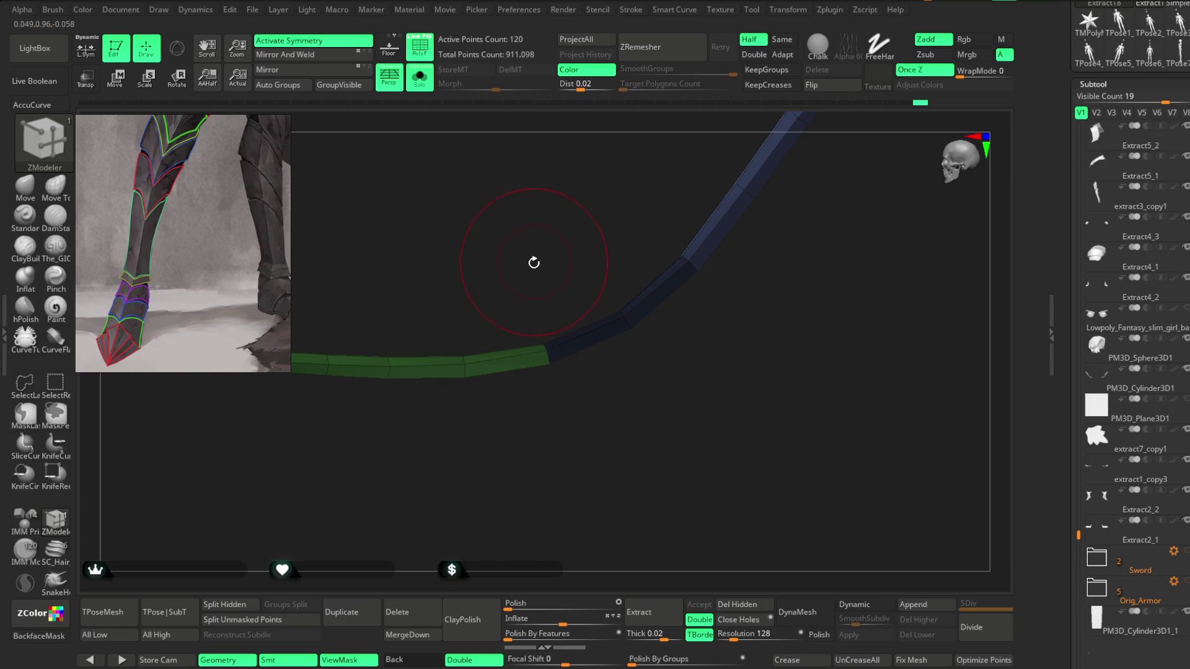
pyautogui.press('ctrl')
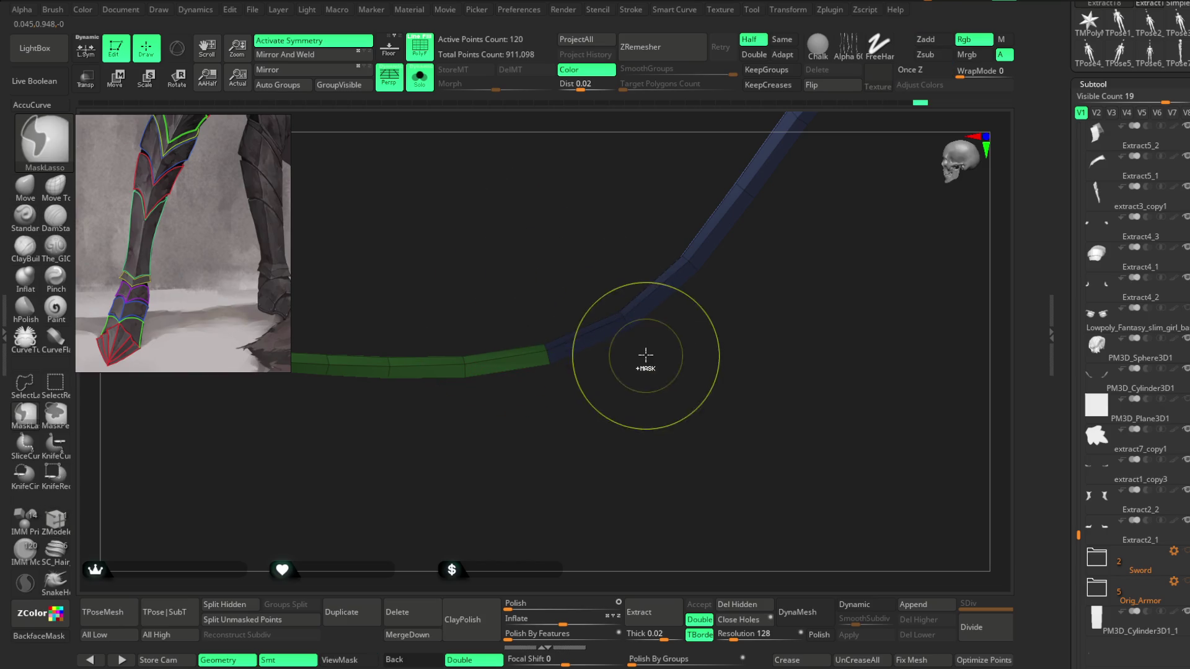
pyautogui.keyDown('ctrl'); pyautogui.moveTo(551, 256); pyautogui.dragTo(155, 464); pyautogui.keyUp('ctrl')
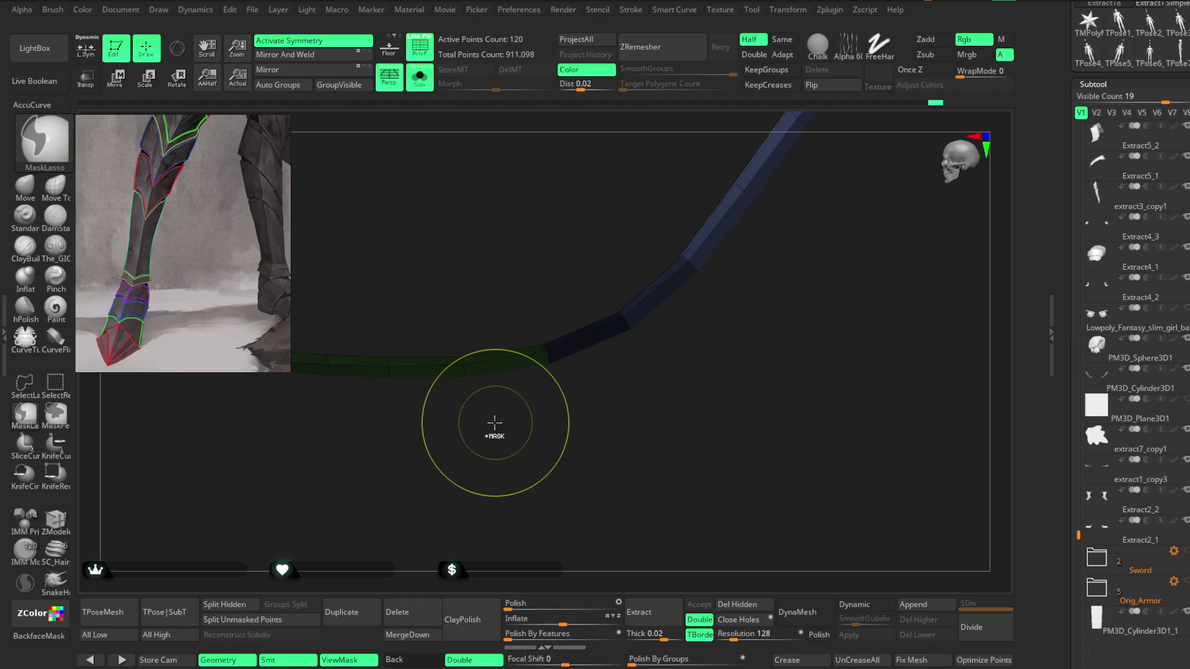
pyautogui.keyDown('ctrl'); pyautogui.click(494, 419); pyautogui.keyUp('ctrl')
pyautogui.keyDown('ctrl'); pyautogui.keyDown('shift'); pyautogui.click(492, 258); pyautogui.keyUp('shift'); pyautogui.keyUp('ctrl')
pyautogui.moveTo(473, 465)
pyautogui.mouseDown()
pyautogui.moveTo(476, 332)
pyautogui.moveTo(486, 457)
pyautogui.moveTo(456, 337)
pyautogui.mouseUp()
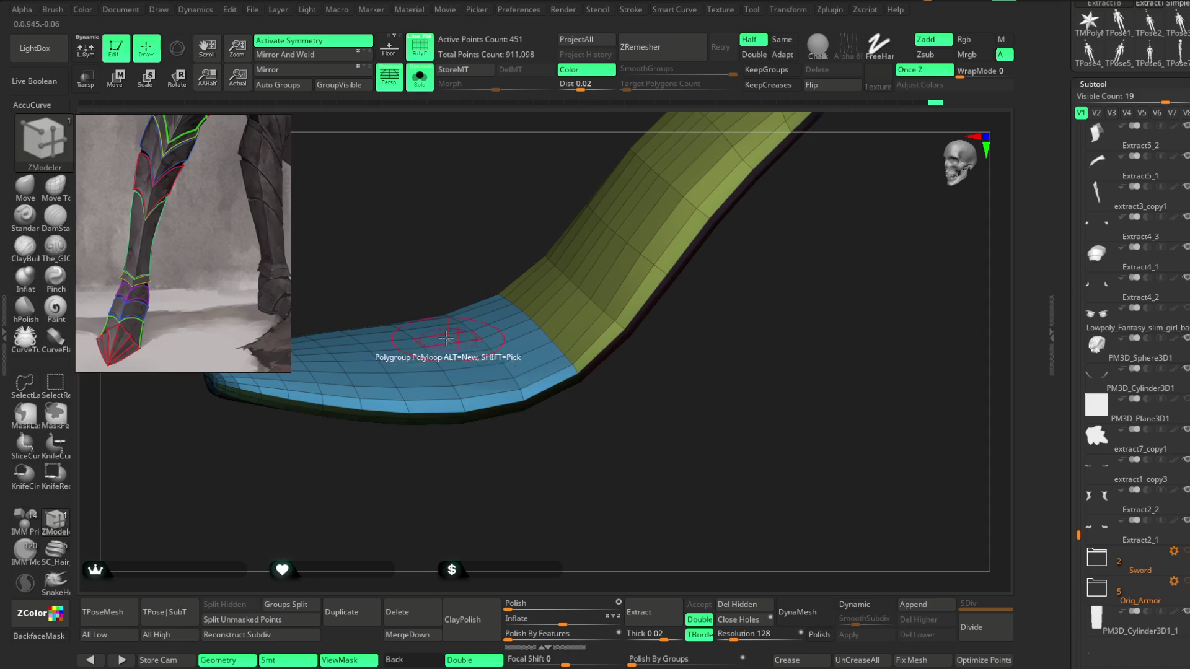
pyautogui.hotkey('ctrl', 'shift')
pyautogui.keyDown('ctrl'); pyautogui.keyDown('shift'); pyautogui.click(429, 346); pyautogui.keyUp('shift'); pyautogui.keyUp('ctrl')
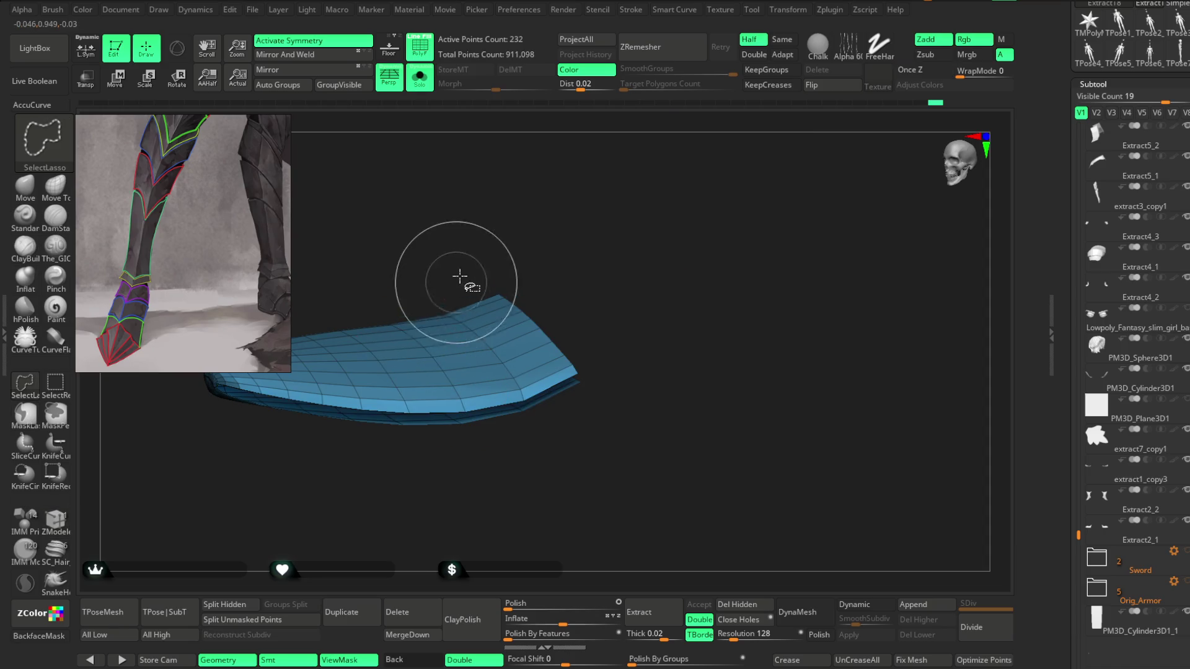
pyautogui.keyDown('ctrl'); pyautogui.keyDown('shift'); pyautogui.click(452, 231); pyautogui.keyUp('shift'); pyautogui.keyUp('ctrl')
# Step: Try Polish By Groups on the strip, undo it, reset the slider to 0, and exit Solo
pyautogui.moveTo(645, 659); pyautogui.dragTo(646, 658)
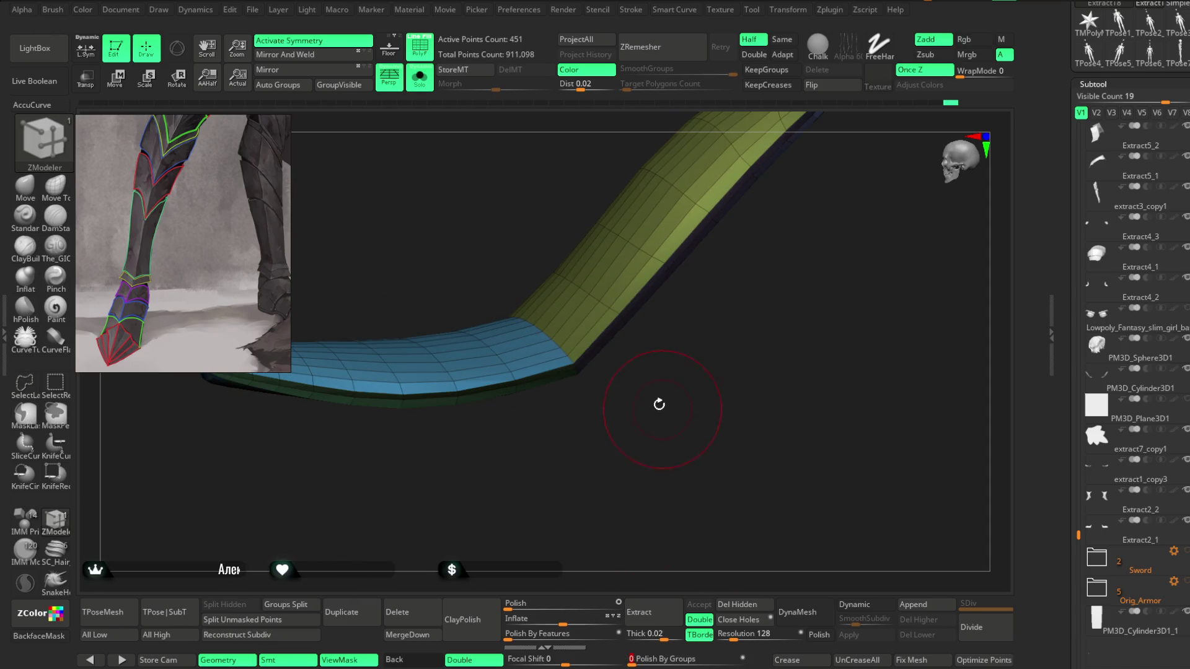
pyautogui.moveTo(655, 391); pyautogui.dragTo(658, 428)
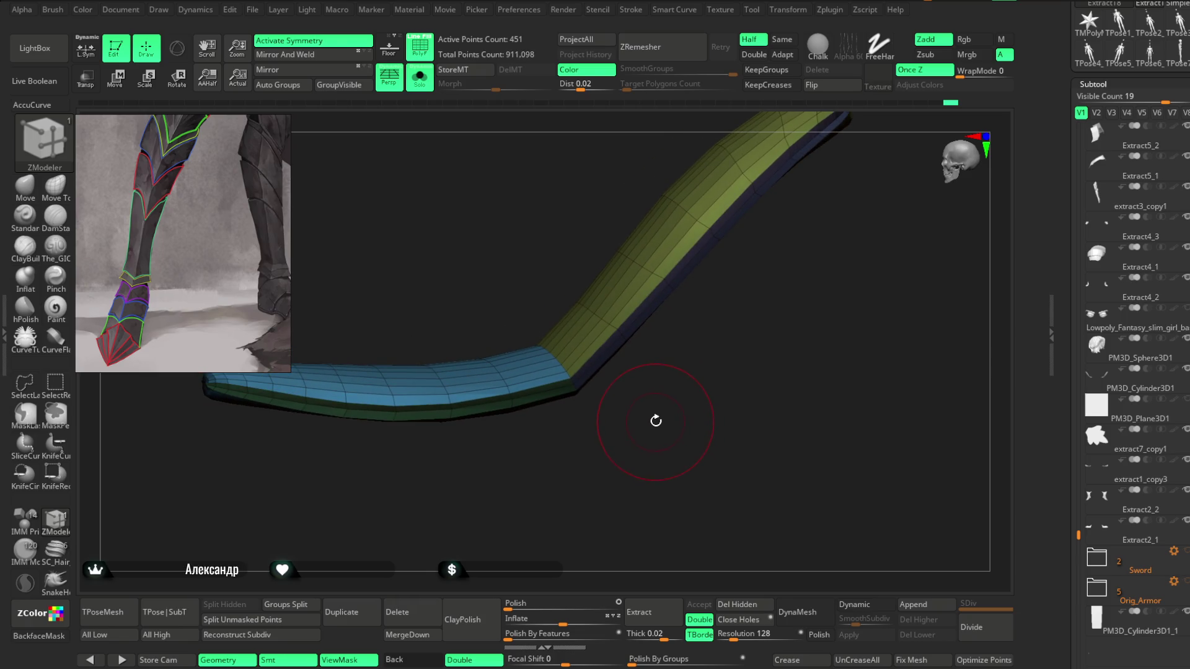
pyautogui.hotkey('ctrl', 'z')
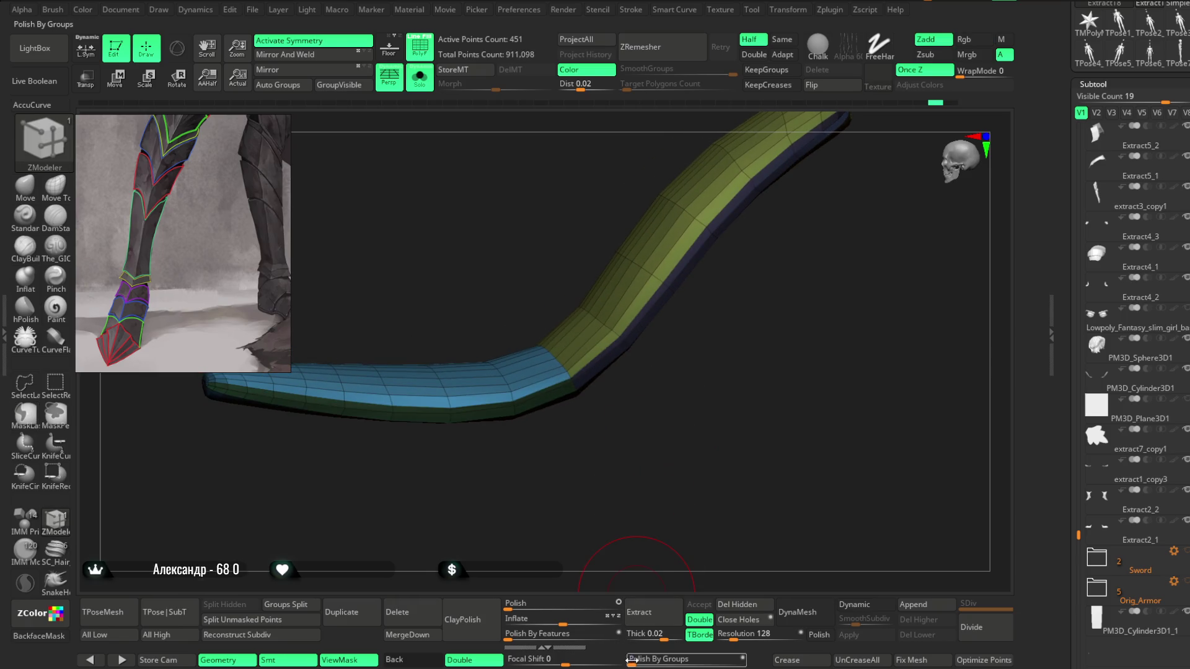
pyautogui.click(631, 659)
pyautogui.moveTo(645, 450)
pyautogui.mouseDown()
pyautogui.moveTo(576, 459)
pyautogui.moveTo(640, 433)
pyautogui.moveTo(528, 436)
pyautogui.mouseUp()
pyautogui.click(425, 84)
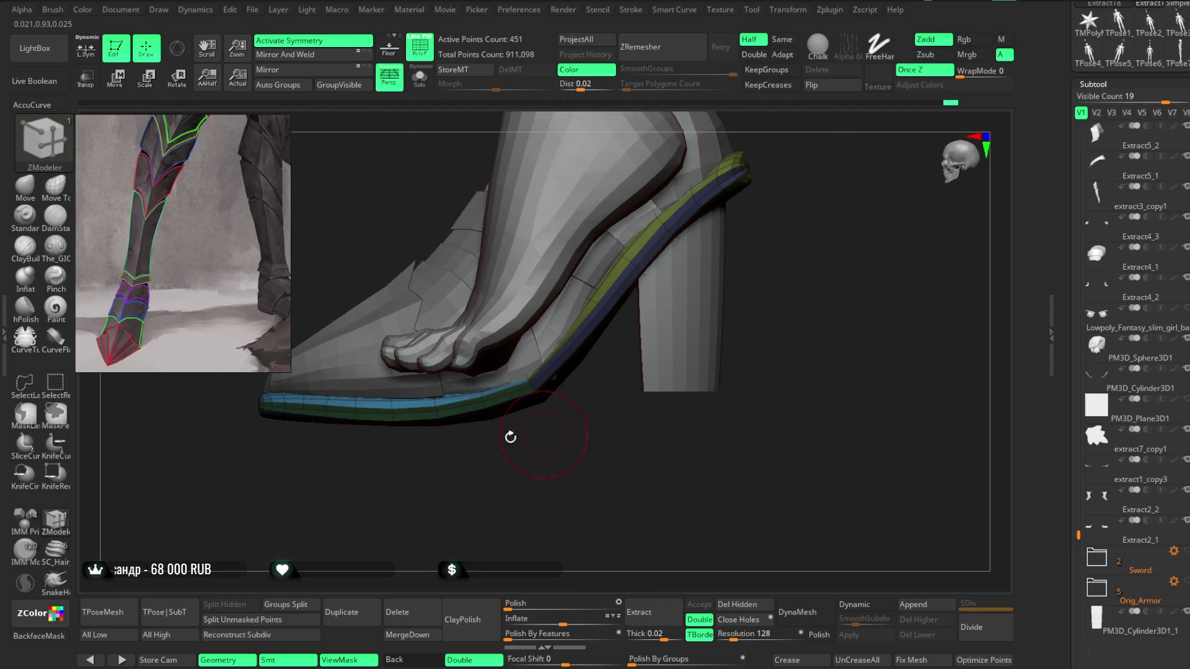
# Step: Switch to the Move brush, enlarge it over the sole strip, and briefly hide the sole parts
pyautogui.click(25, 186)
pyautogui.press('space')
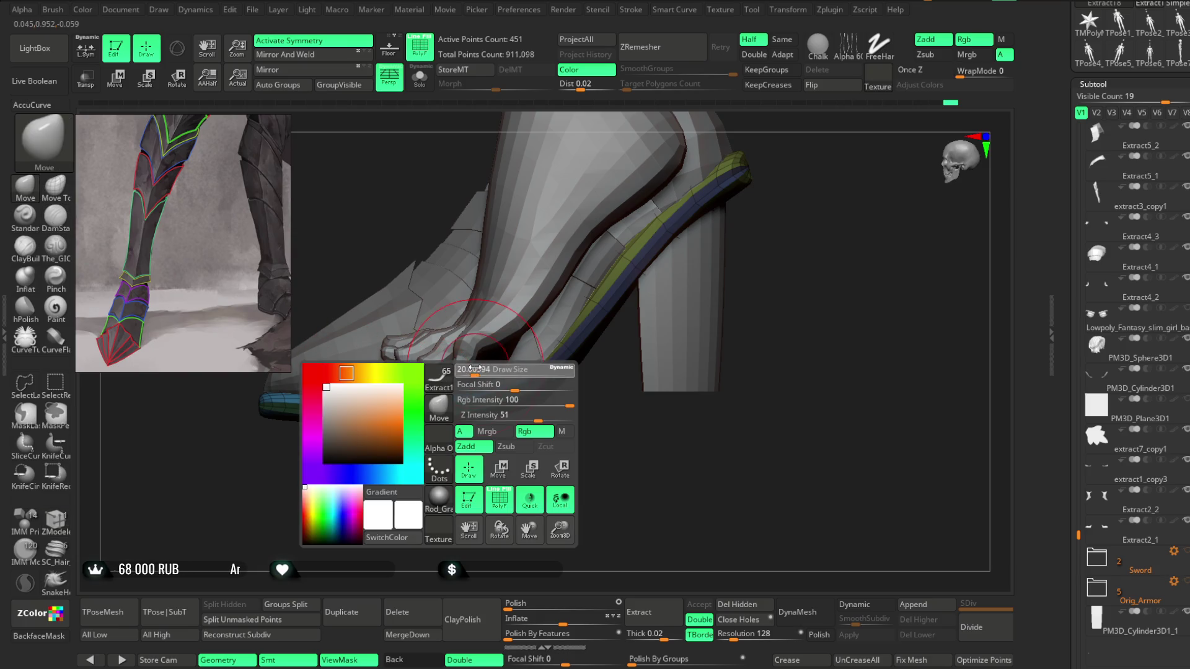
pyautogui.moveTo(474, 370); pyautogui.dragTo(480, 370)
pyautogui.moveTo(401, 446)
pyautogui.mouseDown()
pyautogui.moveTo(403, 457)
pyautogui.moveTo(404, 338)
pyautogui.moveTo(392, 376)
pyautogui.mouseUp()
pyautogui.keyDown('ctrl'); pyautogui.keyDown('shift'); pyautogui.click(391, 372); pyautogui.keyUp('shift'); pyautogui.keyUp('ctrl')
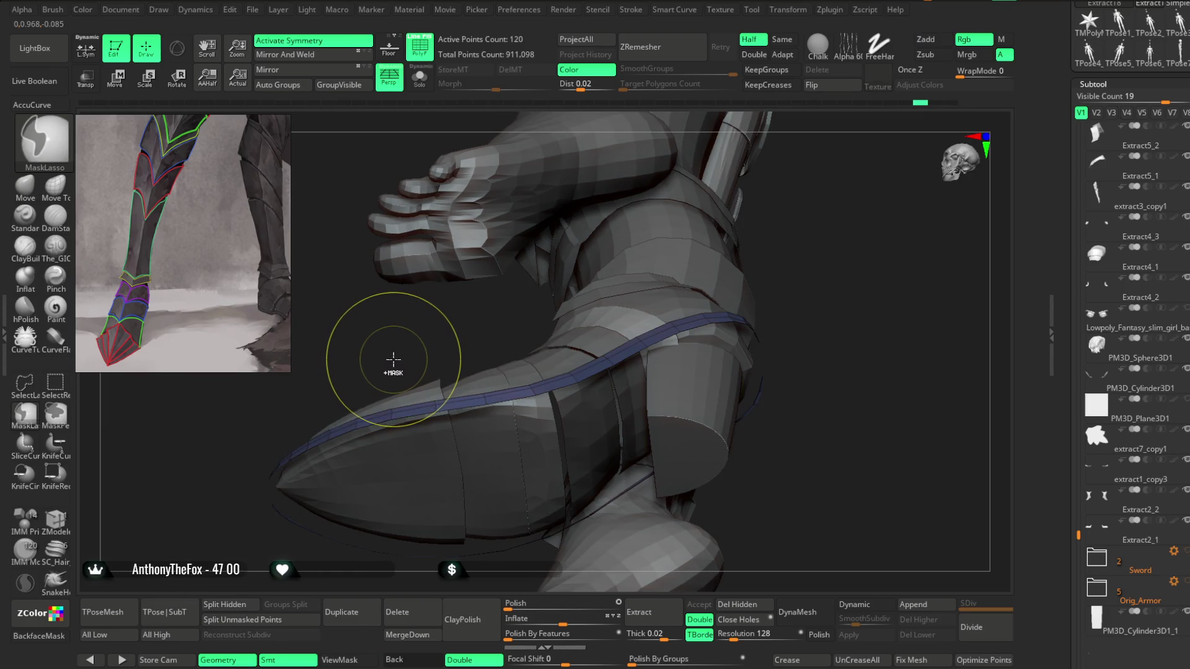
pyautogui.keyDown('ctrl'); pyautogui.keyDown('shift'); pyautogui.click(391, 354); pyautogui.keyUp('shift'); pyautogui.keyUp('ctrl')
pyautogui.moveTo(399, 325)
pyautogui.mouseDown()
pyautogui.moveTo(369, 419)
pyautogui.moveTo(447, 518)
pyautogui.mouseUp()
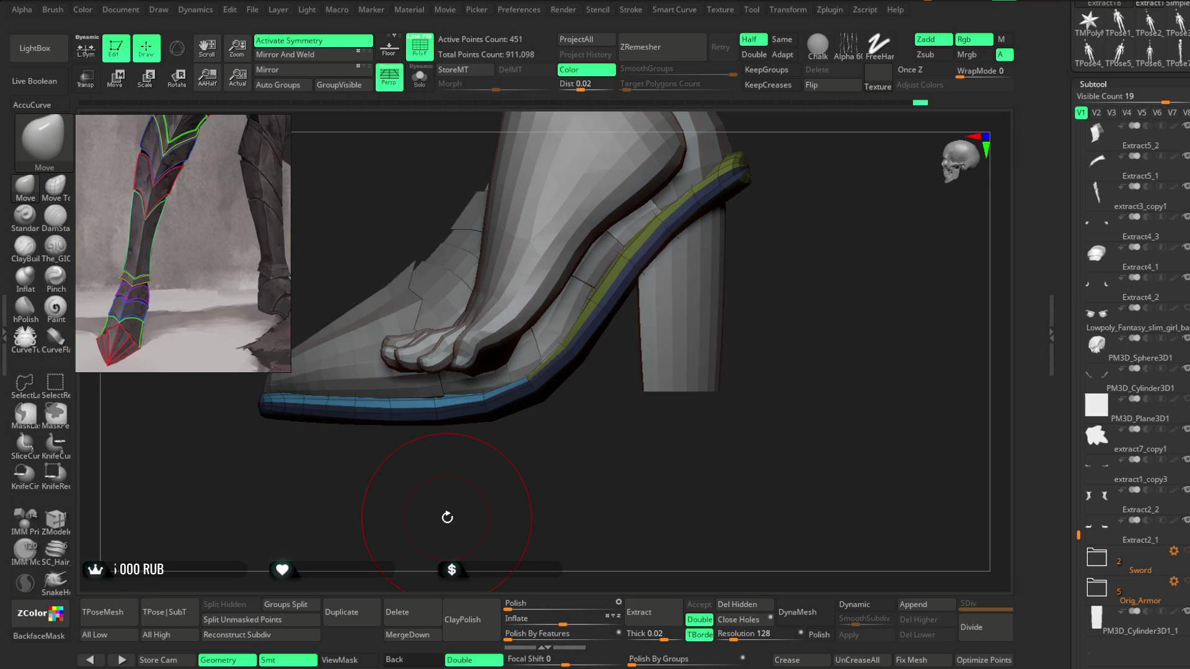
# Step: Undo and redo strip edits to restore it along the sole, checking heel and toe
pyautogui.hotkey('ctrl', 'z')
pyautogui.hotkey('ctrl', 'z')
pyautogui.hotkey('ctrl', 'z')
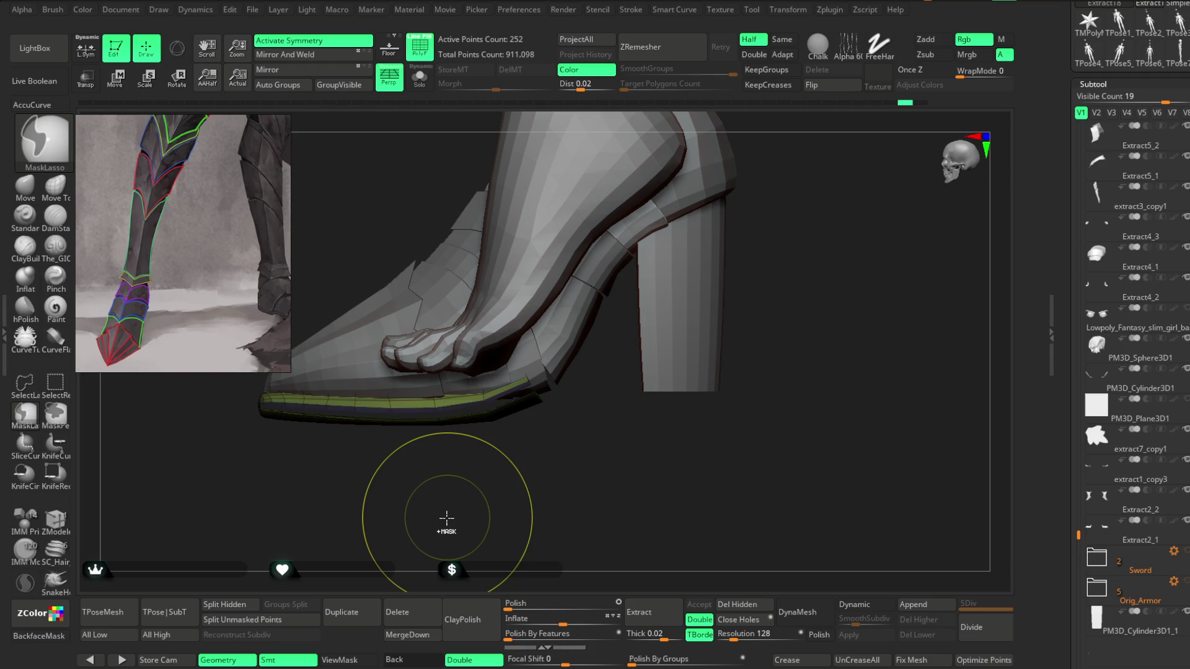
pyautogui.hotkey('ctrl', 'z')
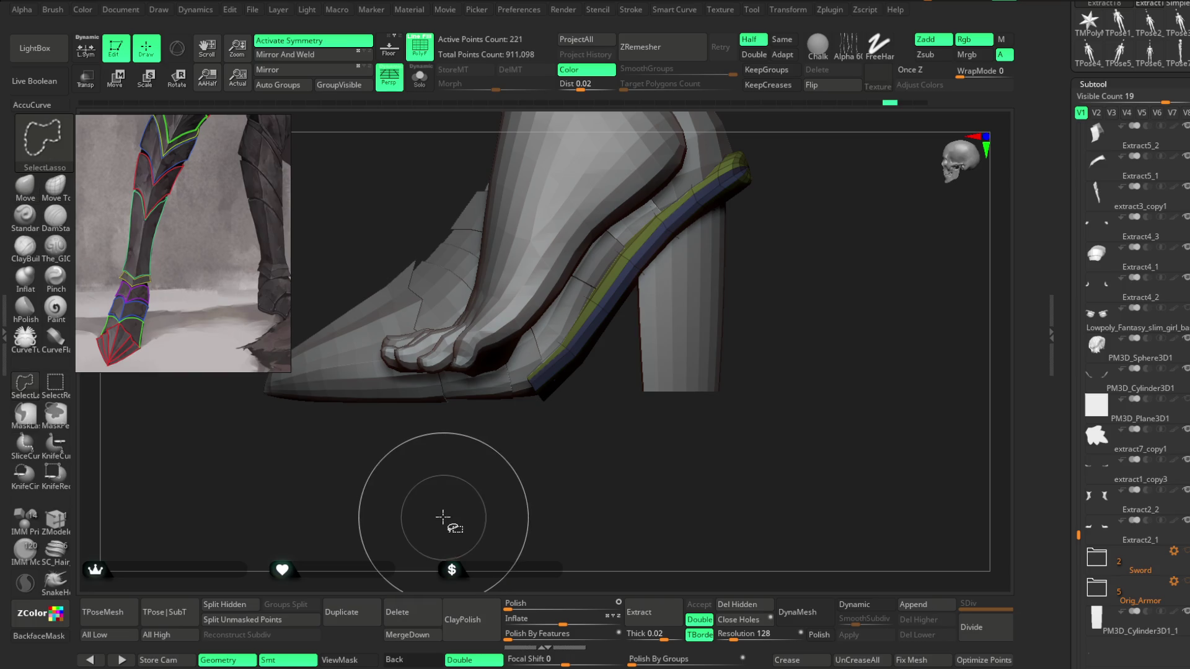
pyautogui.hotkey('ctrl', 'shift', 'z')
pyautogui.moveTo(462, 508)
pyautogui.mouseDown()
pyautogui.moveTo(523, 417)
pyautogui.moveTo(510, 457)
pyautogui.moveTo(476, 489)
pyautogui.moveTo(483, 417)
pyautogui.moveTo(464, 443)
pyautogui.mouseUp()
pyautogui.press('space')
pyautogui.moveTo(442, 501); pyautogui.dragTo(559, 270)
pyautogui.press('space')
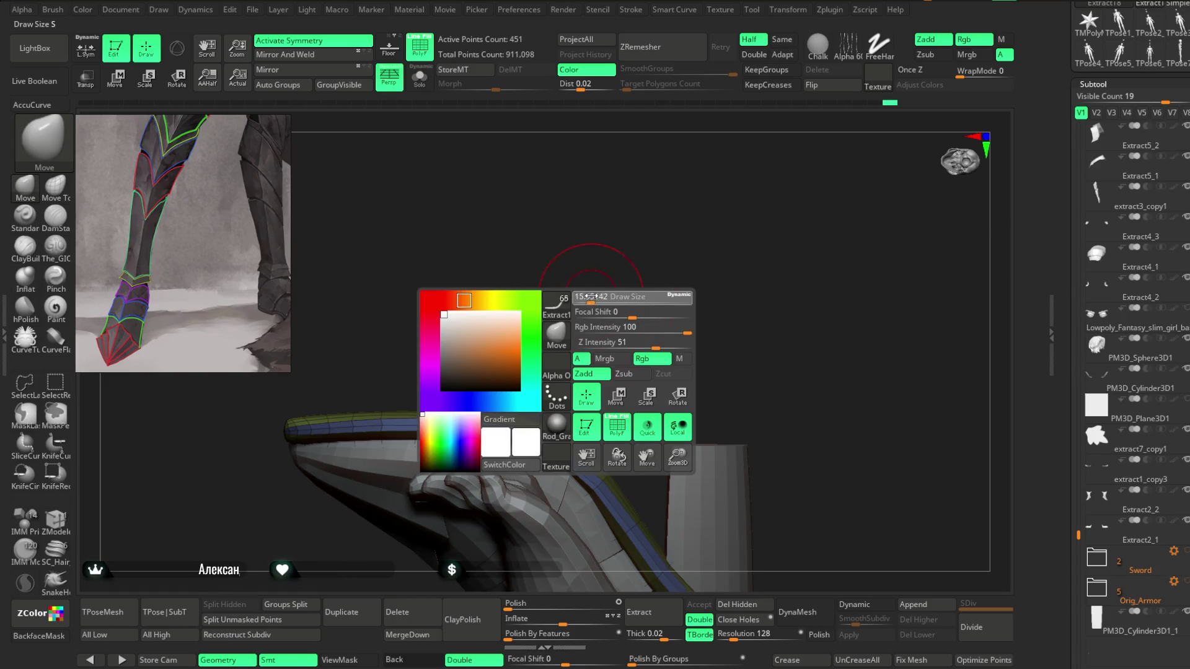
pyautogui.moveTo(471, 399)
pyautogui.mouseDown()
pyautogui.moveTo(492, 381)
pyautogui.moveTo(532, 408)
pyautogui.moveTo(508, 453)
pyautogui.moveTo(556, 518)
pyautogui.moveTo(570, 500)
pyautogui.moveTo(560, 496)
pyautogui.mouseUp()
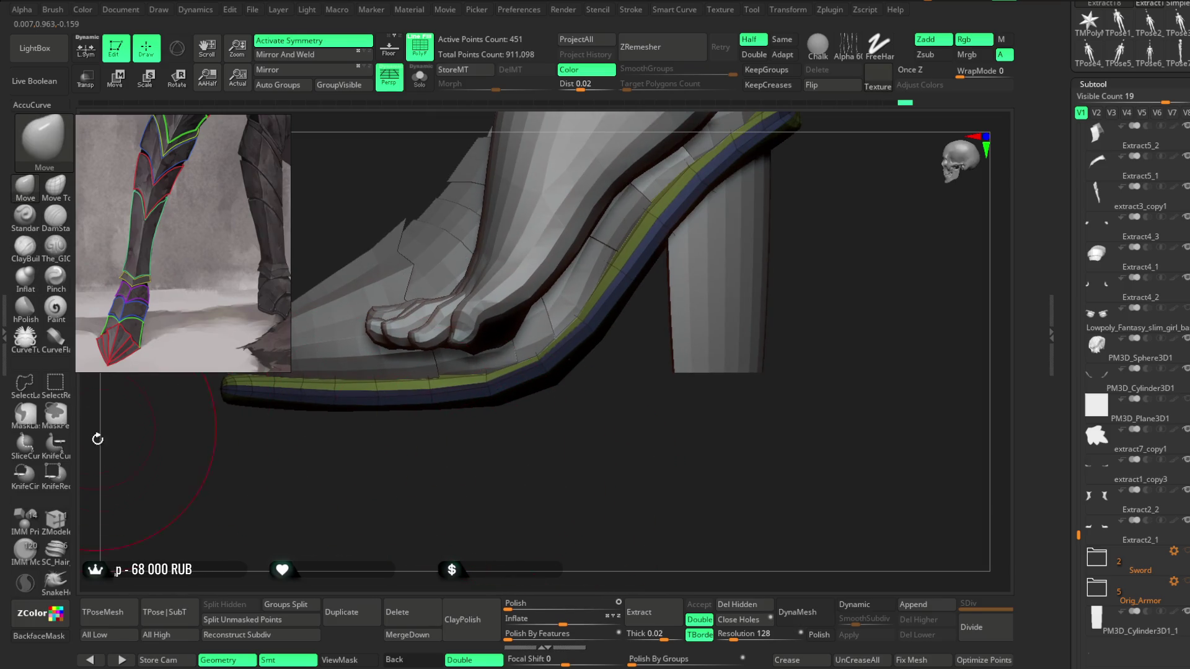
# Step: Switch to ZModeler with the Move edge action on complete edge loops
pyautogui.click(55, 526)
pyautogui.moveTo(505, 457)
pyautogui.mouseDown()
pyautogui.moveTo(473, 494)
pyautogui.moveTo(499, 473)
pyautogui.moveTo(490, 458)
pyautogui.mouseUp()
pyautogui.press('space')
pyautogui.click(432, 476)
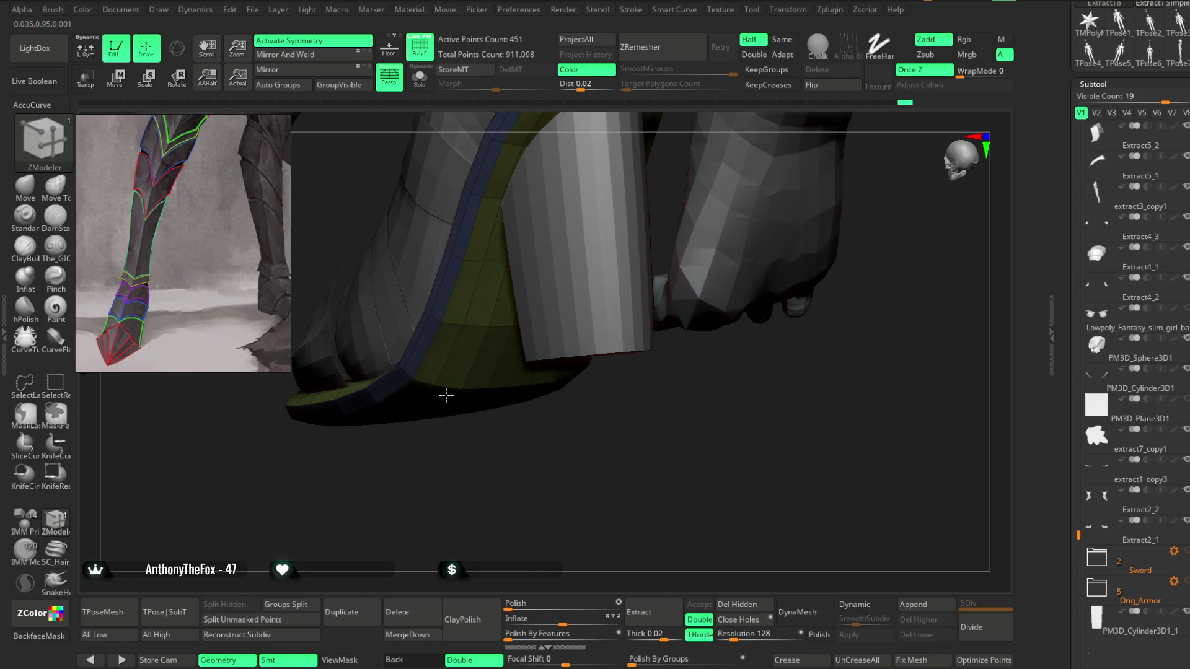
# Step: Briefly switch to the Move brush (B-M-V), then return to ZModeler (B-Z-M)
pyautogui.moveTo(446, 395)
pyautogui.mouseDown()
pyautogui.moveTo(500, 467)
pyautogui.moveTo(500, 441)
pyautogui.moveTo(470, 432)
pyautogui.moveTo(464, 362)
pyautogui.moveTo(452, 412)
pyautogui.moveTo(436, 369)
pyautogui.moveTo(467, 460)
pyautogui.moveTo(481, 365)
pyautogui.mouseUp()
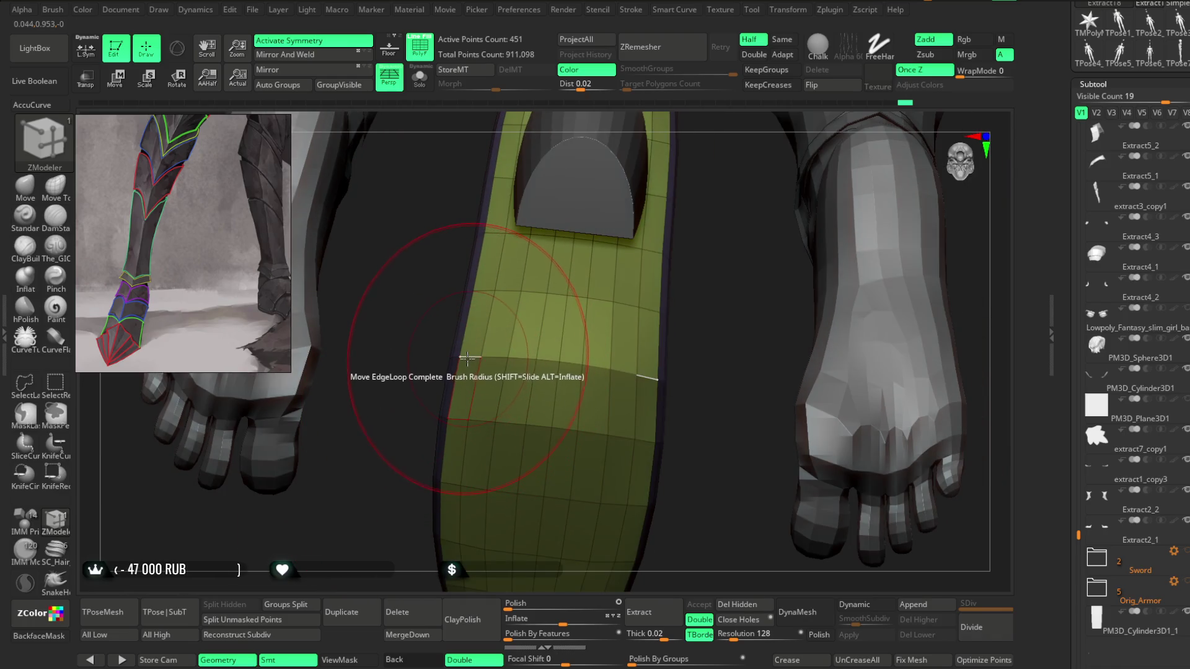
pyautogui.press('b')
pyautogui.press('m')
pyautogui.press('v')
pyautogui.press('space')
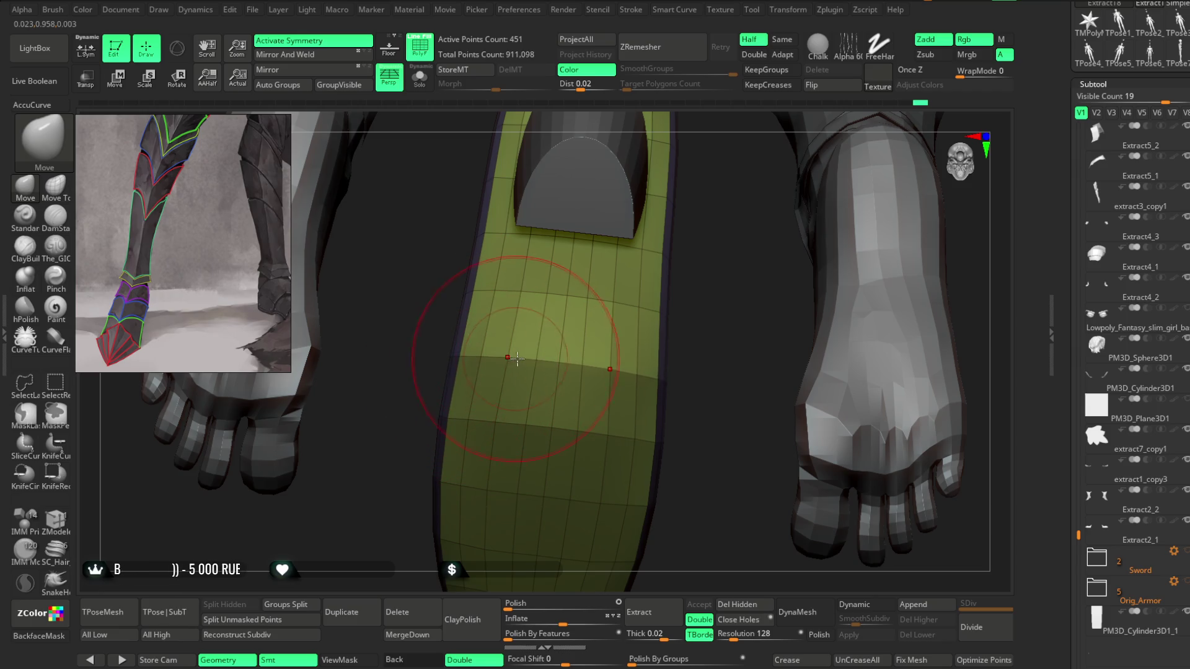
pyautogui.moveTo(409, 467)
pyautogui.mouseDown()
pyautogui.moveTo(496, 477)
pyautogui.moveTo(539, 510)
pyautogui.moveTo(507, 400)
pyautogui.mouseUp()
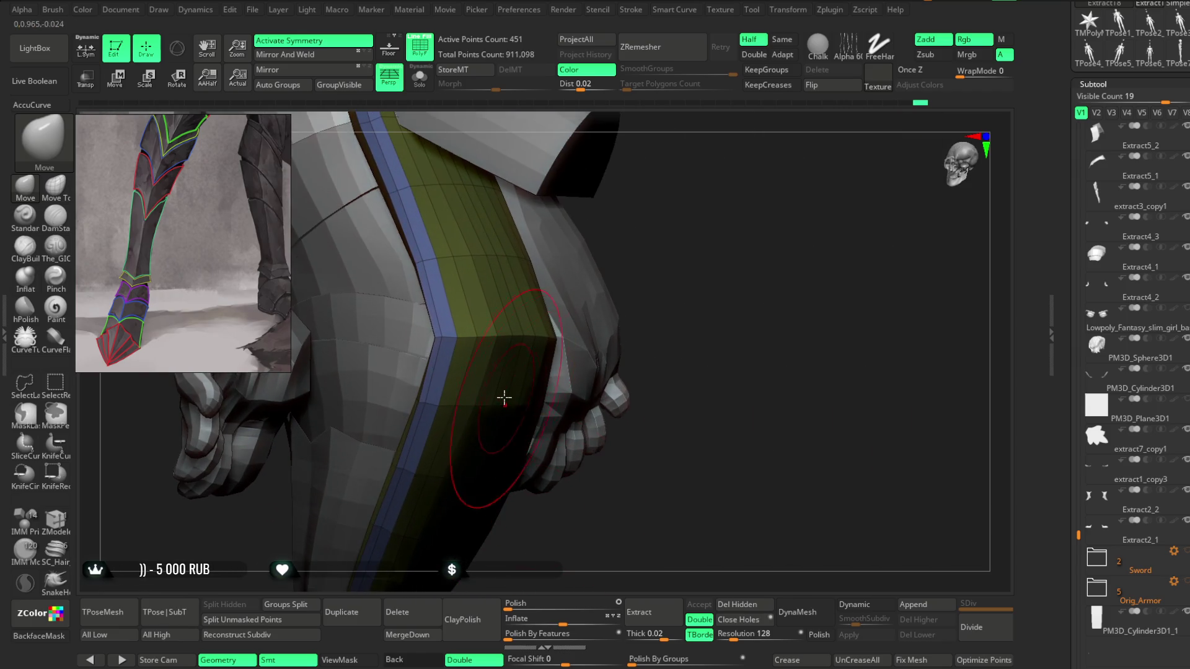
pyautogui.press('b')
pyautogui.press('z')
pyautogui.press('m')
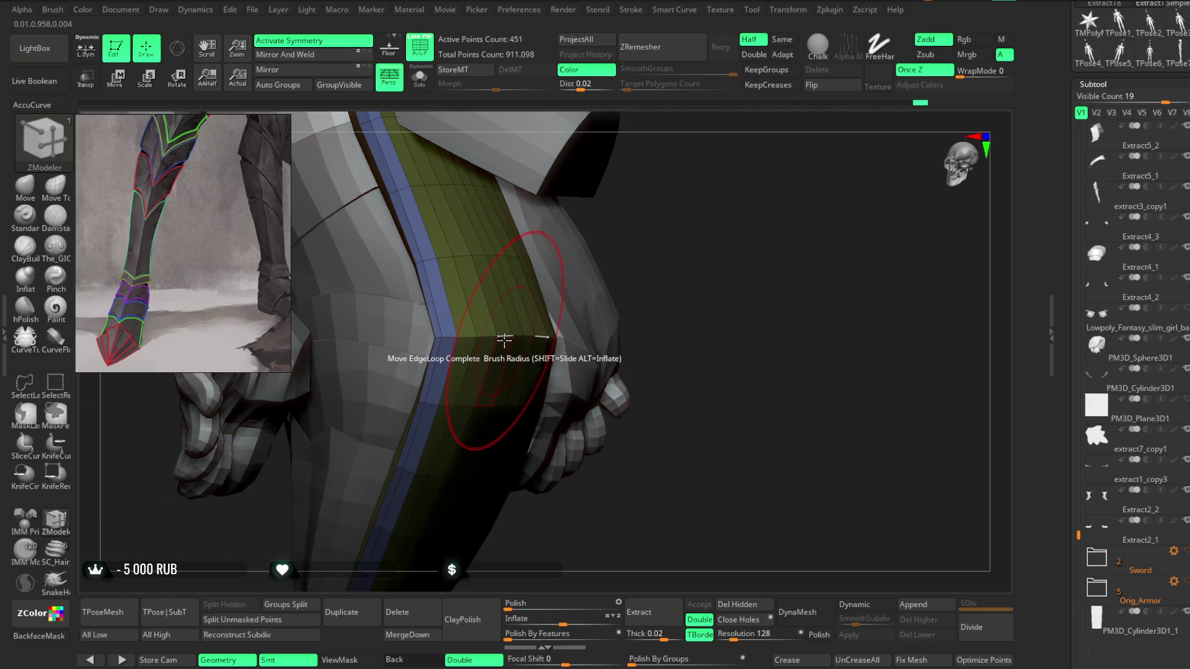
# Step: Set the edge action to Crease with target EdgeLoop Complete and apply it to the strip
pyautogui.press('space')
pyautogui.click(313, 444)
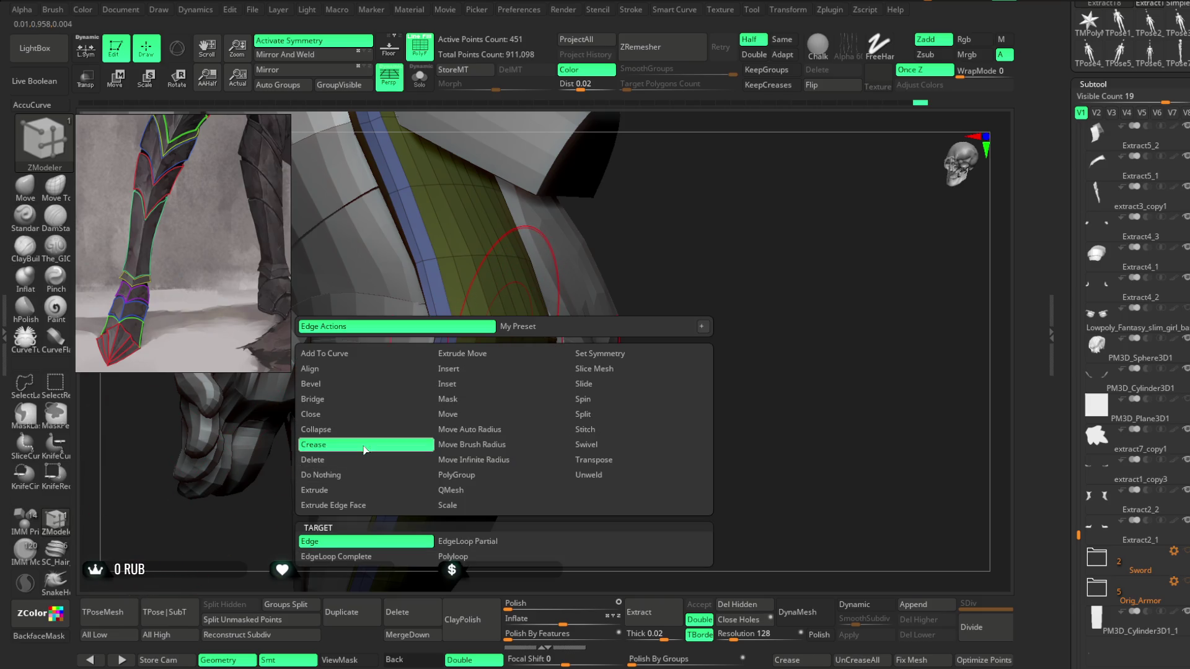
pyautogui.press('space')
pyautogui.click(347, 609)
pyautogui.moveTo(678, 296); pyautogui.dragTo(739, 205)
pyautogui.moveTo(615, 584)
pyautogui.mouseDown()
pyautogui.moveTo(607, 391)
pyautogui.moveTo(571, 403)
pyautogui.mouseUp()
# Step: Preview the creased strip with Dynamic subdivision, toggling it off and back on
pyautogui.click(852, 605)
pyautogui.click(865, 605)
pyautogui.moveTo(648, 457)
pyautogui.keyDown('alt'); pyautogui.mouseDown()
pyautogui.moveTo(579, 505)
pyautogui.moveTo(492, 374)
pyautogui.mouseUp(); pyautogui.keyUp('alt')
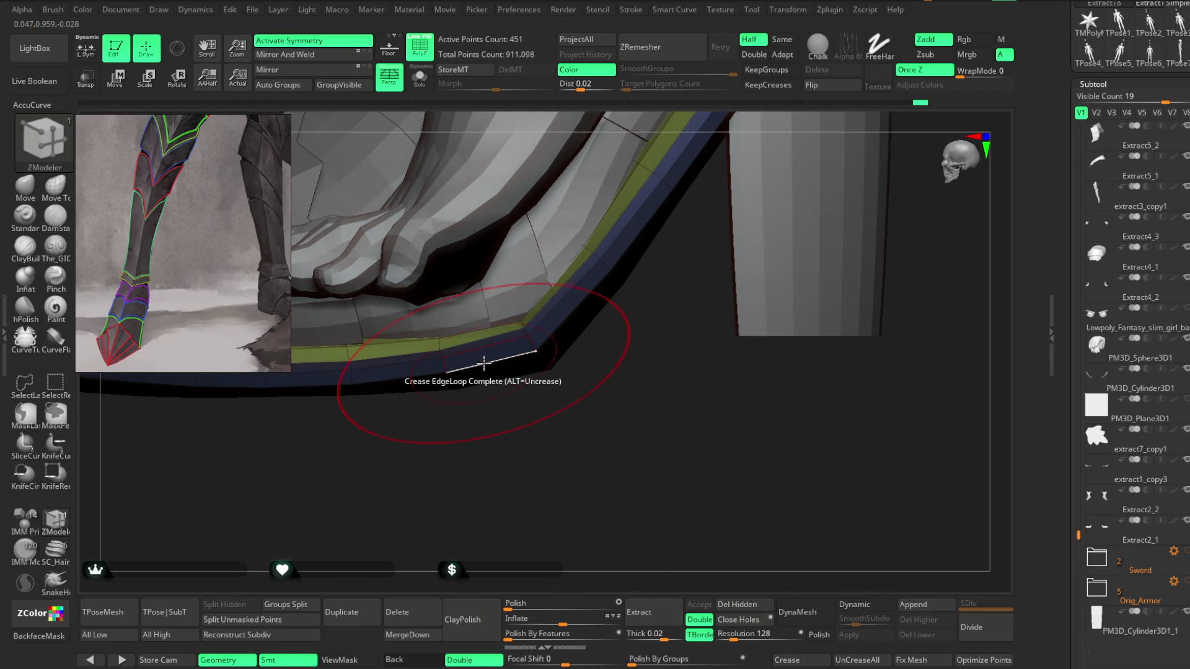
pyautogui.click(852, 605)
pyautogui.moveTo(744, 496)
pyautogui.keyDown('alt'); pyautogui.mouseDown()
pyautogui.moveTo(630, 402)
pyautogui.moveTo(723, 465)
pyautogui.moveTo(660, 408)
pyautogui.mouseUp(); pyautogui.keyUp('alt')
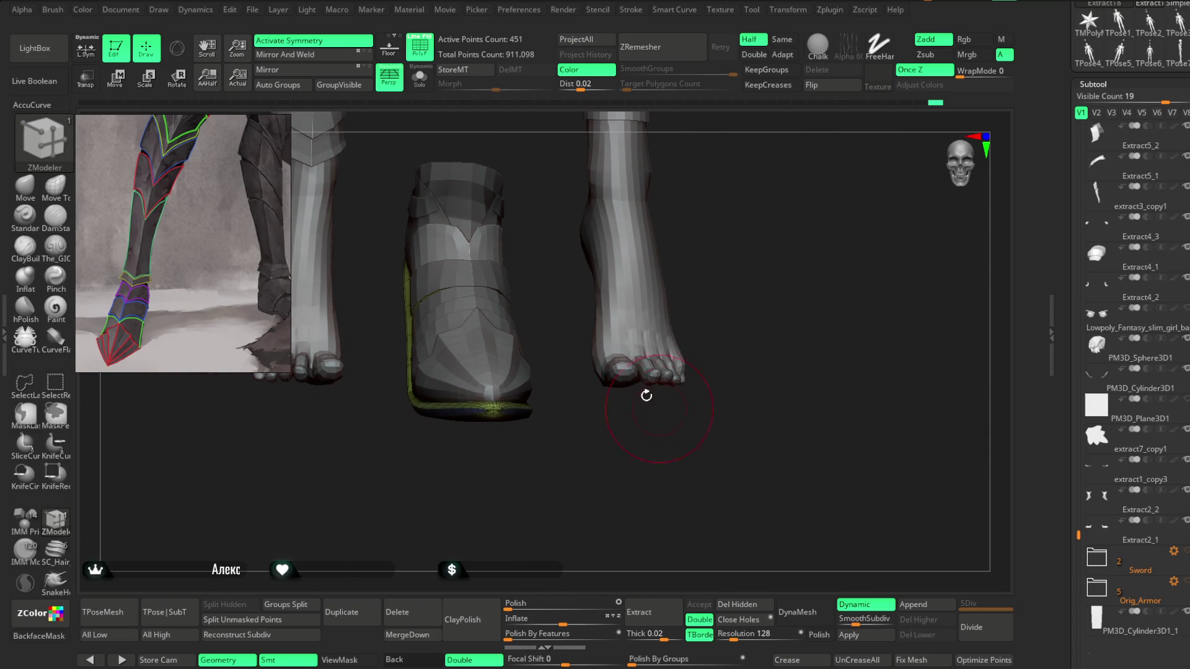
pyautogui.moveTo(781, 225)
pyautogui.mouseDown()
pyautogui.moveTo(707, 223)
pyautogui.moveTo(760, 233)
pyautogui.moveTo(760, 223)
pyautogui.moveTo(709, 225)
pyautogui.moveTo(749, 266)
pyautogui.moveTo(783, 237)
pyautogui.moveTo(746, 254)
pyautogui.moveTo(761, 299)
pyautogui.moveTo(720, 283)
pyautogui.moveTo(653, 374)
pyautogui.moveTo(648, 401)
pyautogui.moveTo(698, 334)
pyautogui.moveTo(696, 345)
pyautogui.moveTo(690, 314)
pyautogui.moveTo(734, 345)
pyautogui.moveTo(700, 345)
pyautogui.moveTo(694, 383)
pyautogui.moveTo(693, 347)
pyautogui.mouseUp()
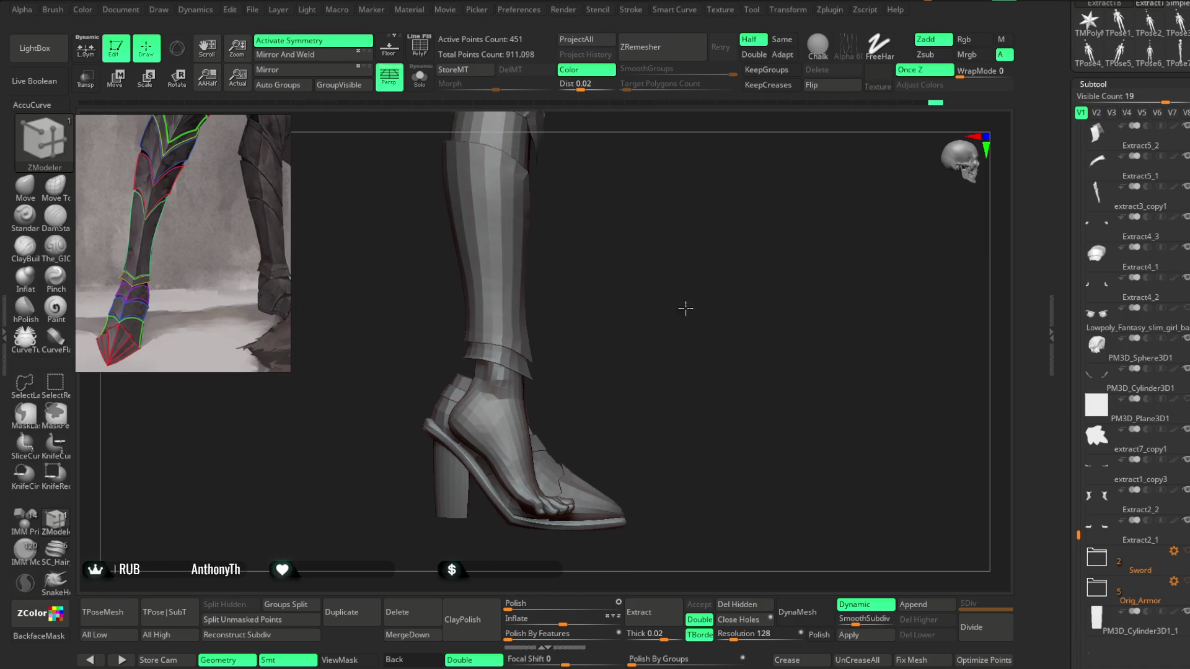
pyautogui.moveTo(688, 251)
pyautogui.keyDown('alt'); pyautogui.mouseDown()
pyautogui.moveTo(693, 298)
pyautogui.moveTo(711, 207)
pyautogui.moveTo(739, 261)
pyautogui.moveTo(731, 225)
pyautogui.moveTo(732, 246)
pyautogui.mouseUp(); pyautogui.keyUp('alt')
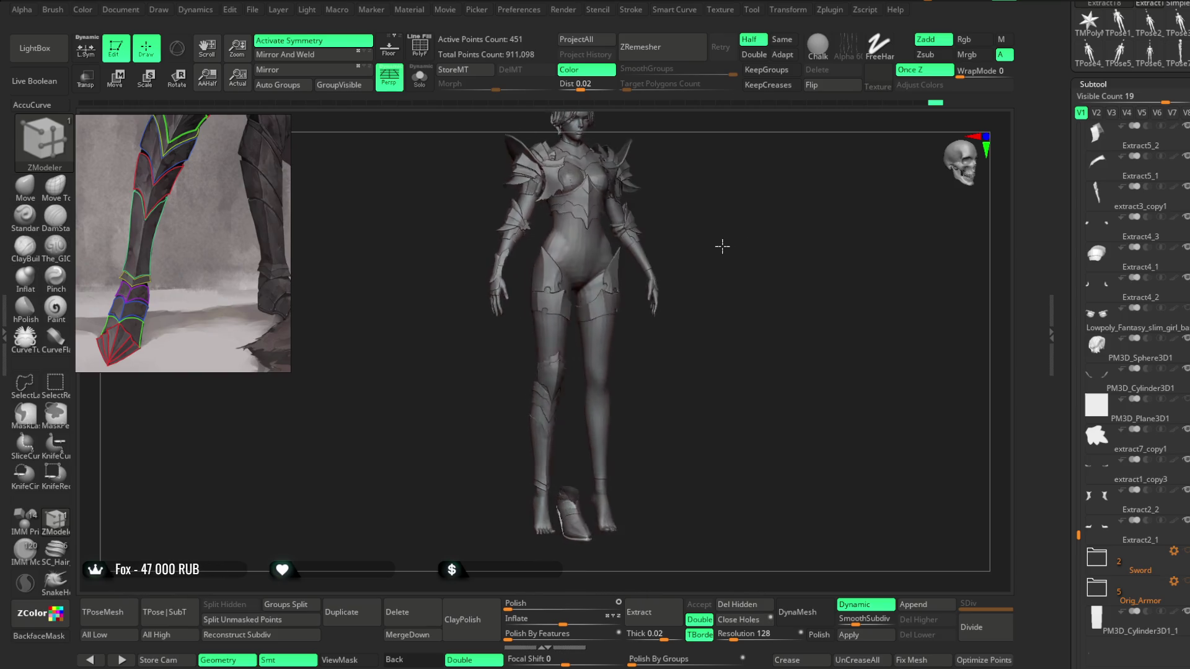
pyautogui.moveTo(678, 249)
pyautogui.mouseDown()
pyautogui.moveTo(691, 311)
pyautogui.moveTo(730, 359)
pyautogui.moveTo(715, 284)
pyautogui.moveTo(770, 220)
pyautogui.moveTo(735, 235)
pyautogui.moveTo(776, 233)
pyautogui.moveTo(705, 242)
pyautogui.moveTo(745, 261)
pyautogui.moveTo(757, 345)
pyautogui.moveTo(763, 318)
pyautogui.moveTo(861, 207)
pyautogui.moveTo(763, 290)
pyautogui.moveTo(800, 384)
pyautogui.mouseUp()
pyautogui.hotkey('shift', 'f')
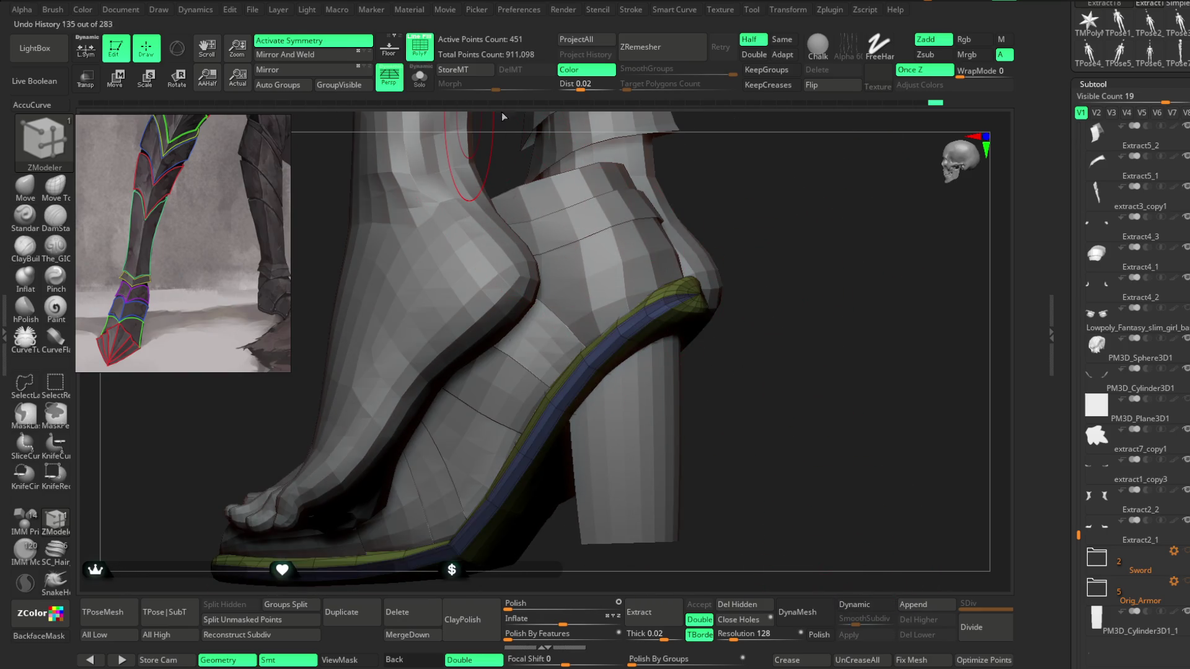
# Step: Isolate the trim strip in Solo and reveal all of its hidden polygons
pyautogui.moveTo(472, 121); pyautogui.dragTo(729, 294)
pyautogui.moveTo(657, 326)
pyautogui.mouseDown()
pyautogui.moveTo(855, 513)
pyautogui.moveTo(829, 314)
pyautogui.moveTo(643, 248)
pyautogui.mouseUp()
pyautogui.press('space')
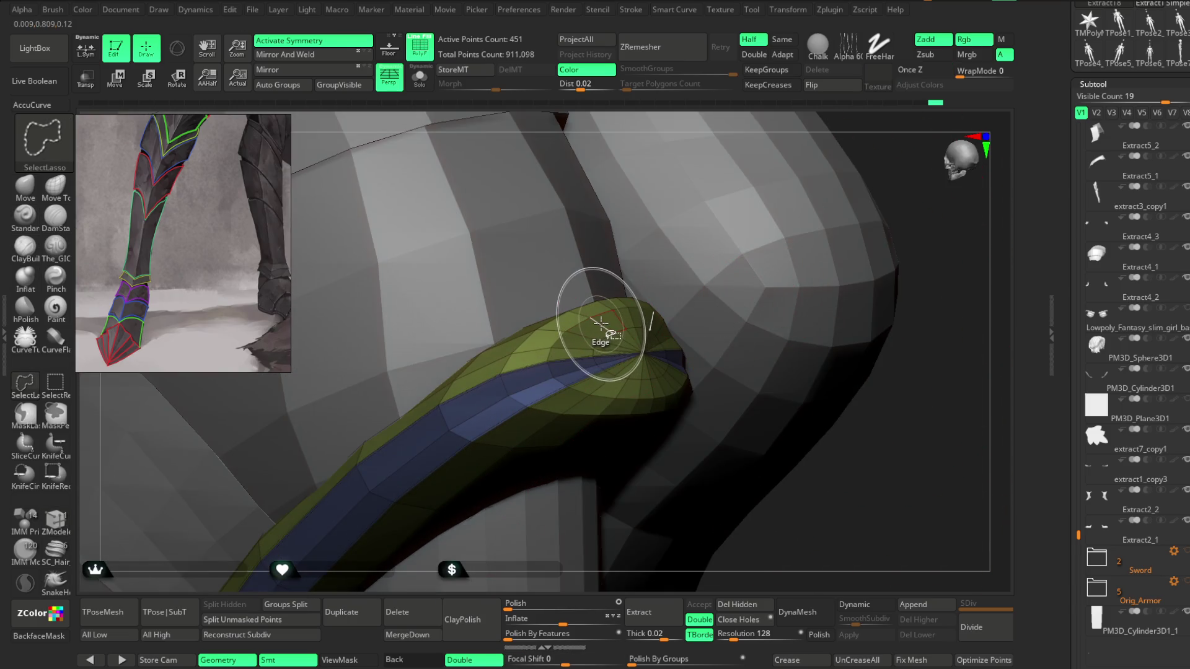
pyautogui.keyDown('ctrl'); pyautogui.keyDown('alt'); pyautogui.keyDown('shift'); pyautogui.click(600, 324); pyautogui.keyUp('shift'); pyautogui.keyUp('alt'); pyautogui.keyUp('ctrl')
pyautogui.moveTo(903, 284); pyautogui.dragTo(972, 468)
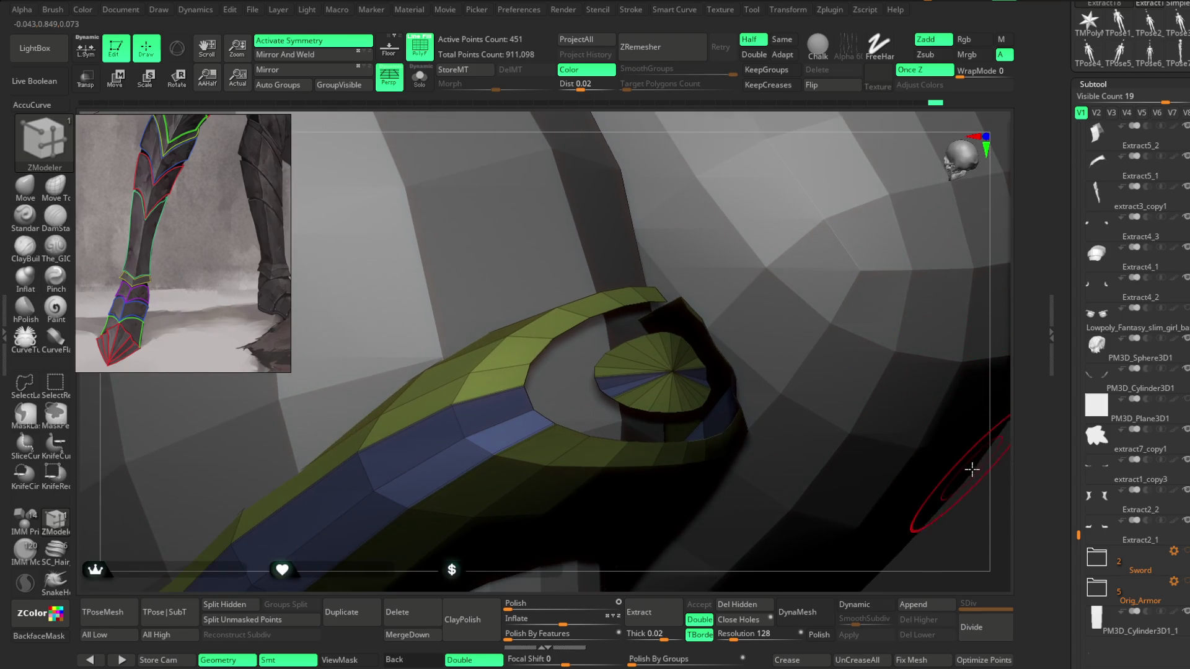
pyautogui.click(419, 77)
pyautogui.moveTo(505, 180)
pyautogui.mouseDown()
pyautogui.moveTo(833, 291)
pyautogui.moveTo(733, 202)
pyautogui.moveTo(768, 311)
pyautogui.moveTo(779, 286)
pyautogui.moveTo(763, 272)
pyautogui.moveTo(738, 314)
pyautogui.moveTo(725, 313)
pyautogui.moveTo(752, 247)
pyautogui.moveTo(746, 308)
pyautogui.moveTo(542, 305)
pyautogui.mouseUp()
pyautogui.keyDown('ctrl'); pyautogui.keyDown('shift'); pyautogui.click(757, 287); pyautogui.keyUp('shift'); pyautogui.keyUp('ctrl')
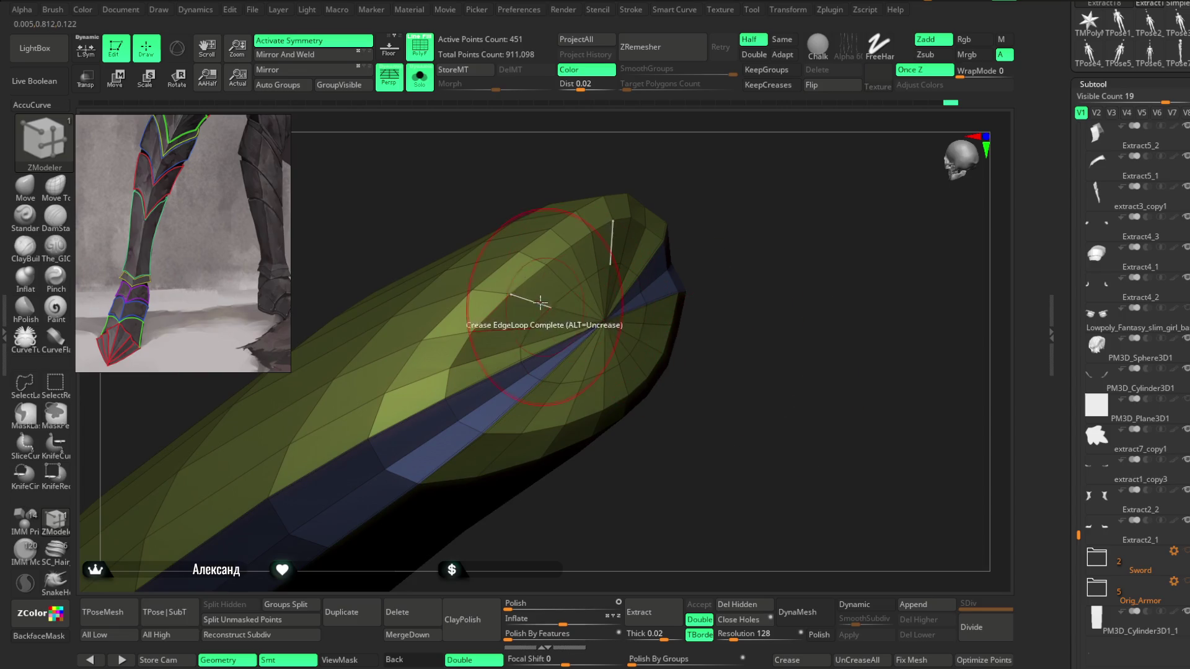
# Step: Give the polyloop around the strip's tip its own polygroup and isolate it
pyautogui.press('space')
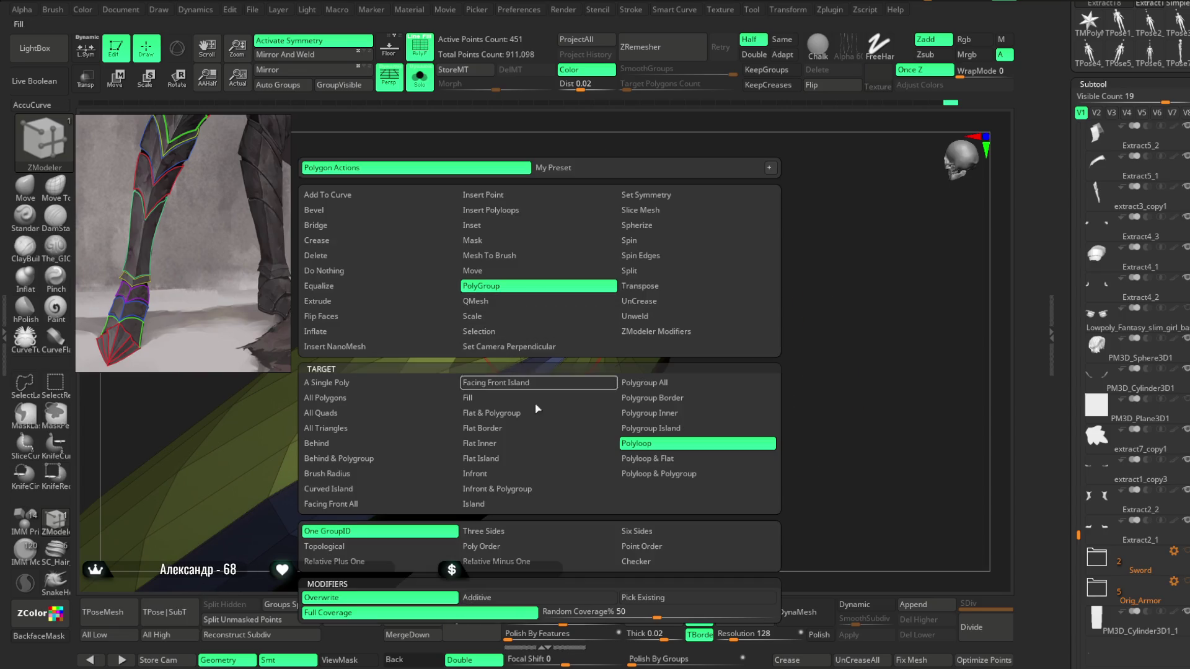
pyautogui.moveTo(544, 295)
pyautogui.mouseDown()
pyautogui.moveTo(754, 217)
pyautogui.moveTo(552, 294)
pyautogui.mouseUp()
pyautogui.click(543, 292)
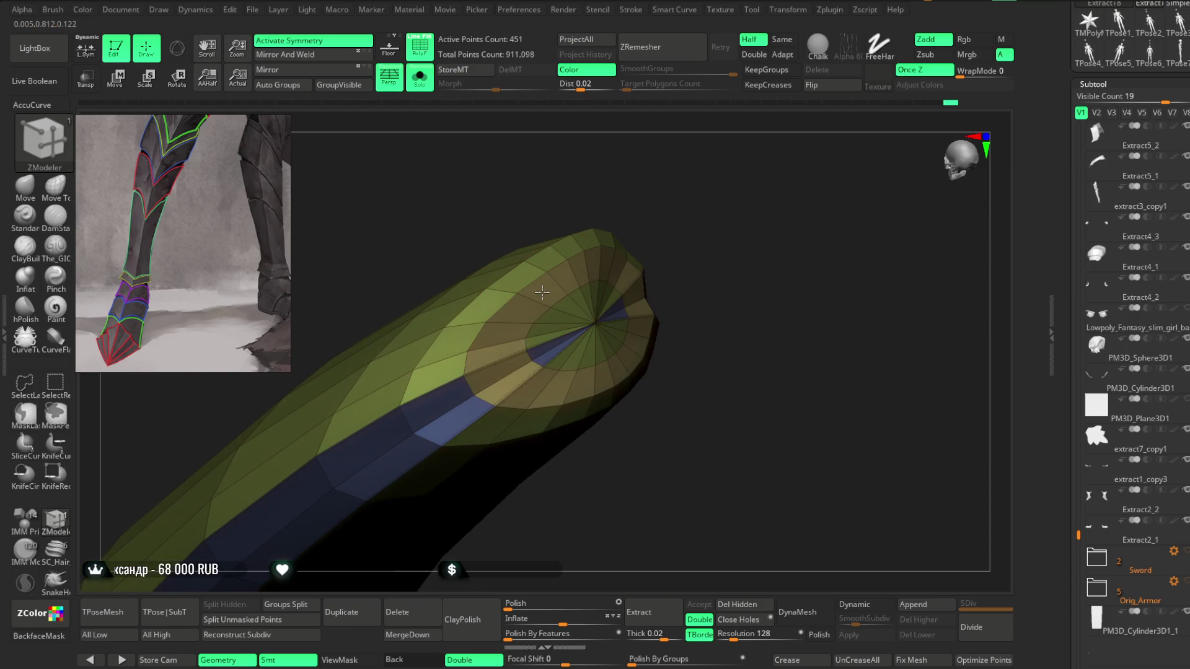
pyautogui.moveTo(686, 199); pyautogui.dragTo(585, 305)
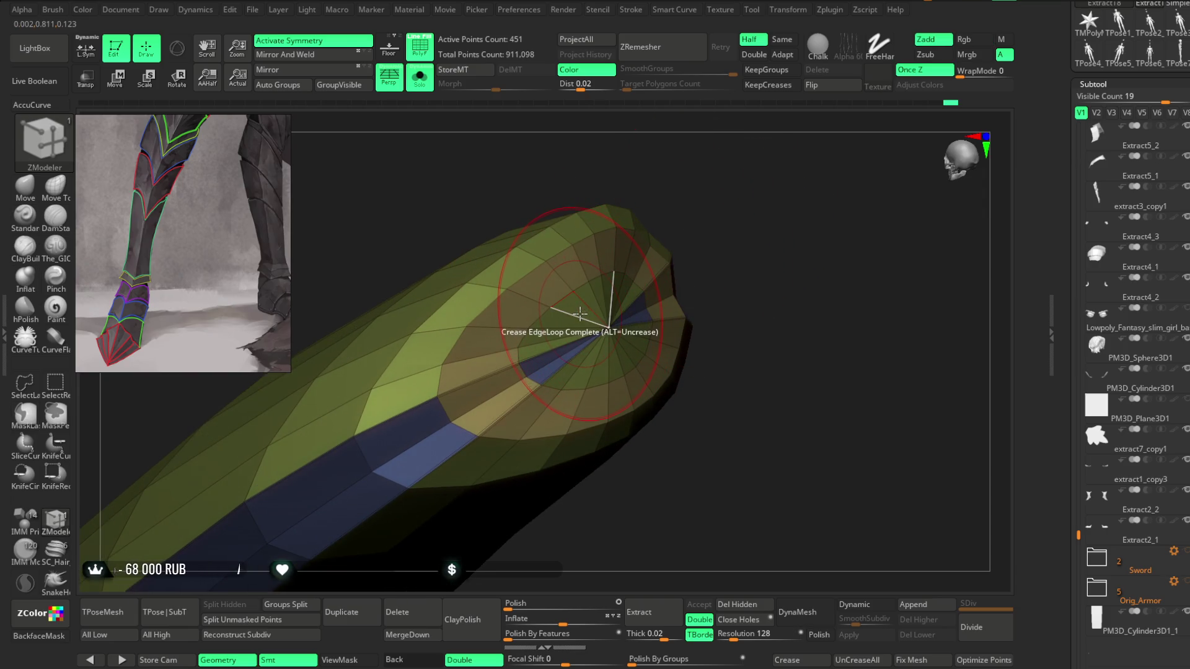
pyautogui.moveTo(712, 269); pyautogui.dragTo(691, 276)
pyautogui.keyDown('ctrl'); pyautogui.keyDown('shift'); pyautogui.click(605, 334); pyautogui.keyUp('shift'); pyautogui.keyUp('ctrl')
# Step: Hide the tip polygroup to open the end, restore a recessed ring, and lasso-hide a strip section
pyautogui.moveTo(644, 180)
pyautogui.keyDown('ctrl'); pyautogui.keyDown('shift'); pyautogui.mouseDown()
pyautogui.moveTo(739, 360)
pyautogui.moveTo(713, 321)
pyautogui.moveTo(747, 322)
pyautogui.moveTo(755, 345)
pyautogui.moveTo(778, 309)
pyautogui.mouseUp(); pyautogui.keyUp('shift'); pyautogui.keyUp('ctrl')
pyautogui.moveTo(526, 359)
pyautogui.mouseDown()
pyautogui.moveTo(757, 446)
pyautogui.moveTo(780, 503)
pyautogui.mouseUp()
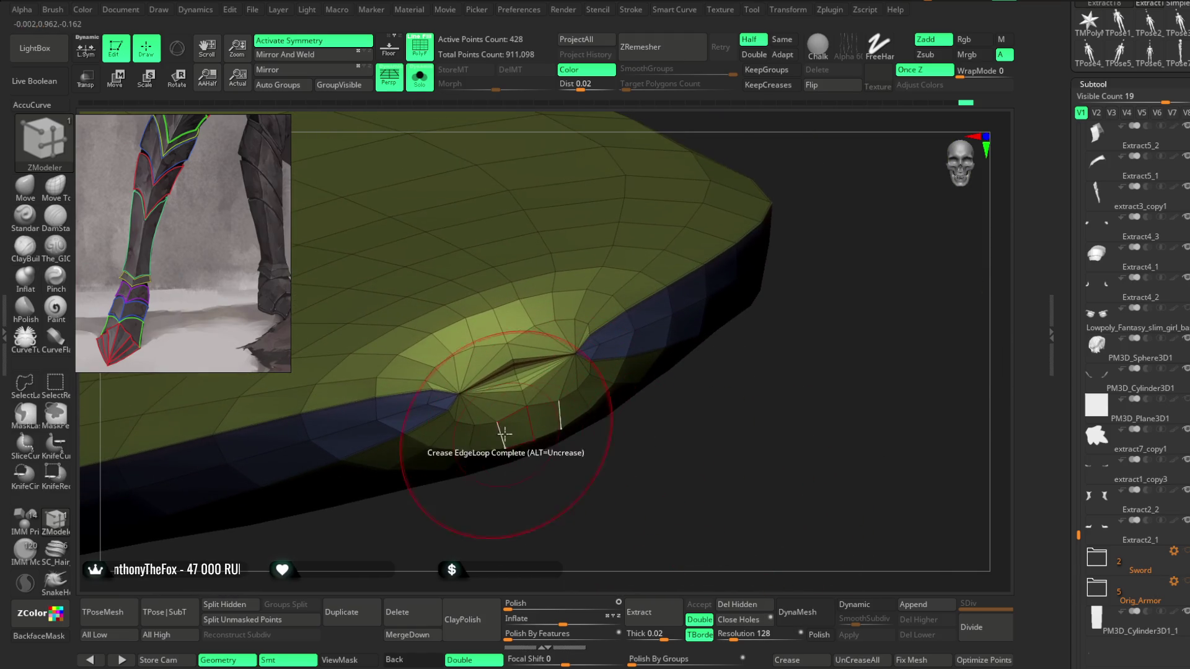
pyautogui.hotkey('ctrl', 'shift', 'z')
pyautogui.moveTo(514, 531)
pyautogui.mouseDown()
pyautogui.moveTo(614, 406)
pyautogui.moveTo(608, 393)
pyautogui.mouseUp()
pyautogui.hotkey('ctrl', 'shift')
pyautogui.moveTo(446, 336)
pyautogui.keyDown('ctrl'); pyautogui.keyDown('alt'); pyautogui.keyDown('shift'); pyautogui.mouseDown()
pyautogui.moveTo(420, 358)
pyautogui.moveTo(494, 467)
pyautogui.moveTo(542, 345)
pyautogui.mouseUp(); pyautogui.keyUp('shift'); pyautogui.keyUp('alt'); pyautogui.keyUp('ctrl')
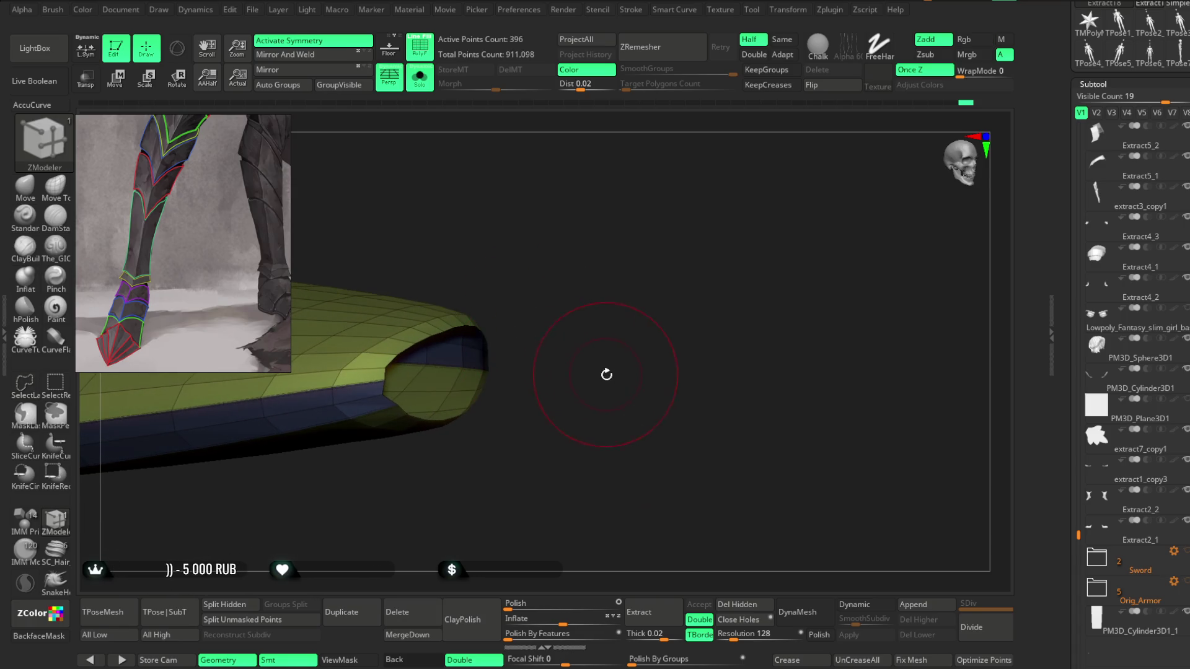
pyautogui.moveTo(597, 394)
pyautogui.mouseDown()
pyautogui.moveTo(640, 234)
pyautogui.moveTo(736, 306)
pyautogui.moveTo(686, 285)
pyautogui.moveTo(703, 379)
pyautogui.moveTo(741, 446)
pyautogui.moveTo(741, 388)
pyautogui.moveTo(772, 372)
pyautogui.moveTo(771, 443)
pyautogui.moveTo(820, 412)
pyautogui.moveTo(831, 337)
pyautogui.moveTo(478, 359)
pyautogui.mouseUp()
# Step: Delete the hidden polygons from the strip and return to ZModeler
pyautogui.click(750, 599)
pyautogui.press('space')
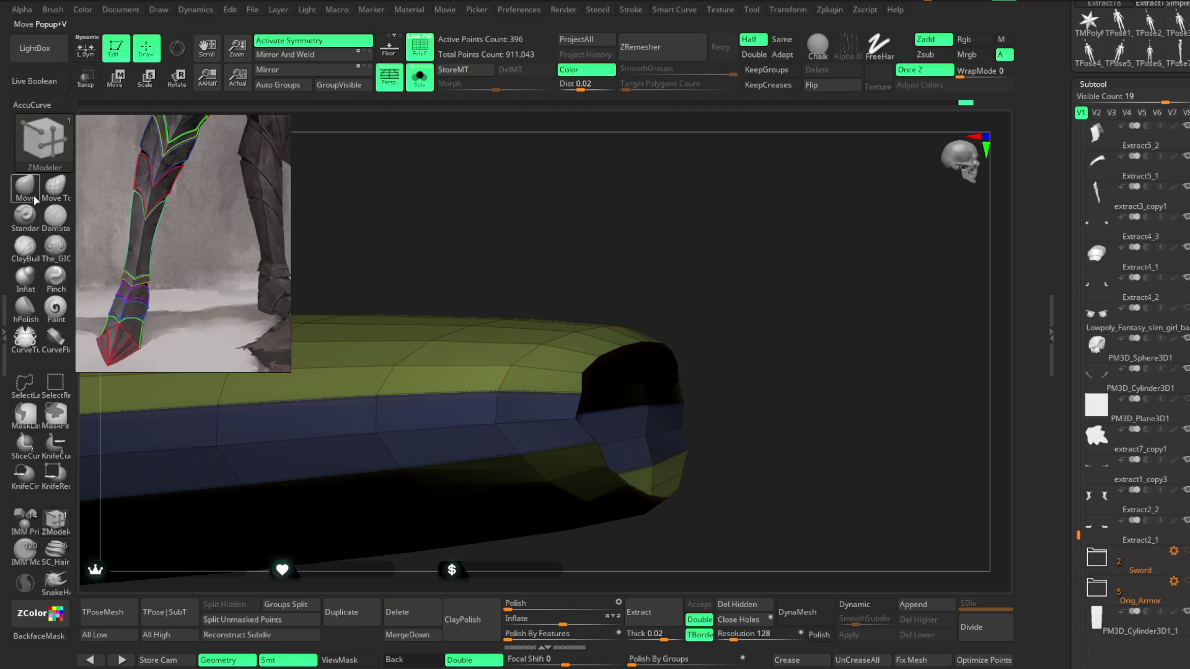
pyautogui.click(25, 186)
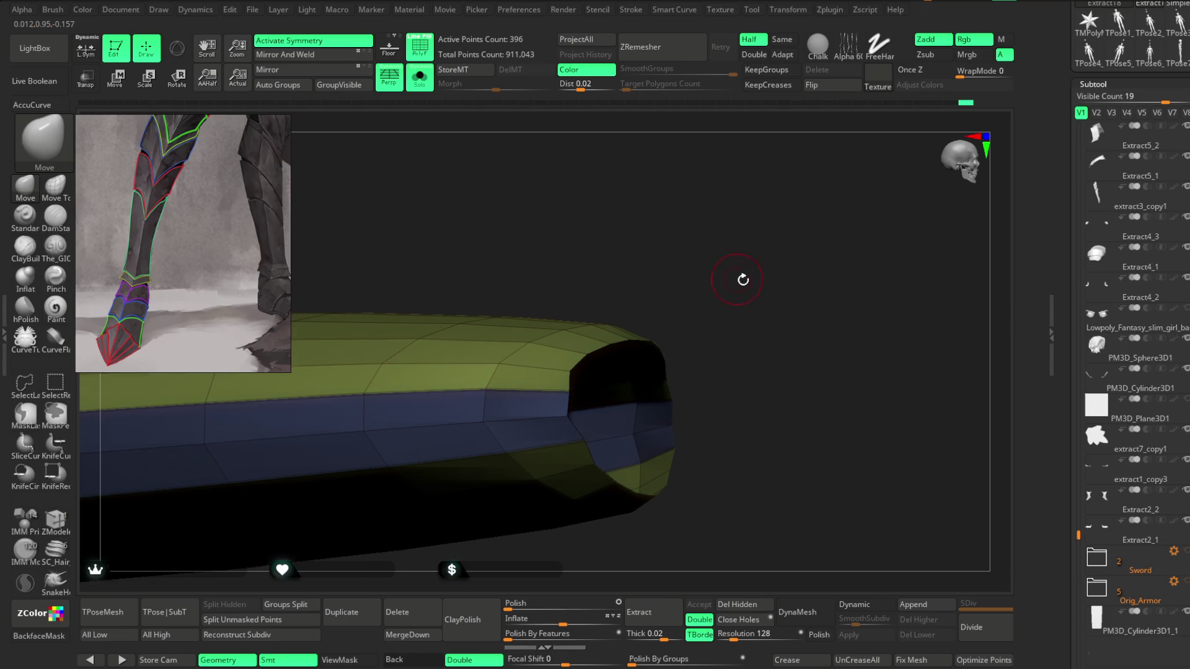
pyautogui.moveTo(736, 276); pyautogui.dragTo(380, 454)
pyautogui.press('b')
pyautogui.press('z')
pyautogui.press('m')
# Step: Fill the open tip using Close with Convex Hole, raising the points to 419
pyautogui.press('space')
pyautogui.press('space')
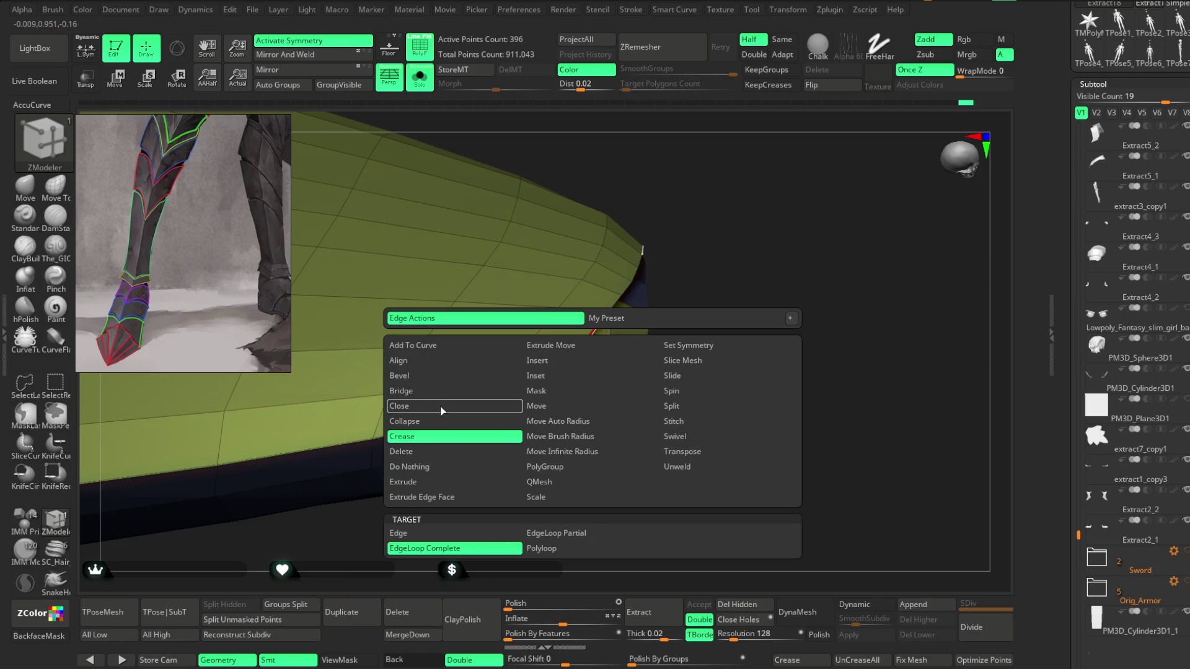
pyautogui.click(443, 406)
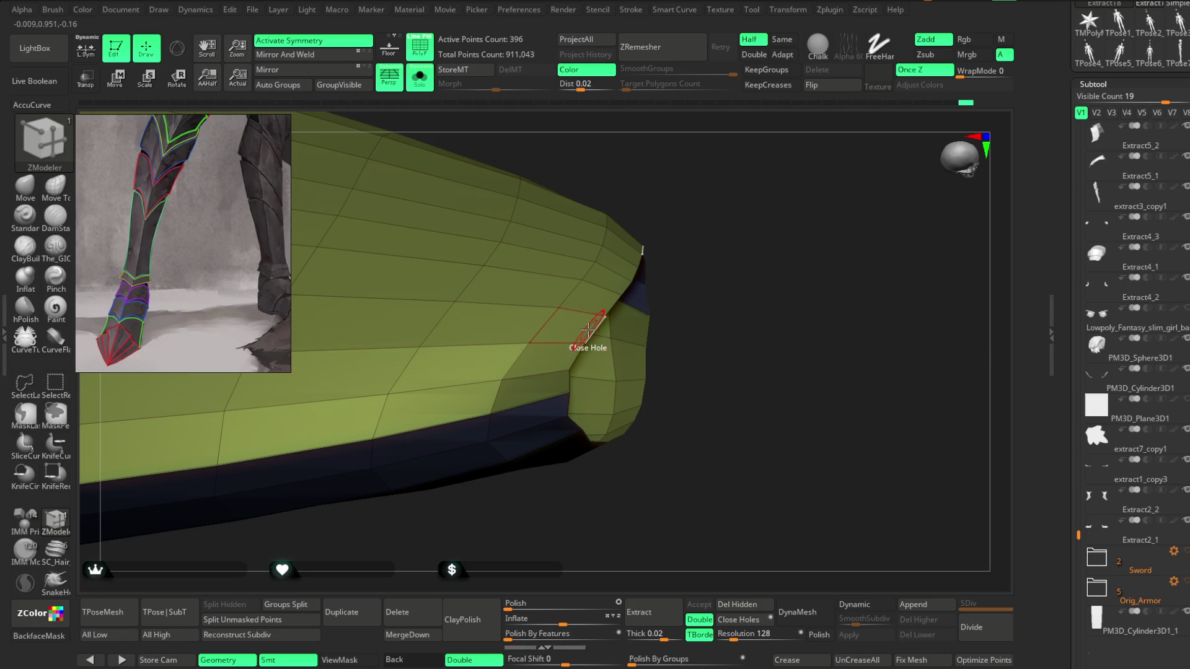
pyautogui.moveTo(739, 269)
pyautogui.mouseDown()
pyautogui.moveTo(725, 207)
pyautogui.moveTo(646, 312)
pyautogui.mouseUp()
pyautogui.press('space')
pyautogui.click(589, 534)
pyautogui.click(648, 302)
pyautogui.moveTo(657, 281)
pyautogui.mouseDown()
pyautogui.moveTo(663, 212)
pyautogui.moveTo(726, 202)
pyautogui.mouseUp()
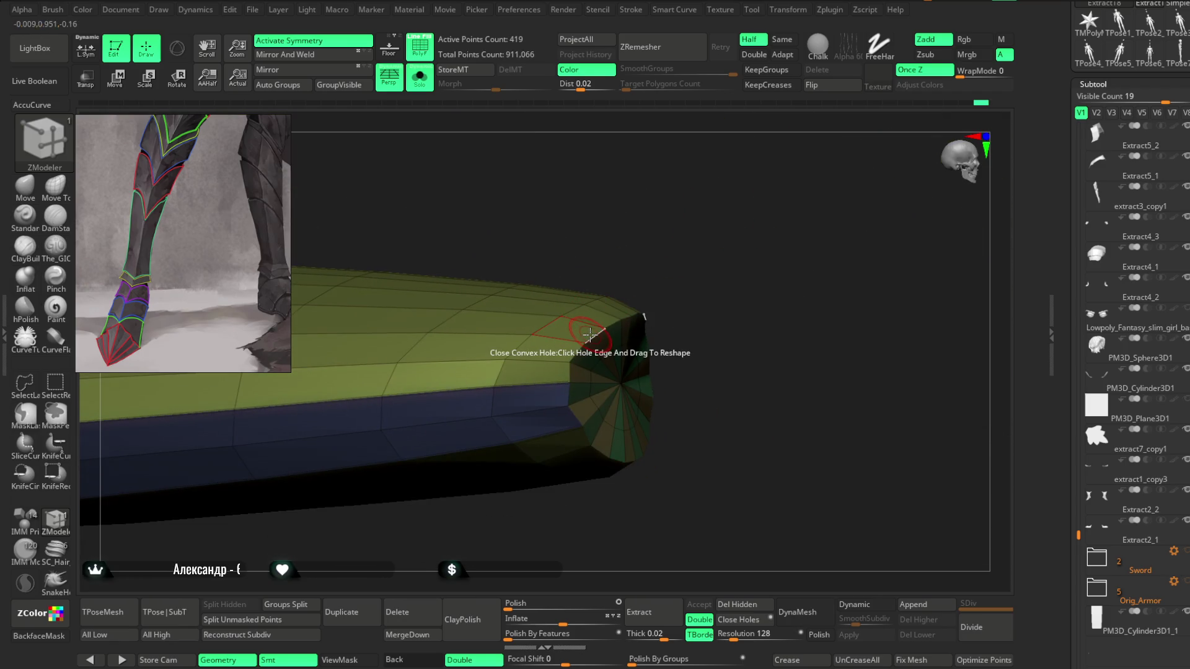
pyautogui.press('space')
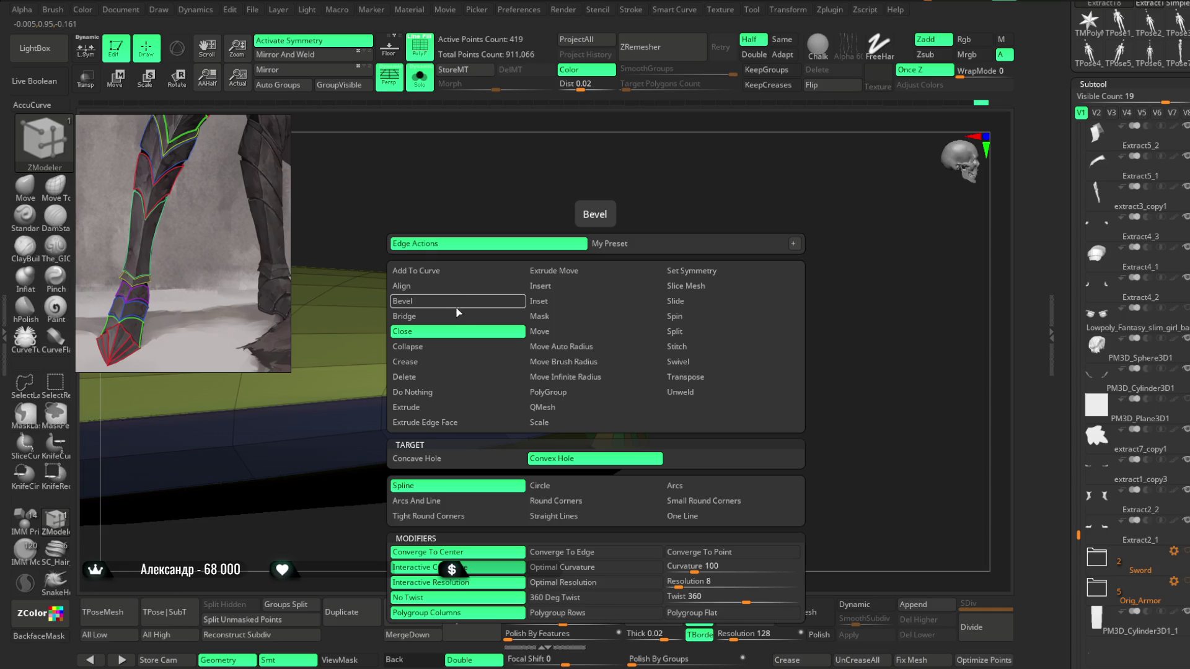
# Step: Choose Bevel for the rim's edge loop, then close the trim's other opening, reaching 464 points
pyautogui.click(458, 308)
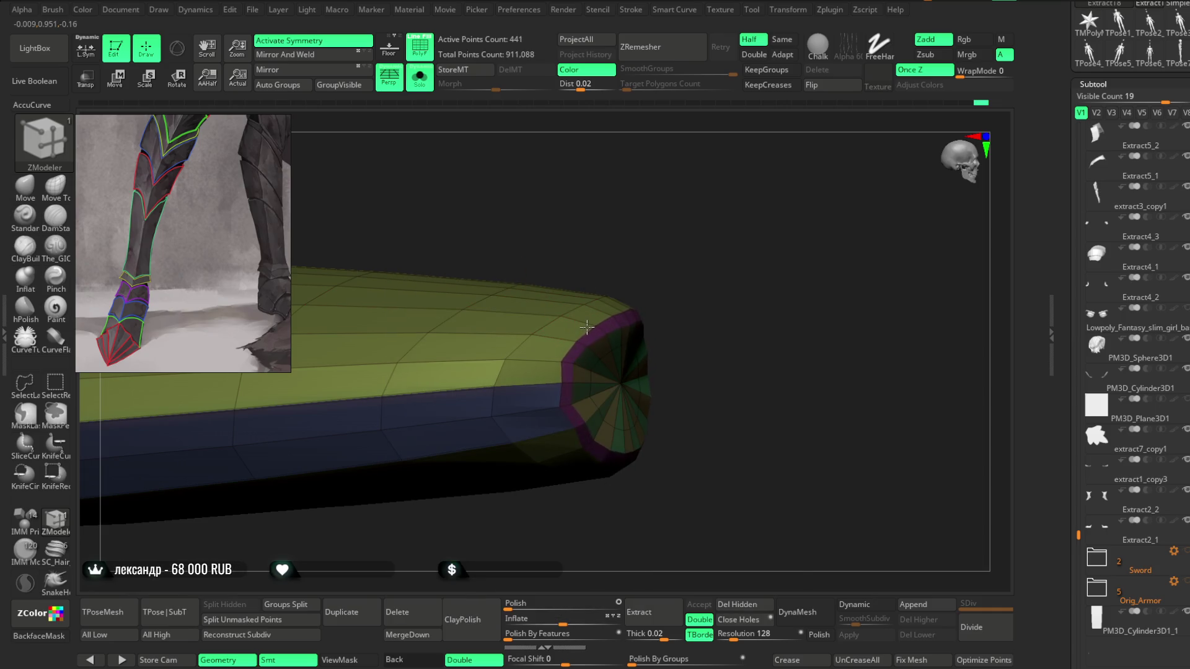
pyautogui.moveTo(645, 310)
pyautogui.mouseDown()
pyautogui.moveTo(670, 260)
pyautogui.moveTo(650, 197)
pyautogui.moveTo(688, 190)
pyautogui.moveTo(632, 221)
pyautogui.moveTo(762, 345)
pyautogui.mouseUp()
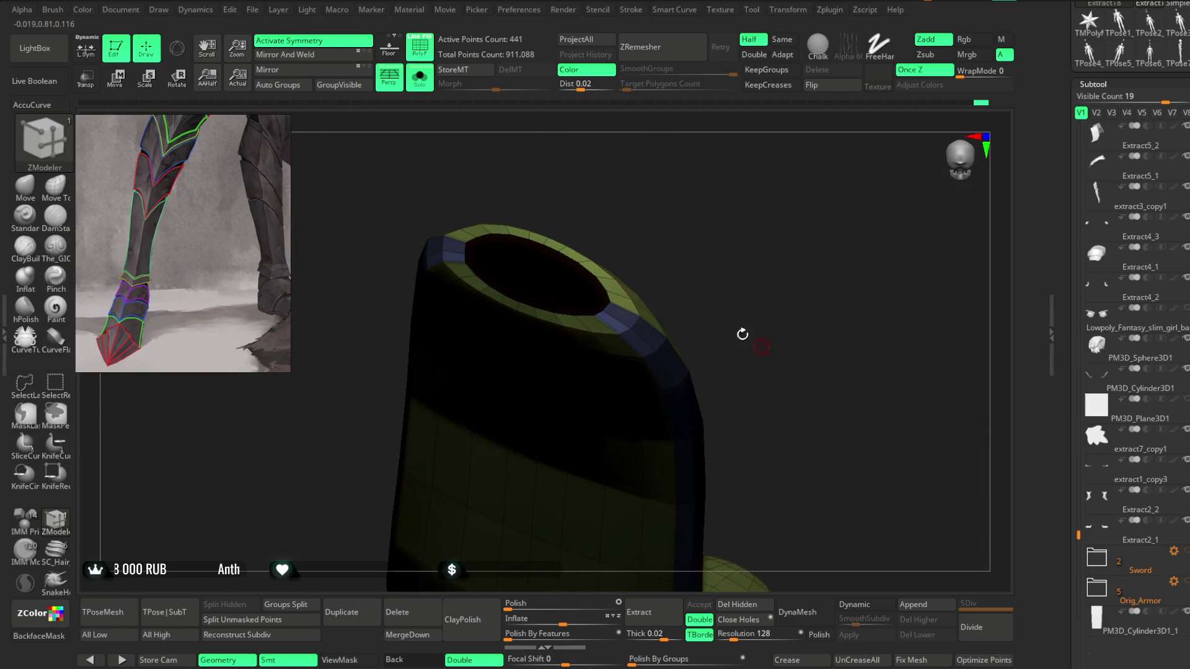
pyautogui.moveTo(682, 215)
pyautogui.mouseDown()
pyautogui.moveTo(699, 244)
pyautogui.moveTo(626, 242)
pyautogui.mouseUp()
pyautogui.moveTo(670, 205)
pyautogui.mouseDown()
pyautogui.moveTo(709, 138)
pyautogui.moveTo(704, 199)
pyautogui.moveTo(672, 248)
pyautogui.mouseUp()
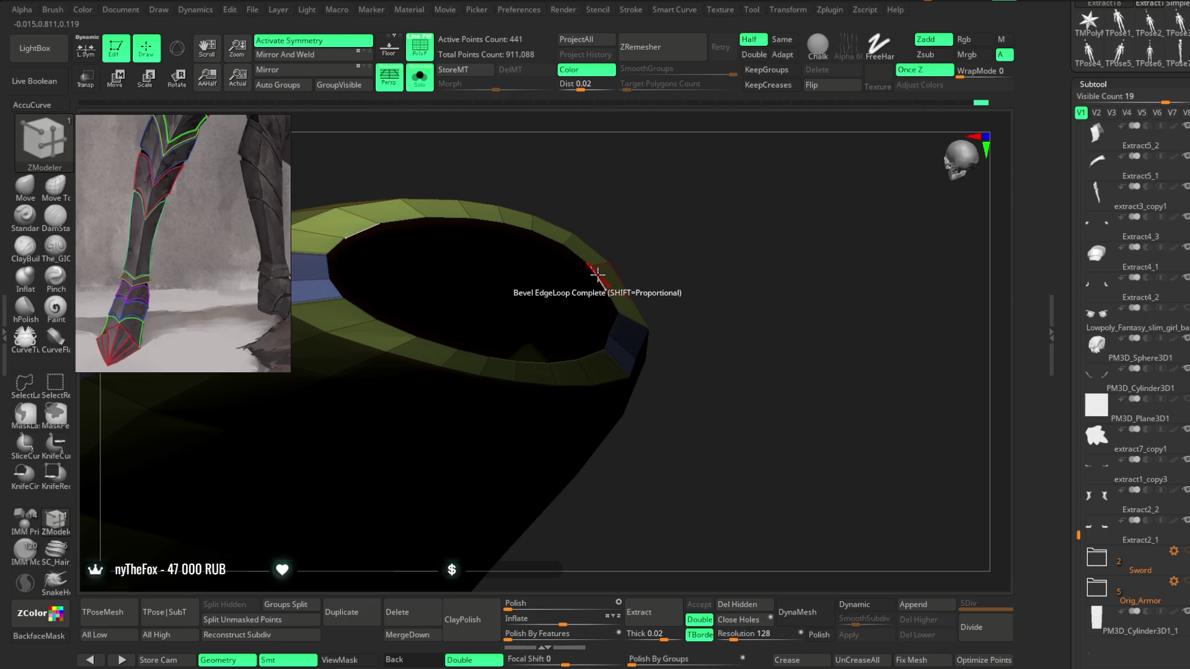
pyautogui.press('space')
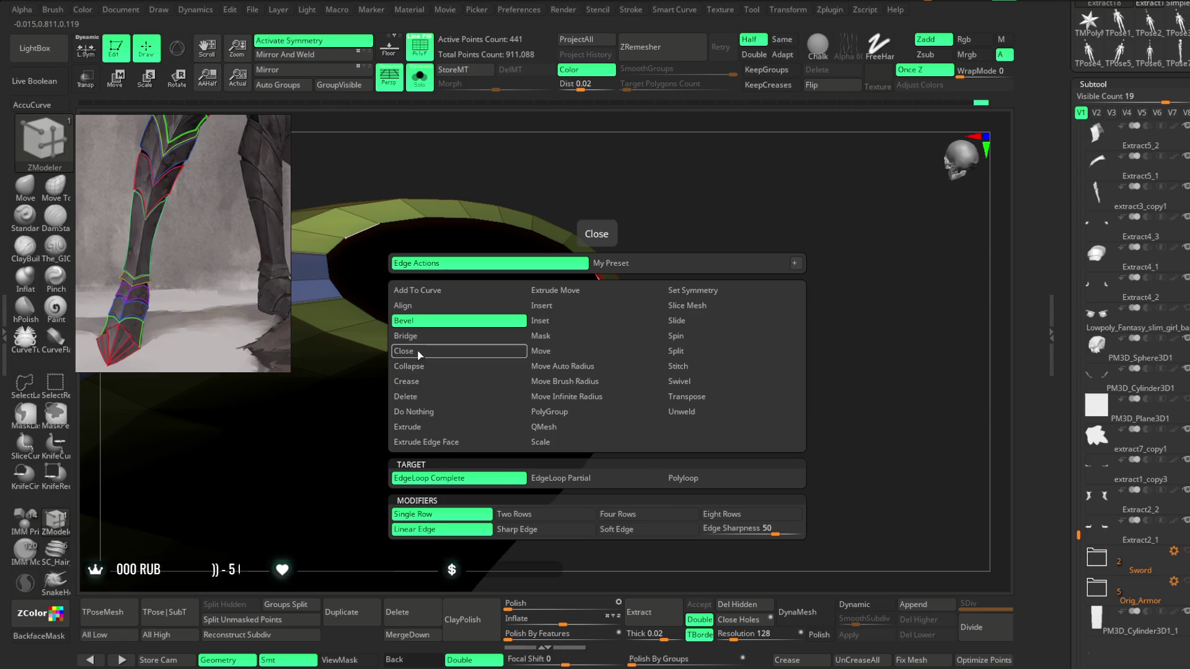
pyautogui.click(419, 351)
pyautogui.click(608, 279)
# Step: Turn off Solo and frame the whole figure
pyautogui.moveTo(684, 250)
pyautogui.mouseDown()
pyautogui.moveTo(677, 207)
pyautogui.moveTo(682, 252)
pyautogui.moveTo(696, 202)
pyautogui.moveTo(662, 159)
pyautogui.mouseUp()
pyautogui.click(419, 76)
pyautogui.moveTo(706, 220); pyautogui.dragTo(620, 214)
pyautogui.moveTo(752, 222)
pyautogui.mouseDown()
pyautogui.moveTo(717, 263)
pyautogui.moveTo(717, 297)
pyautogui.moveTo(699, 306)
pyautogui.moveTo(677, 398)
pyautogui.moveTo(725, 329)
pyautogui.moveTo(717, 306)
pyautogui.mouseUp()
pyautogui.press('f')
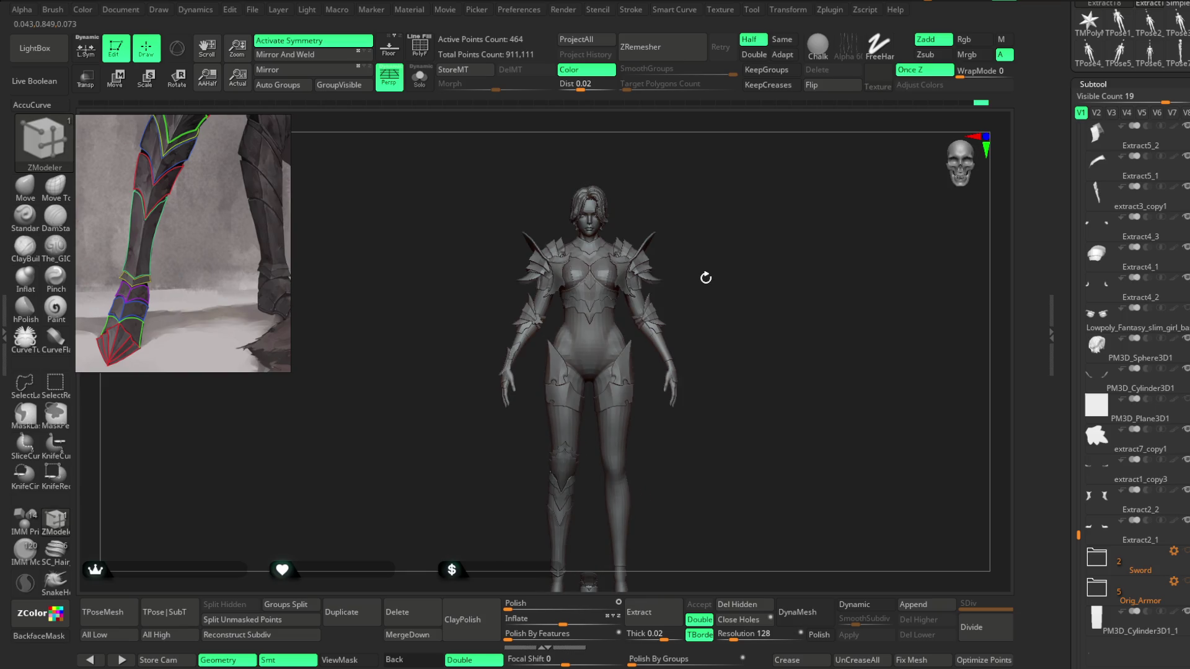
# Step: Select extract3_copy1, switch to the Move brush with B-M-V, then pick the Extract6 skirt subtool
pyautogui.moveTo(706, 276)
pyautogui.mouseDown()
pyautogui.moveTo(717, 274)
pyautogui.moveTo(691, 277)
pyautogui.moveTo(715, 272)
pyautogui.moveTo(683, 263)
pyautogui.moveTo(725, 262)
pyautogui.moveTo(713, 260)
pyautogui.mouseUp()
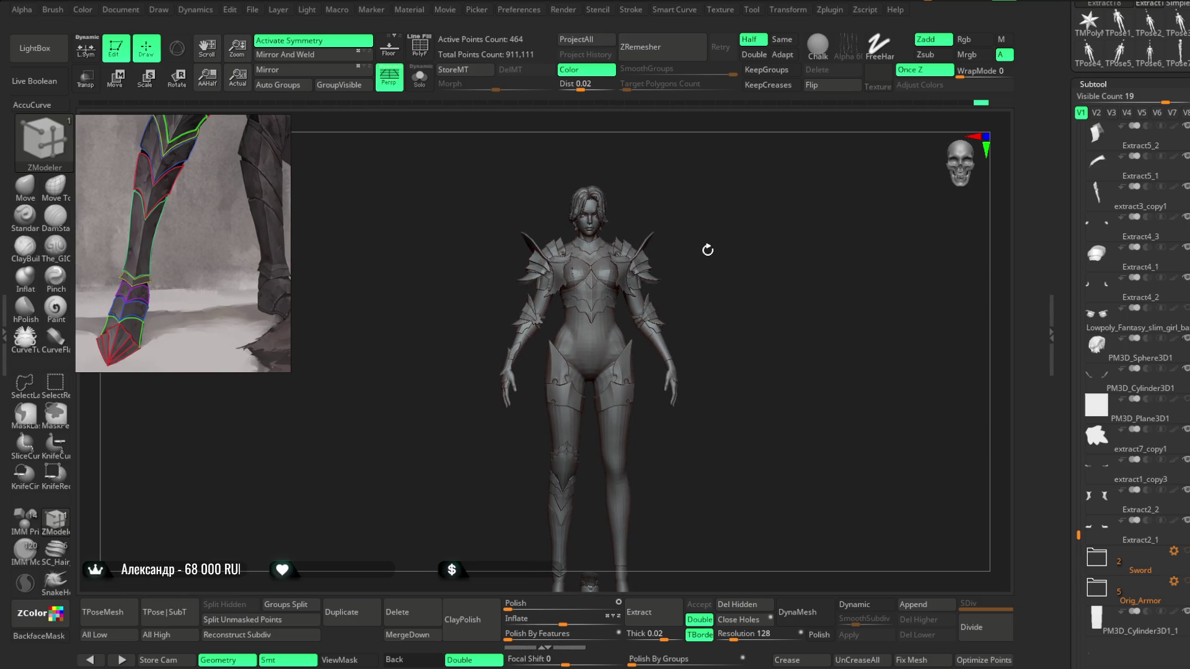
pyautogui.keyDown('alt'); pyautogui.click(591, 335); pyautogui.keyUp('alt')
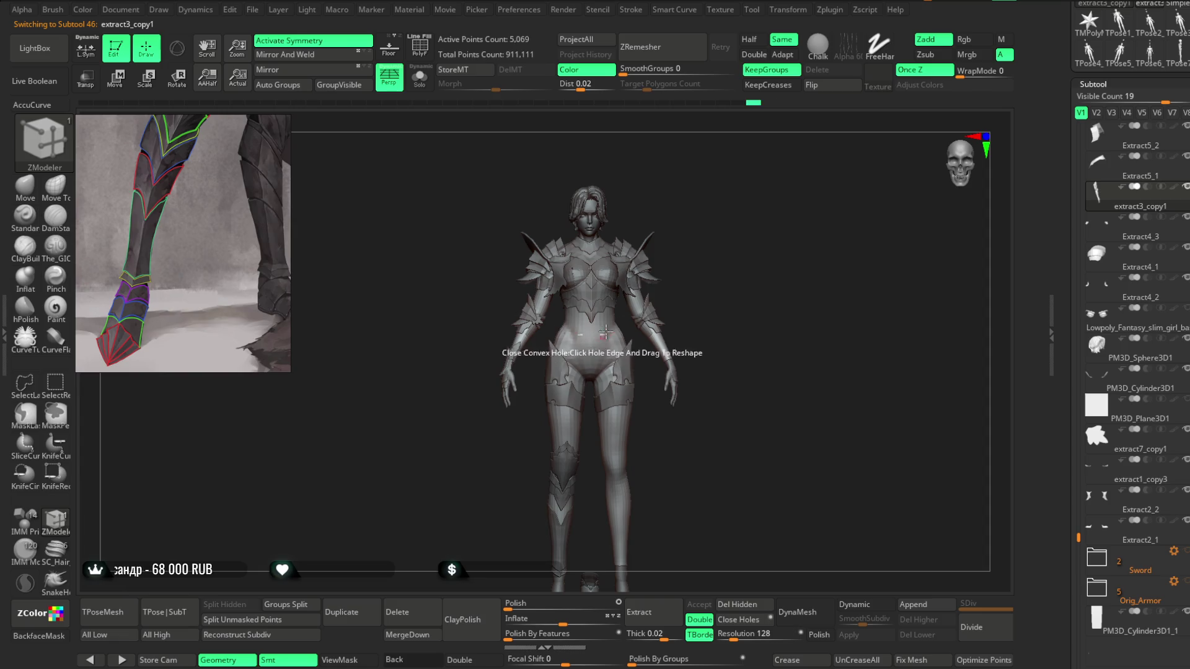
pyautogui.moveTo(723, 242)
pyautogui.keyDown('alt'); pyautogui.mouseDown()
pyautogui.moveTo(725, 215)
pyautogui.moveTo(725, 244)
pyautogui.moveTo(685, 247)
pyautogui.moveTo(707, 284)
pyautogui.moveTo(688, 282)
pyautogui.moveTo(780, 278)
pyautogui.moveTo(755, 329)
pyautogui.moveTo(802, 452)
pyautogui.moveTo(800, 431)
pyautogui.mouseUp(); pyautogui.keyUp('alt')
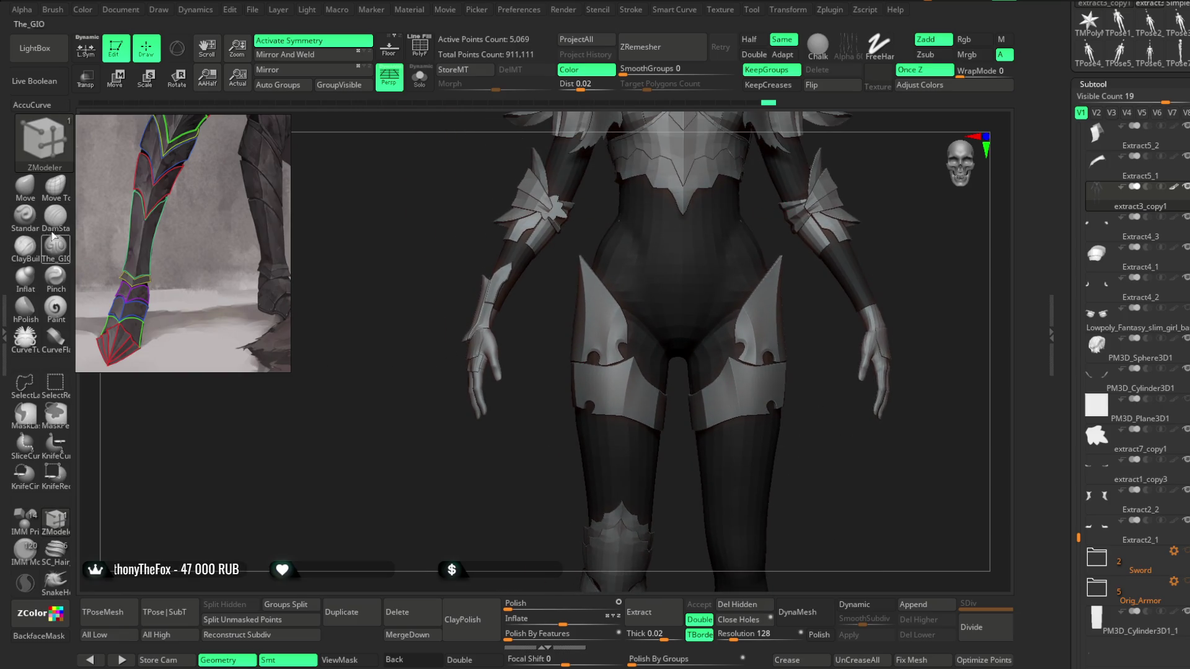
pyautogui.press('b')
pyautogui.press('m')
pyautogui.press('v')
pyautogui.keyDown('alt'); pyautogui.click(495, 351); pyautogui.keyUp('alt')
pyautogui.moveTo(518, 353)
pyautogui.keyDown('alt'); pyautogui.mouseDown()
pyautogui.moveTo(582, 500)
pyautogui.moveTo(589, 385)
pyautogui.moveTo(679, 359)
pyautogui.moveTo(709, 297)
pyautogui.moveTo(585, 351)
pyautogui.mouseUp(); pyautogui.keyUp('alt')
# Step: Select Extract5, shrink the Draw Size, and orbit around the skirt hem and thigh band
pyautogui.keyDown('alt'); pyautogui.click(585, 352); pyautogui.keyUp('alt')
pyautogui.press('space')
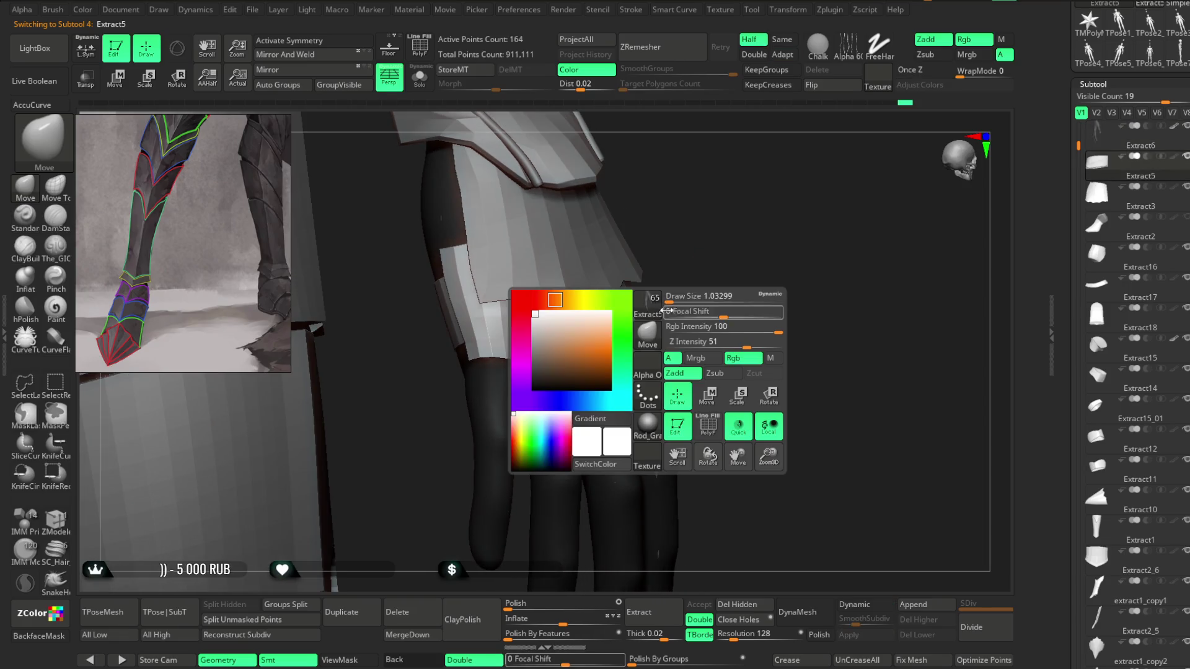
pyautogui.moveTo(680, 296); pyautogui.dragTo(521, 361)
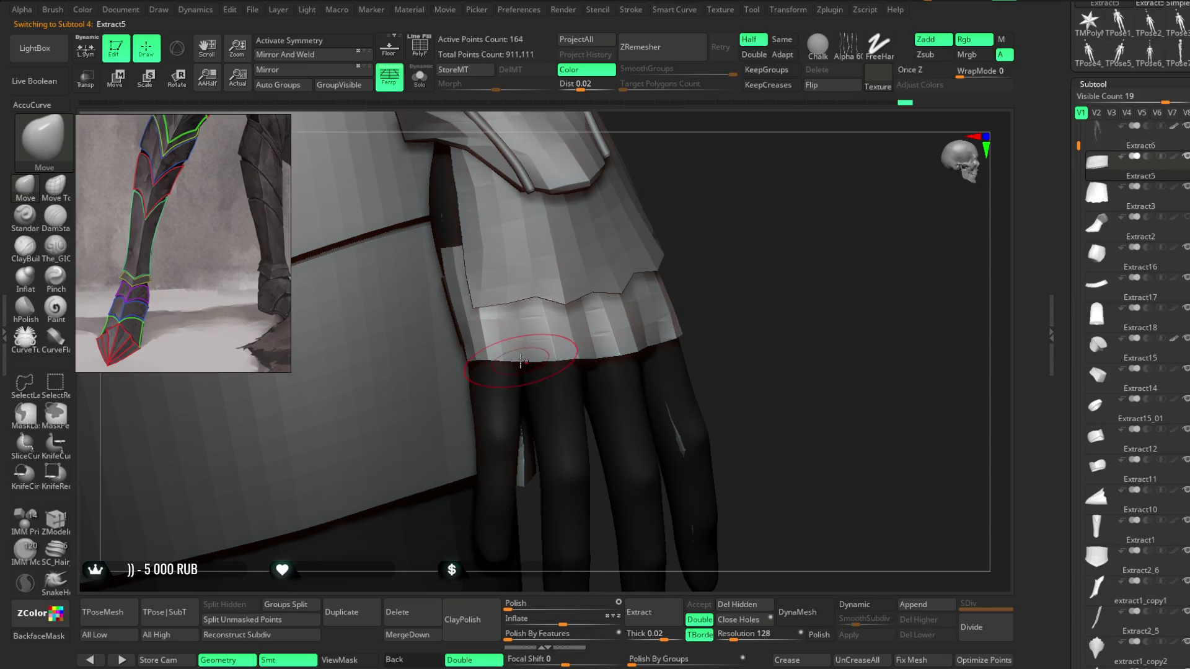
pyautogui.press('space')
pyautogui.moveTo(638, 285)
pyautogui.mouseDown(button='right')
pyautogui.moveTo(588, 360)
pyautogui.moveTo(762, 212)
pyautogui.moveTo(585, 364)
pyautogui.mouseUp(button='right')
pyautogui.moveTo(473, 518)
pyautogui.mouseDown(button='right')
pyautogui.moveTo(644, 344)
pyautogui.moveTo(436, 542)
pyautogui.moveTo(525, 475)
pyautogui.moveTo(734, 236)
pyautogui.moveTo(586, 350)
pyautogui.moveTo(730, 231)
pyautogui.moveTo(530, 369)
pyautogui.moveTo(678, 300)
pyautogui.mouseUp(button='right')
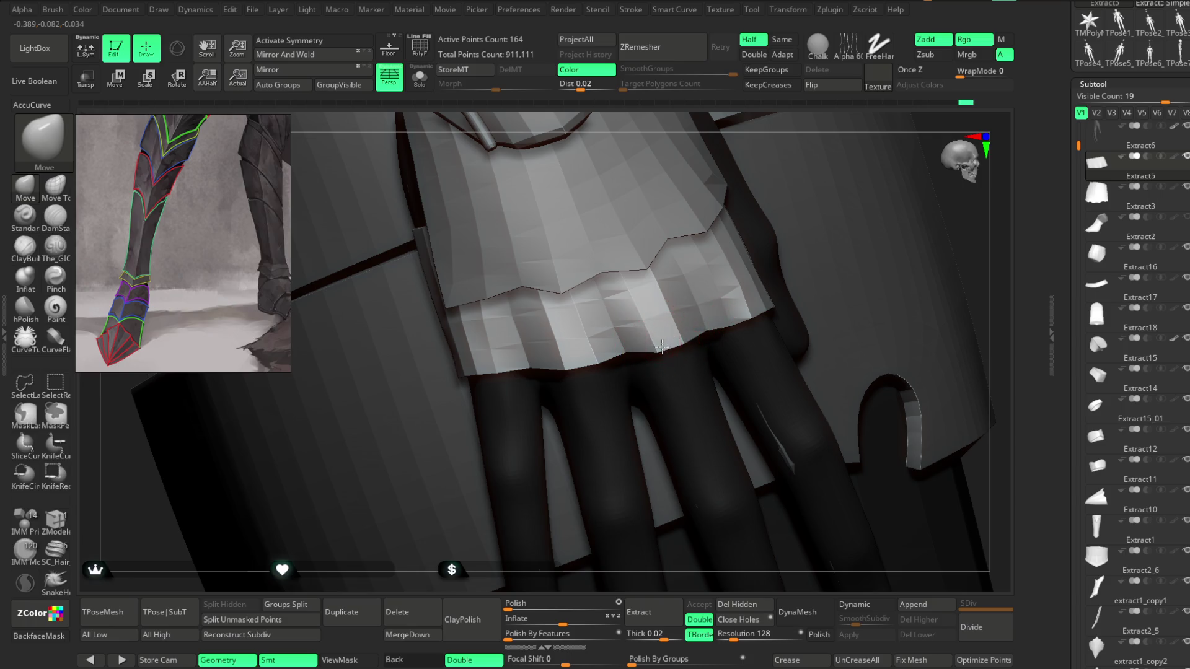
pyautogui.moveTo(498, 559); pyautogui.dragTo(489, 447, button='right')
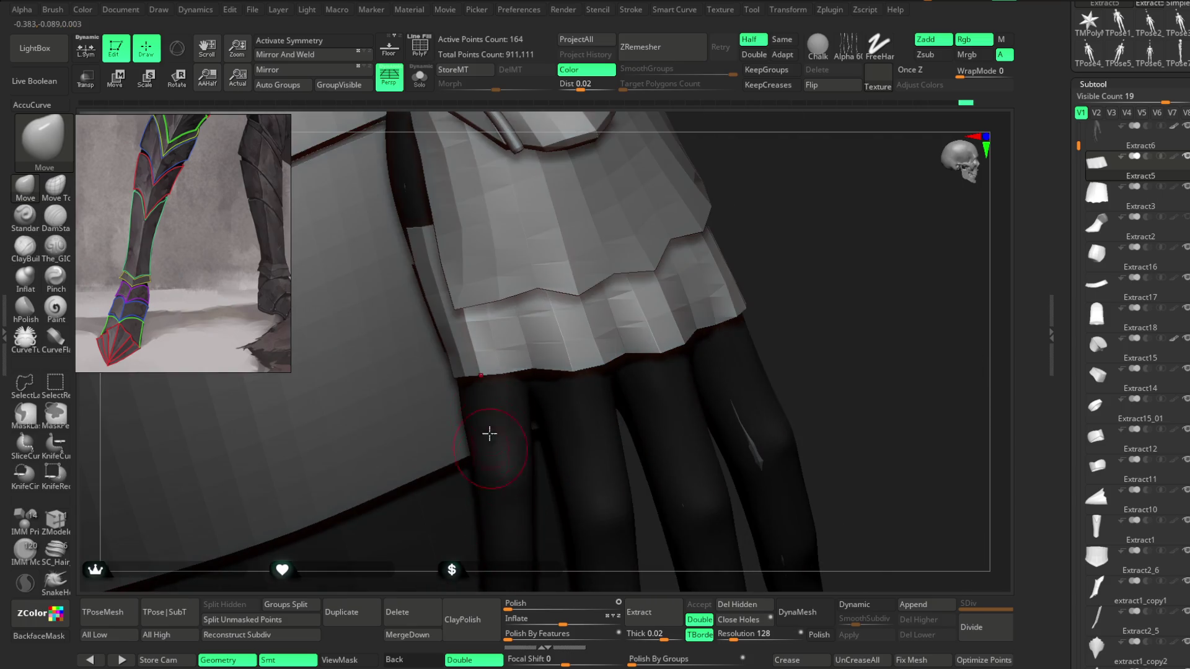
pyautogui.moveTo(520, 370)
pyautogui.mouseDown(button='right')
pyautogui.moveTo(792, 202)
pyautogui.moveTo(746, 277)
pyautogui.moveTo(749, 240)
pyautogui.moveTo(741, 310)
pyautogui.moveTo(752, 310)
pyautogui.moveTo(735, 297)
pyautogui.moveTo(727, 329)
pyautogui.moveTo(741, 345)
pyautogui.moveTo(723, 322)
pyautogui.moveTo(691, 348)
pyautogui.moveTo(713, 355)
pyautogui.moveTo(757, 321)
pyautogui.moveTo(712, 322)
pyautogui.moveTo(751, 316)
pyautogui.moveTo(672, 348)
pyautogui.moveTo(680, 393)
pyautogui.moveTo(593, 404)
pyautogui.mouseUp(button='right')
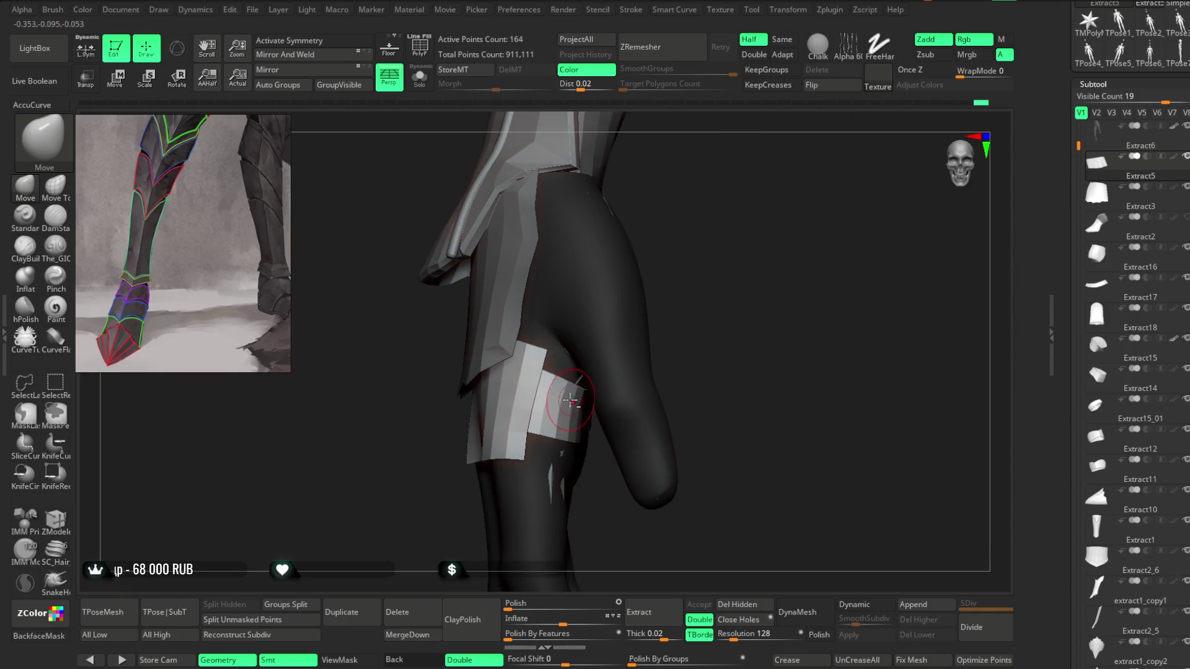
# Step: Select the Move Topological brush and orbit between the thigh band and the glove's wristband
pyautogui.press('space')
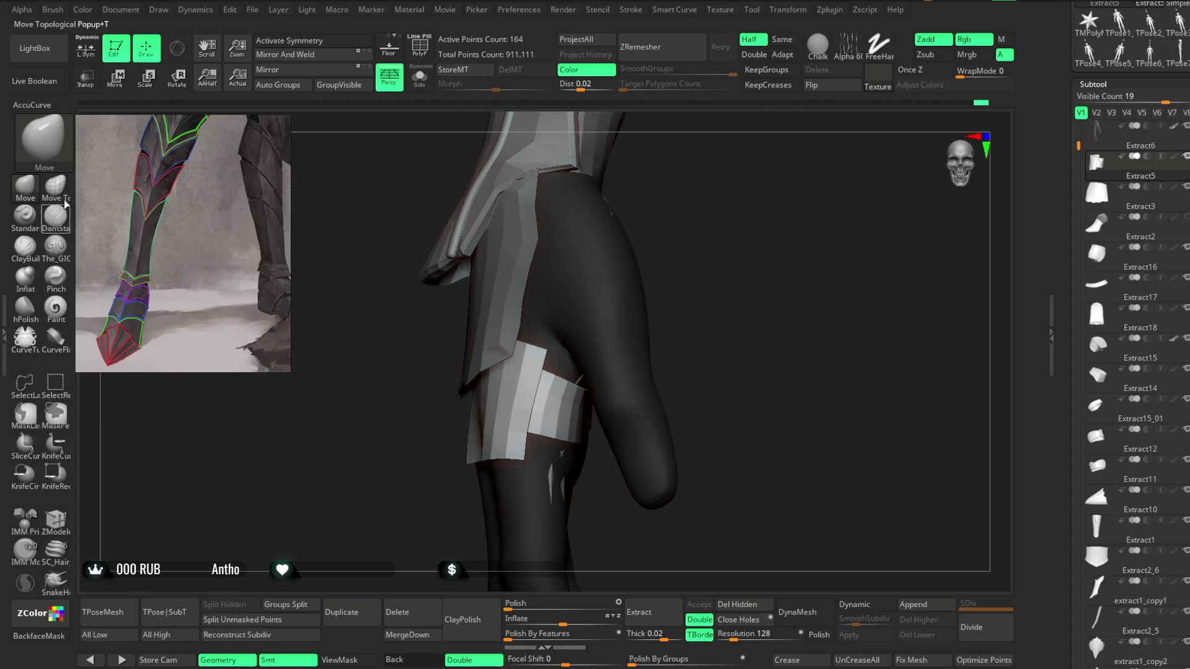
pyautogui.click(55, 186)
pyautogui.moveTo(393, 244); pyautogui.dragTo(615, 338, button='right')
pyautogui.moveTo(574, 384); pyautogui.dragTo(569, 383, button='right')
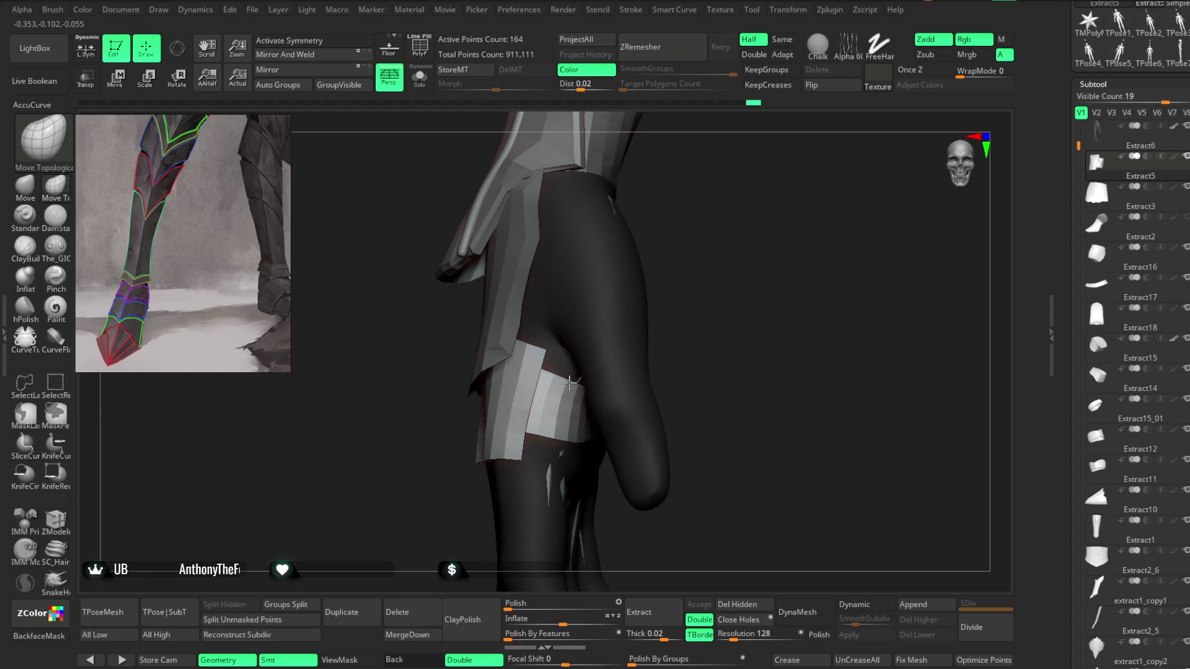
pyautogui.moveTo(693, 291)
pyautogui.mouseDown(button='right')
pyautogui.moveTo(642, 258)
pyautogui.moveTo(586, 384)
pyautogui.mouseUp(button='right')
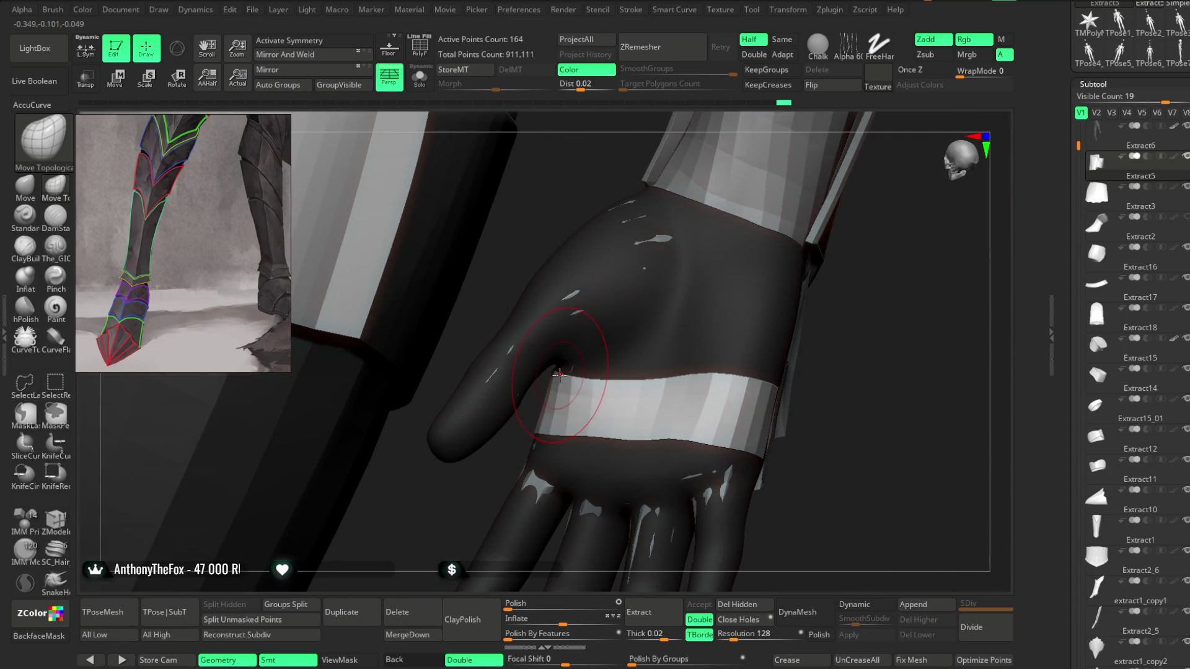
pyautogui.moveTo(601, 386)
pyautogui.mouseDown(button='right')
pyautogui.moveTo(823, 298)
pyautogui.moveTo(594, 367)
pyautogui.mouseUp(button='right')
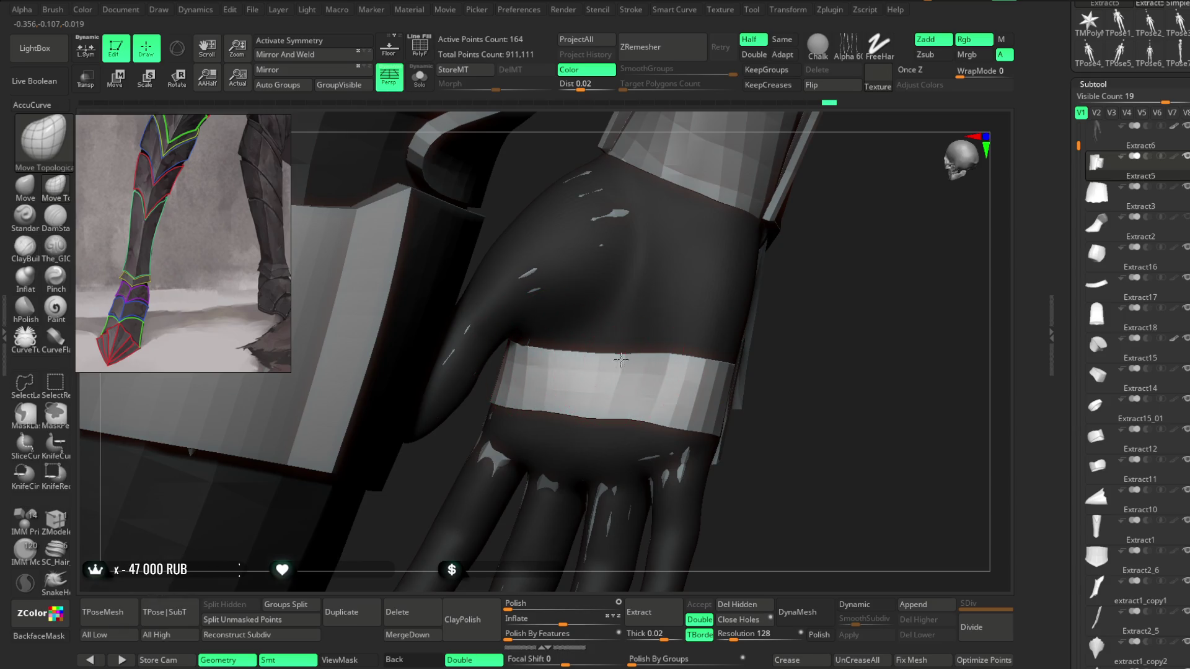
pyautogui.moveTo(813, 325)
pyautogui.mouseDown(button='right')
pyautogui.moveTo(566, 375)
pyautogui.moveTo(725, 273)
pyautogui.moveTo(704, 364)
pyautogui.moveTo(660, 291)
pyautogui.moveTo(672, 287)
pyautogui.moveTo(672, 308)
pyautogui.moveTo(653, 287)
pyautogui.moveTo(675, 284)
pyautogui.moveTo(672, 306)
pyautogui.moveTo(605, 281)
pyautogui.moveTo(601, 373)
pyautogui.mouseUp(button='right')
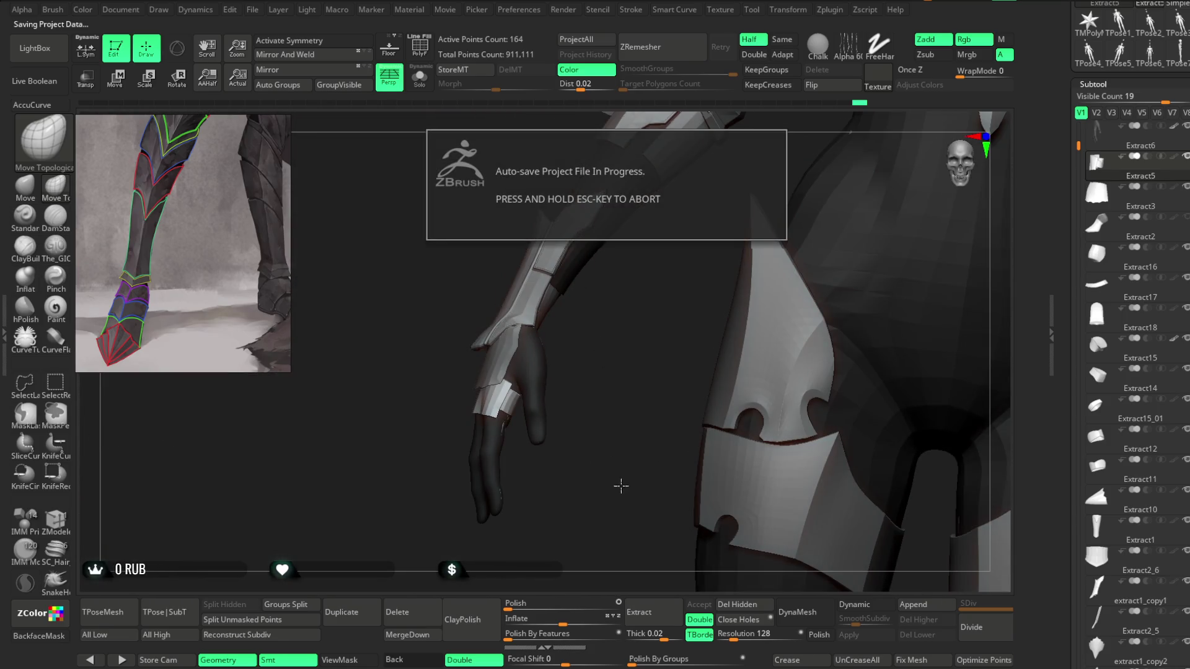
pyautogui.moveTo(615, 400)
pyautogui.mouseDown(button='right')
pyautogui.moveTo(630, 316)
pyautogui.moveTo(647, 398)
pyautogui.mouseUp(button='right')
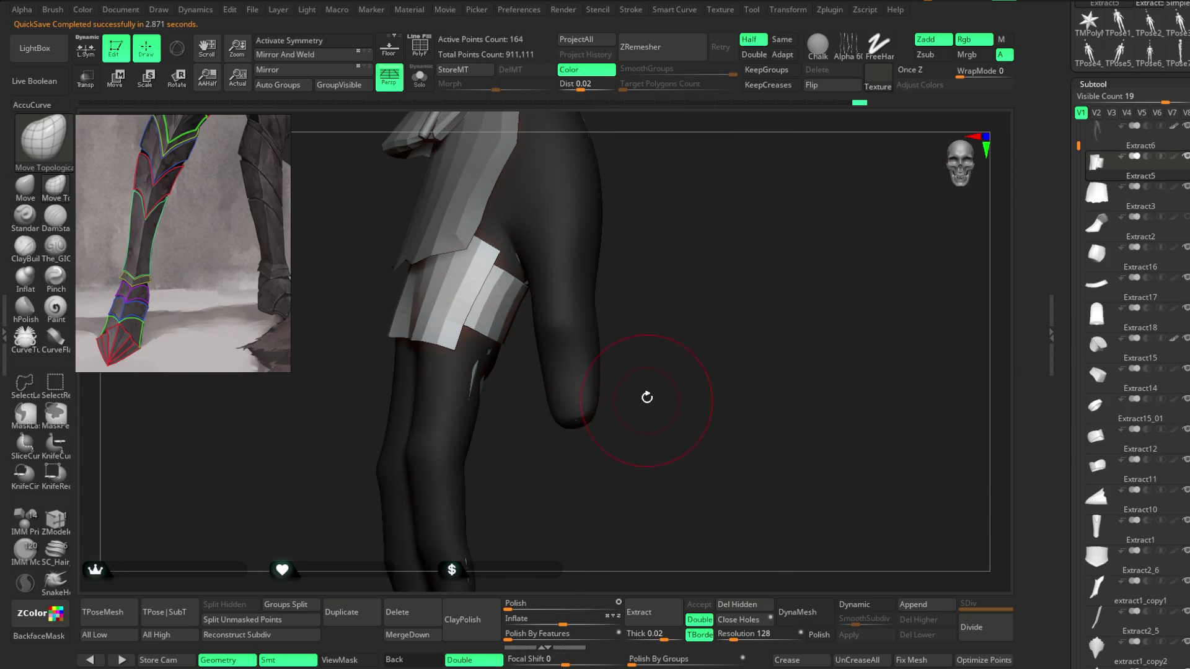
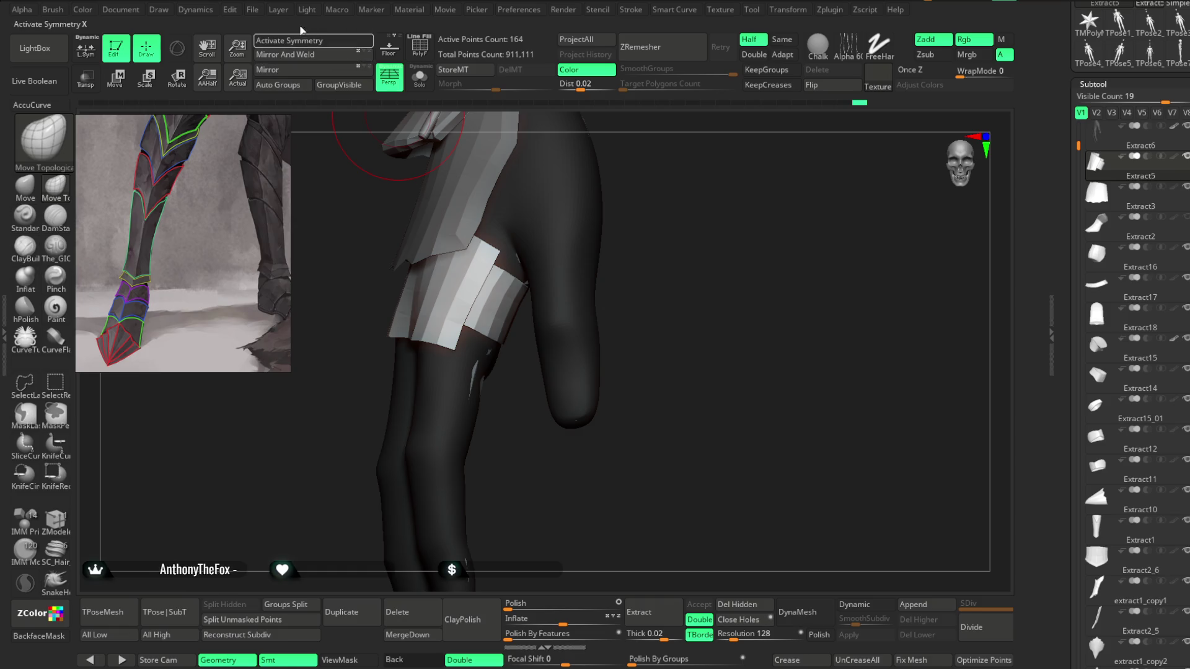
# Step: Save the current ZBrush project file from the File menu with Ctrl+S
pyautogui.click(252, 9)
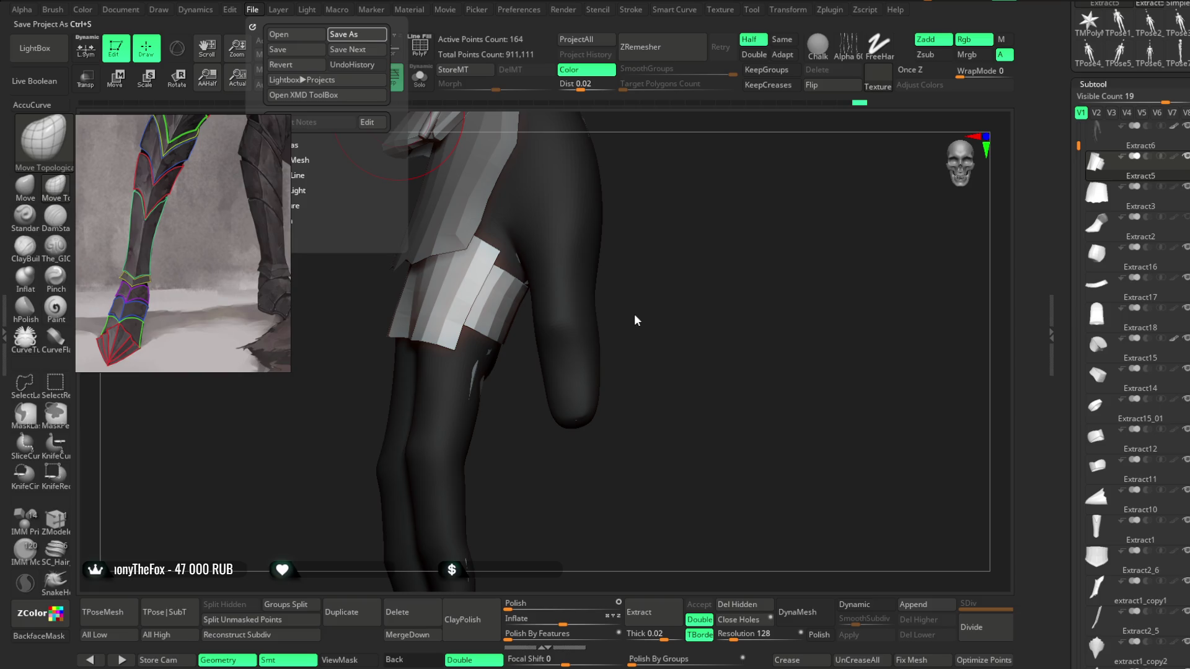
pyautogui.hotkey('ctrl', 's')
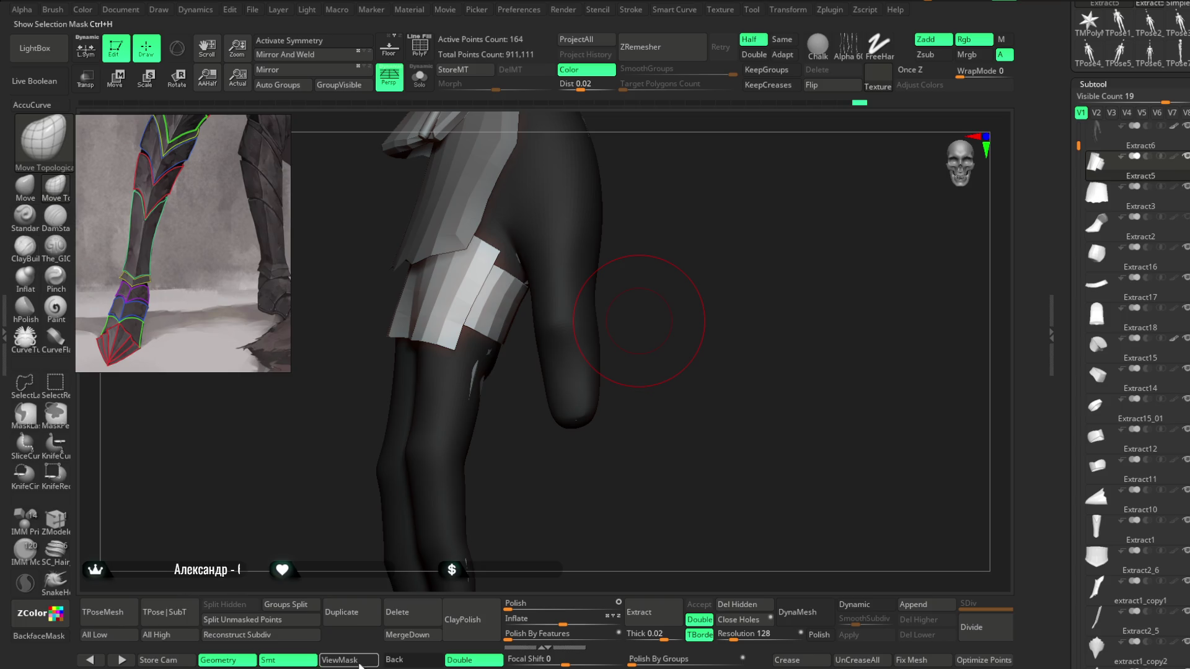
# Step: Make Lowpoly_Fantasy the active subtool and solo it
pyautogui.moveTo(652, 320); pyautogui.dragTo(655, 301)
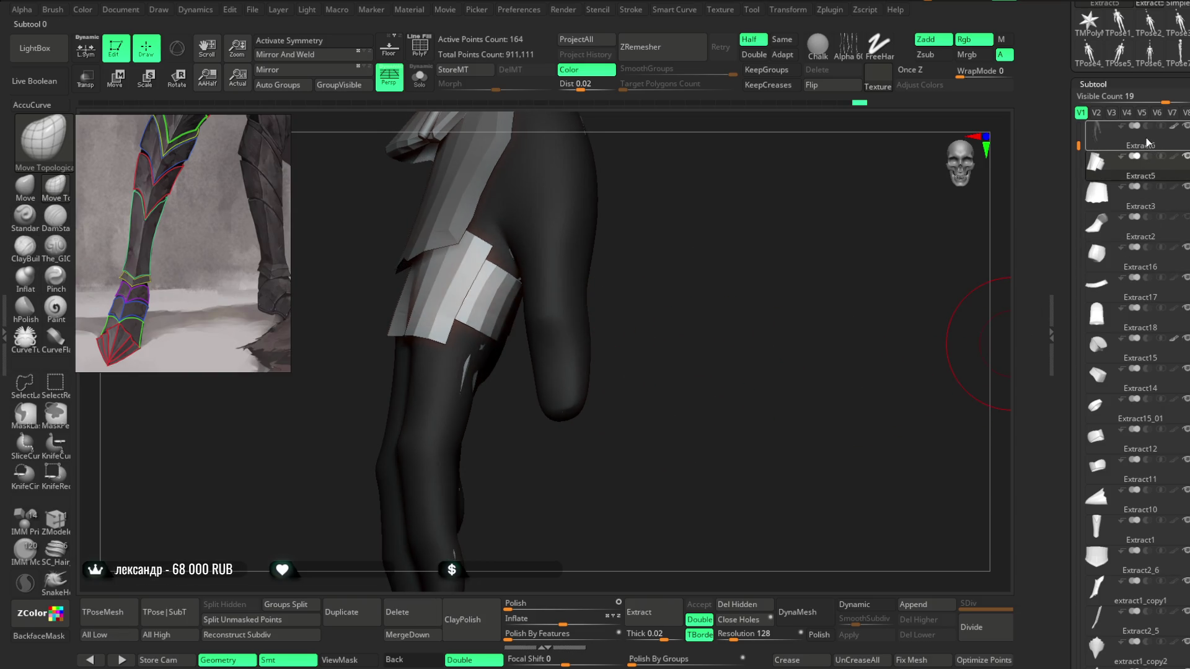
pyautogui.moveTo(1078, 138); pyautogui.dragTo(1078, 126)
pyautogui.click(1123, 161)
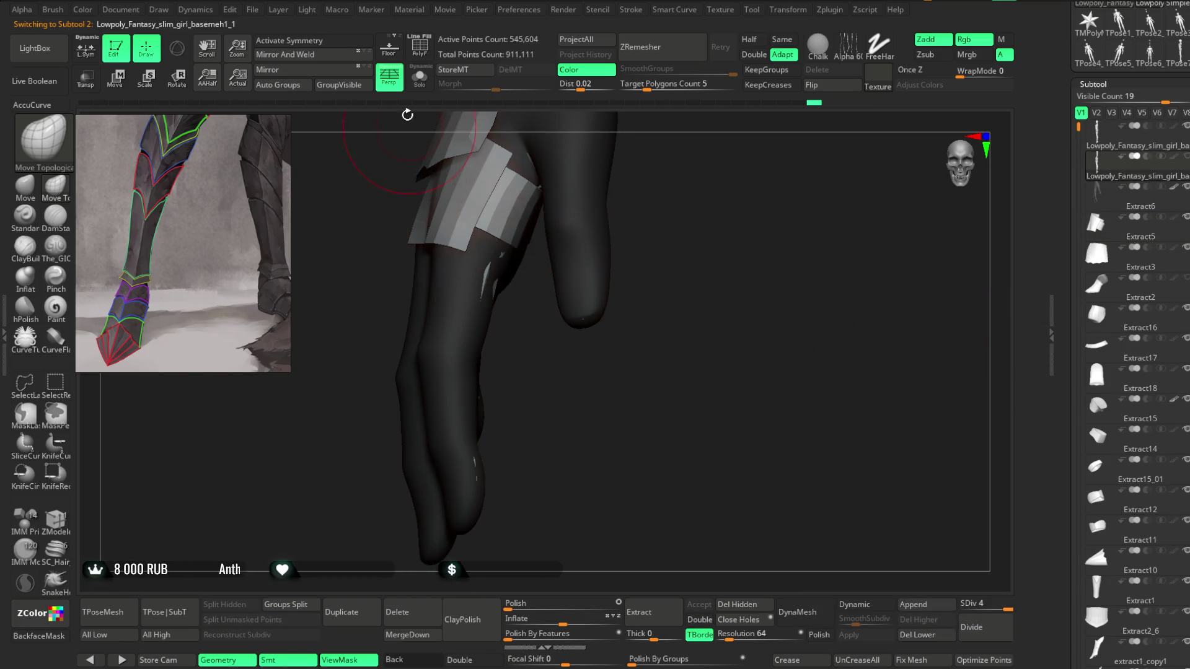
pyautogui.click(420, 77)
pyautogui.moveTo(559, 341)
pyautogui.mouseDown()
pyautogui.moveTo(563, 369)
pyautogui.moveTo(567, 351)
pyautogui.mouseUp()
# Step: Drop the hand to subdivision level 1 and turn on PolyF wireframe with polygroup colours
pyautogui.press('space')
pyautogui.hotkey('shift', 'd')
pyautogui.hotkey('shift', 'd')
pyautogui.hotkey('shift', 'd')
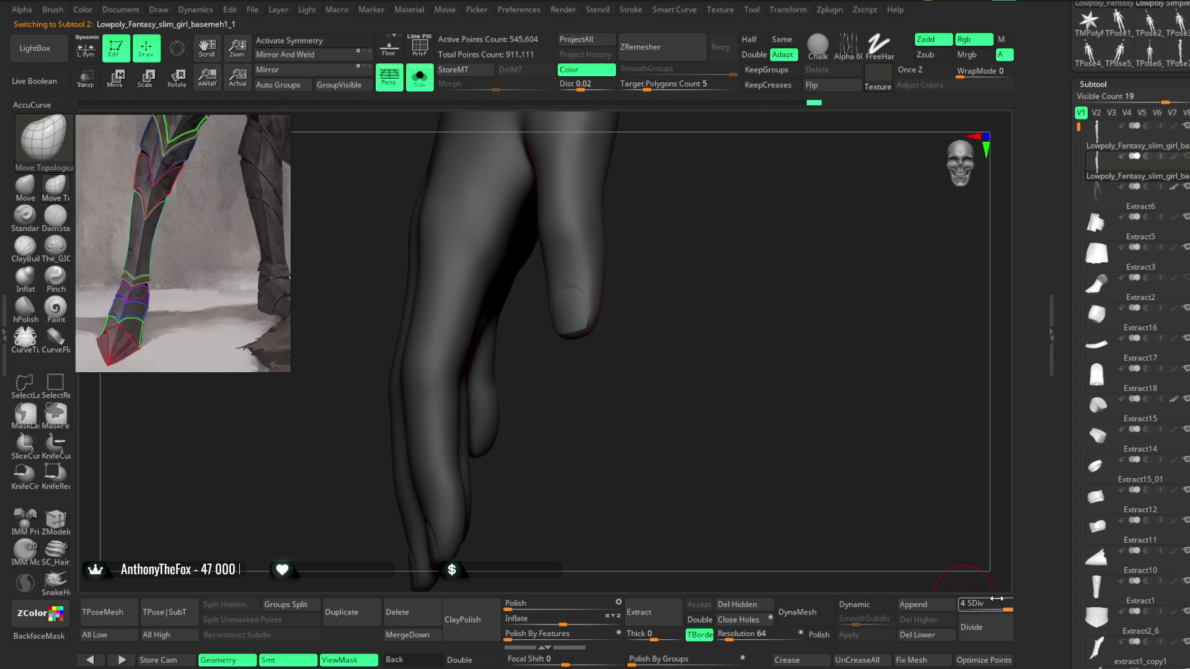
pyautogui.moveTo(680, 401); pyautogui.dragTo(668, 399)
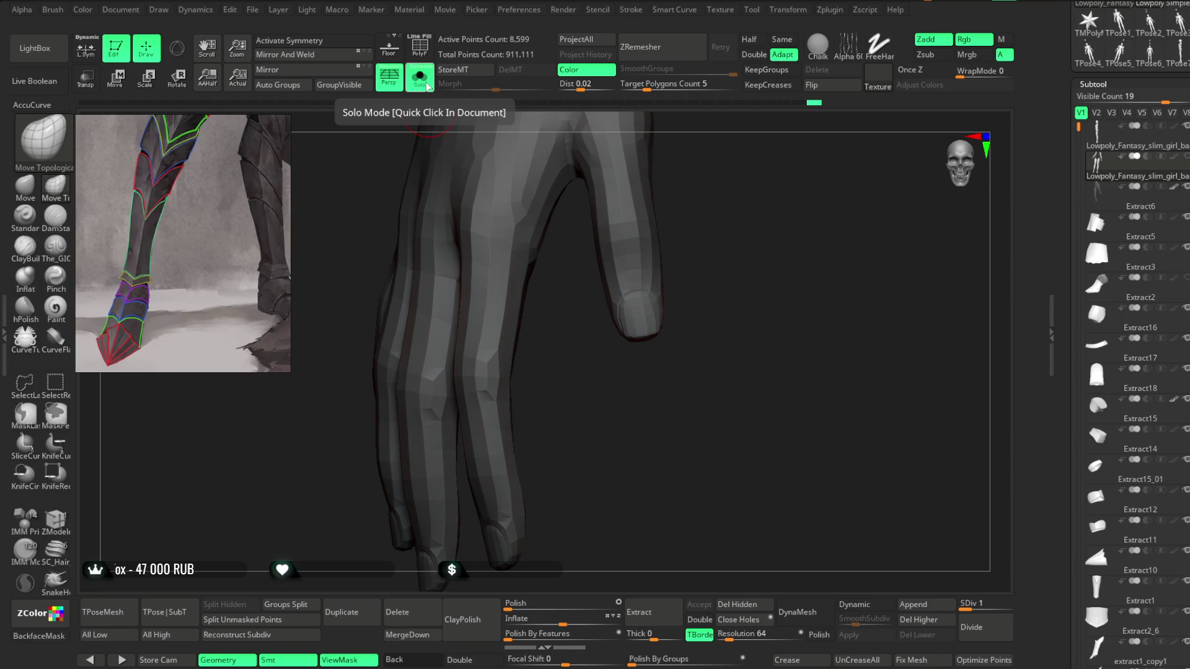
pyautogui.click(419, 47)
pyautogui.moveTo(599, 398)
pyautogui.mouseDown()
pyautogui.moveTo(630, 403)
pyautogui.moveTo(613, 400)
pyautogui.moveTo(603, 345)
pyautogui.mouseUp()
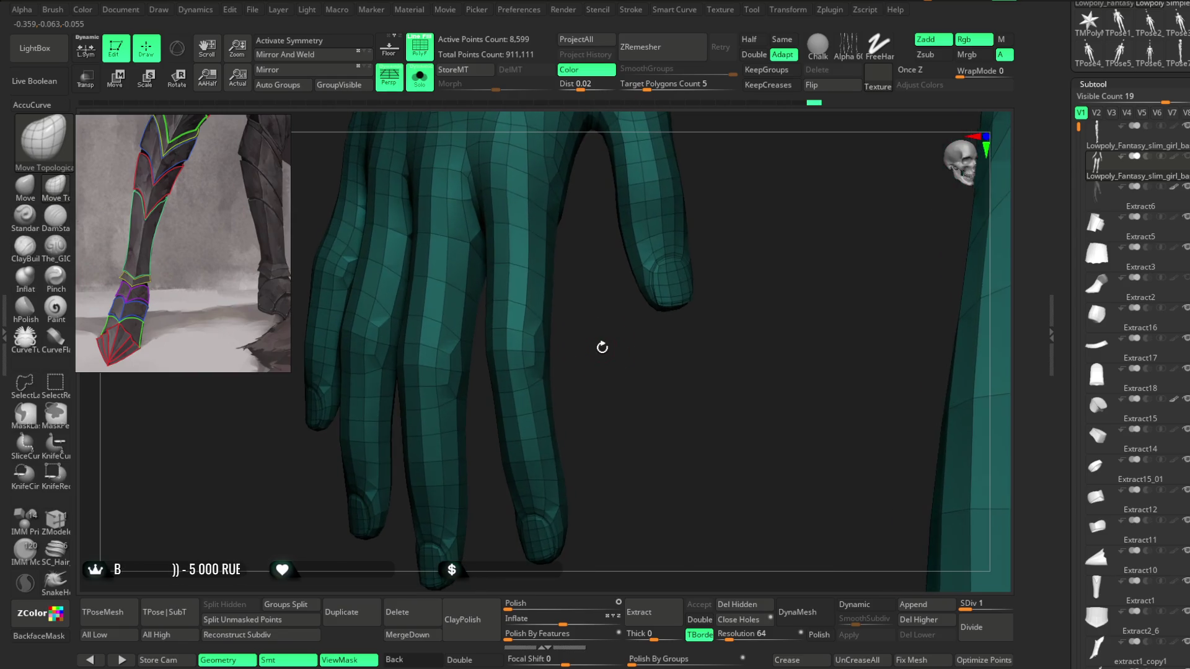
# Step: Undo the jump to subdivision level 4 and switch to the ZModeler brush
pyautogui.click(1012, 605)
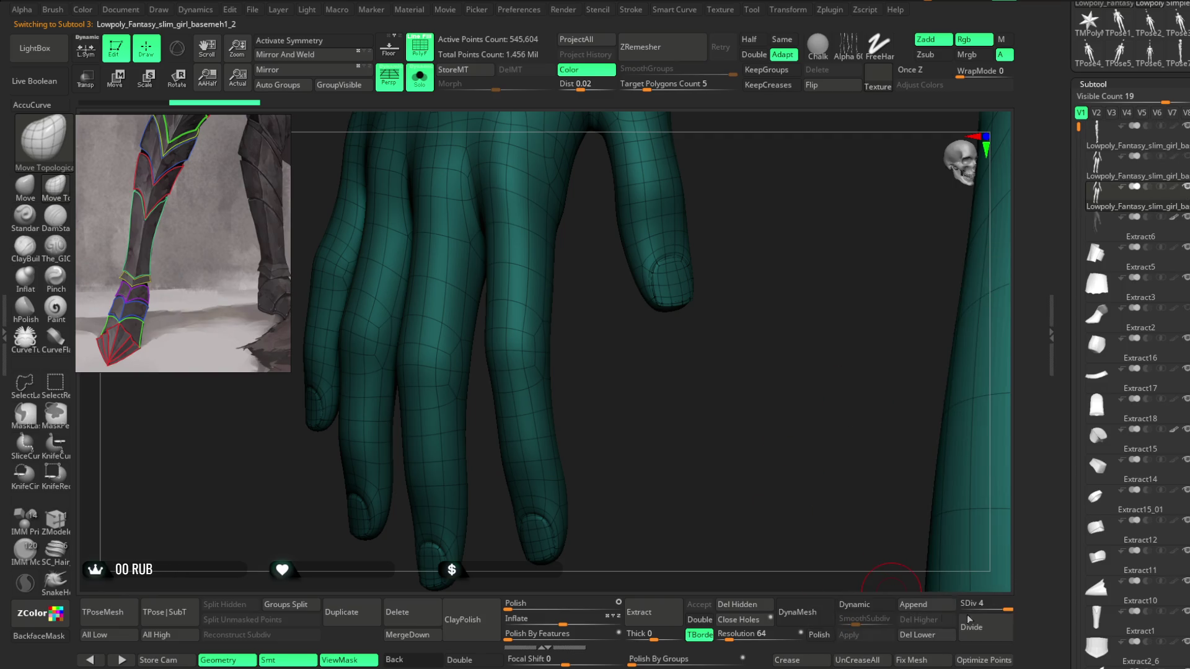
pyautogui.hotkey('ctrl', 'z')
pyautogui.moveTo(655, 380)
pyautogui.mouseDown()
pyautogui.moveTo(680, 399)
pyautogui.moveTo(641, 368)
pyautogui.moveTo(685, 364)
pyautogui.moveTo(637, 375)
pyautogui.moveTo(495, 298)
pyautogui.mouseUp()
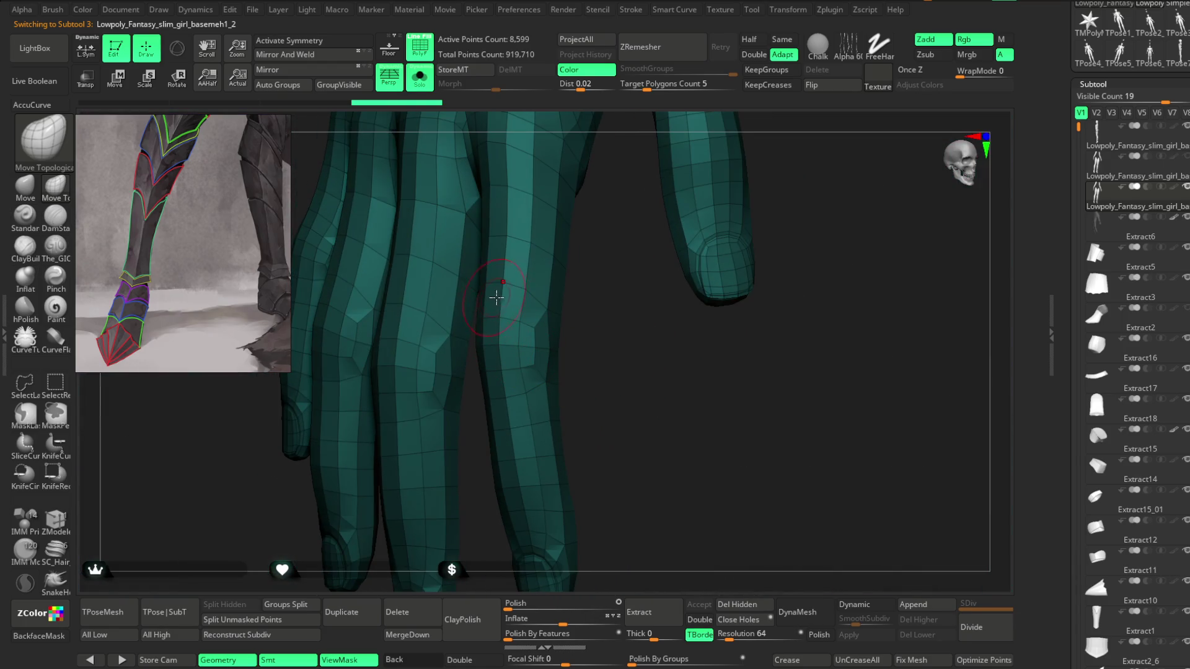
pyautogui.click(55, 520)
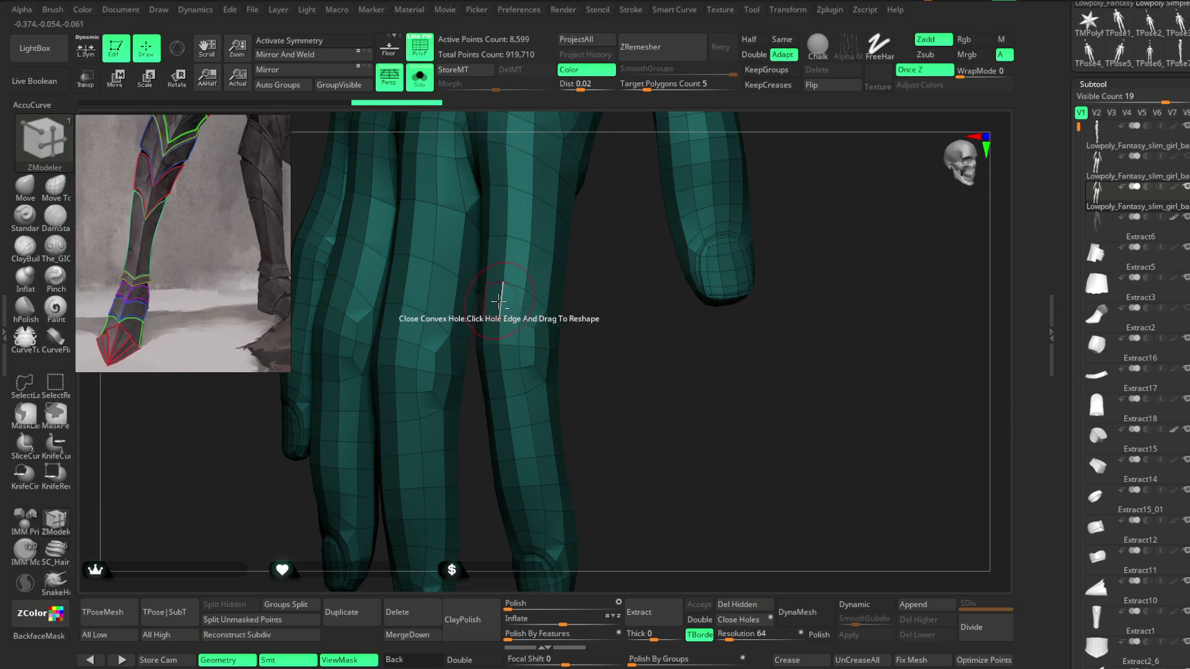
# Step: Mark knuckle loops on two fingers as their own polygroups
pyautogui.moveTo(571, 326)
pyautogui.mouseDown()
pyautogui.moveTo(628, 339)
pyautogui.moveTo(620, 303)
pyautogui.mouseUp()
pyautogui.moveTo(864, 191)
pyautogui.mouseDown()
pyautogui.moveTo(856, 229)
pyautogui.moveTo(492, 299)
pyautogui.mouseUp()
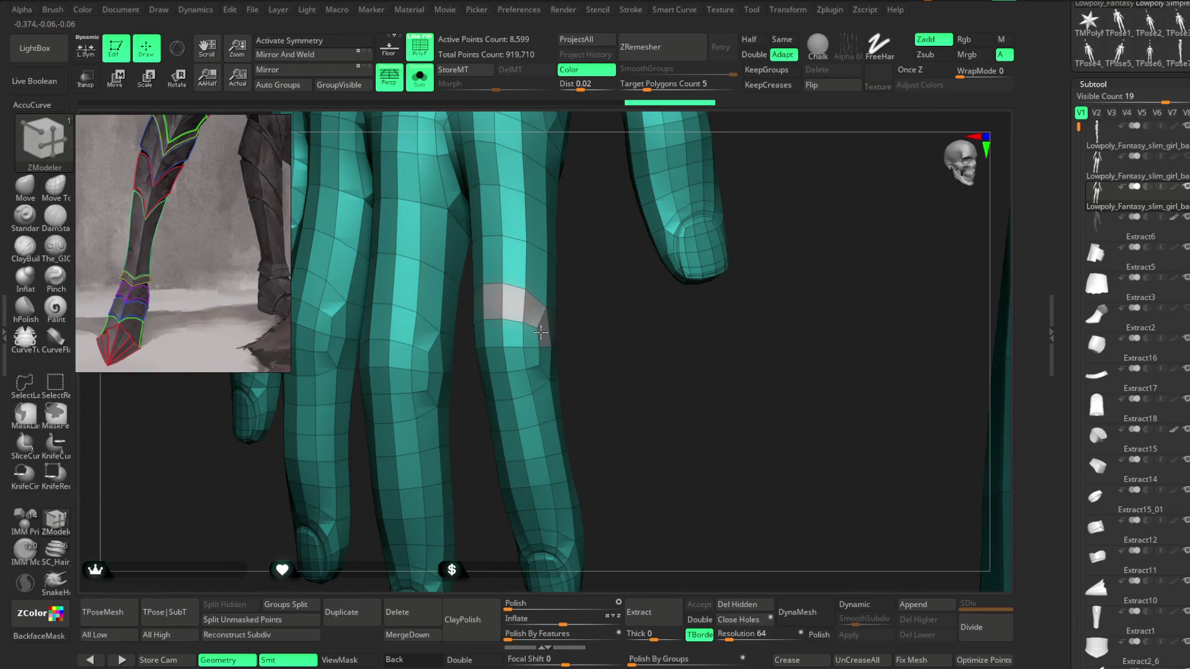
pyautogui.moveTo(584, 333)
pyautogui.mouseDown()
pyautogui.moveTo(645, 314)
pyautogui.moveTo(620, 313)
pyautogui.mouseUp()
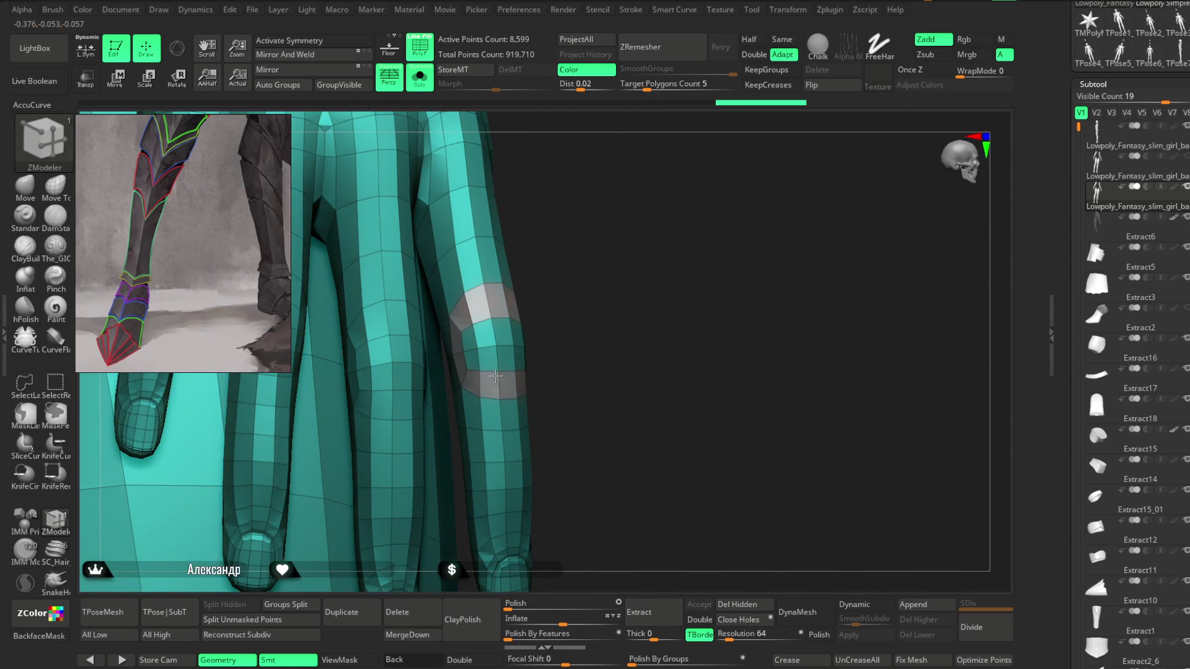
pyautogui.moveTo(616, 265); pyautogui.dragTo(531, 359)
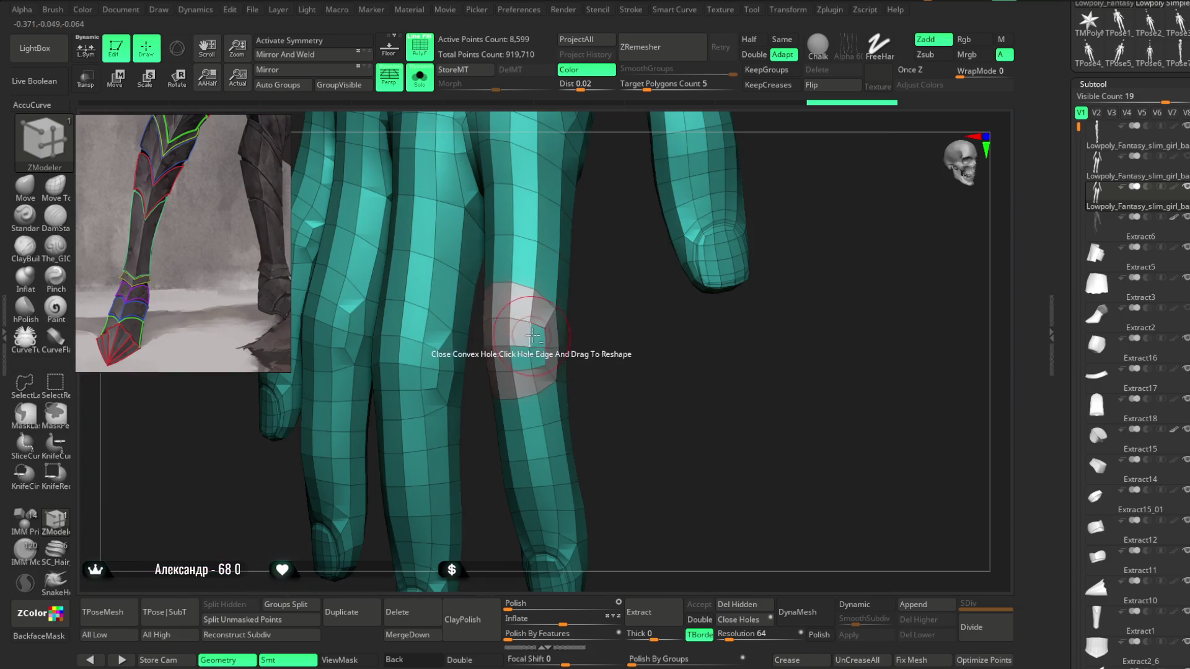
pyautogui.moveTo(584, 329)
pyautogui.mouseDown()
pyautogui.moveTo(619, 335)
pyautogui.moveTo(608, 336)
pyautogui.moveTo(613, 310)
pyautogui.moveTo(322, 322)
pyautogui.mouseUp()
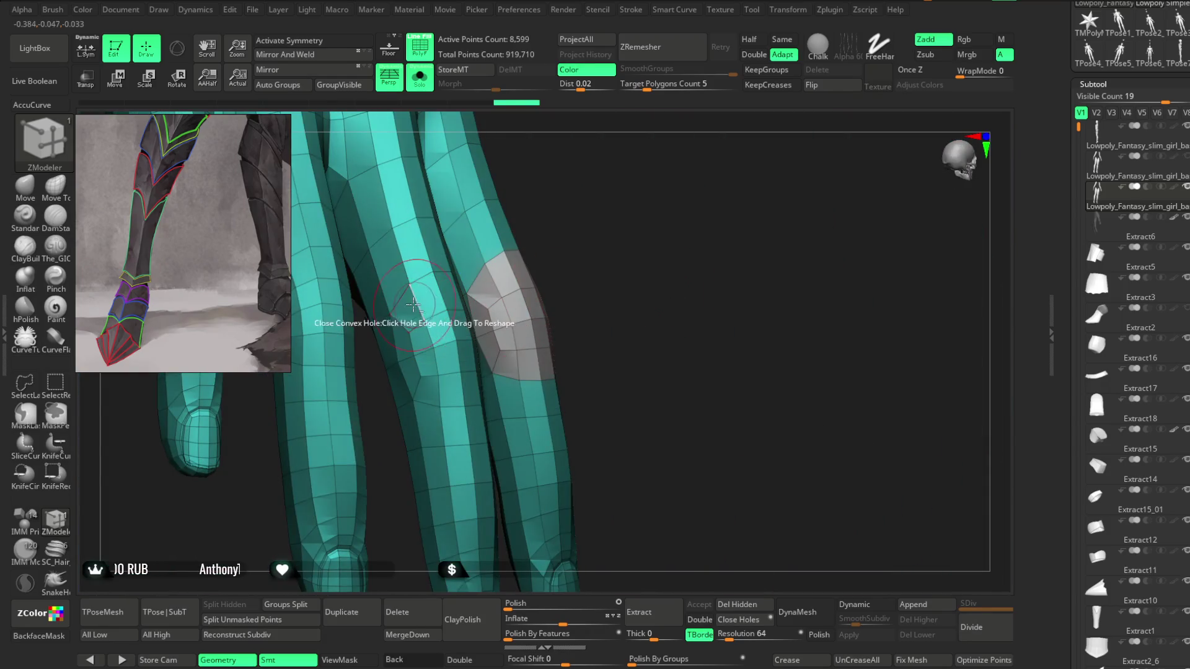
pyautogui.scroll(5, 417, 384)
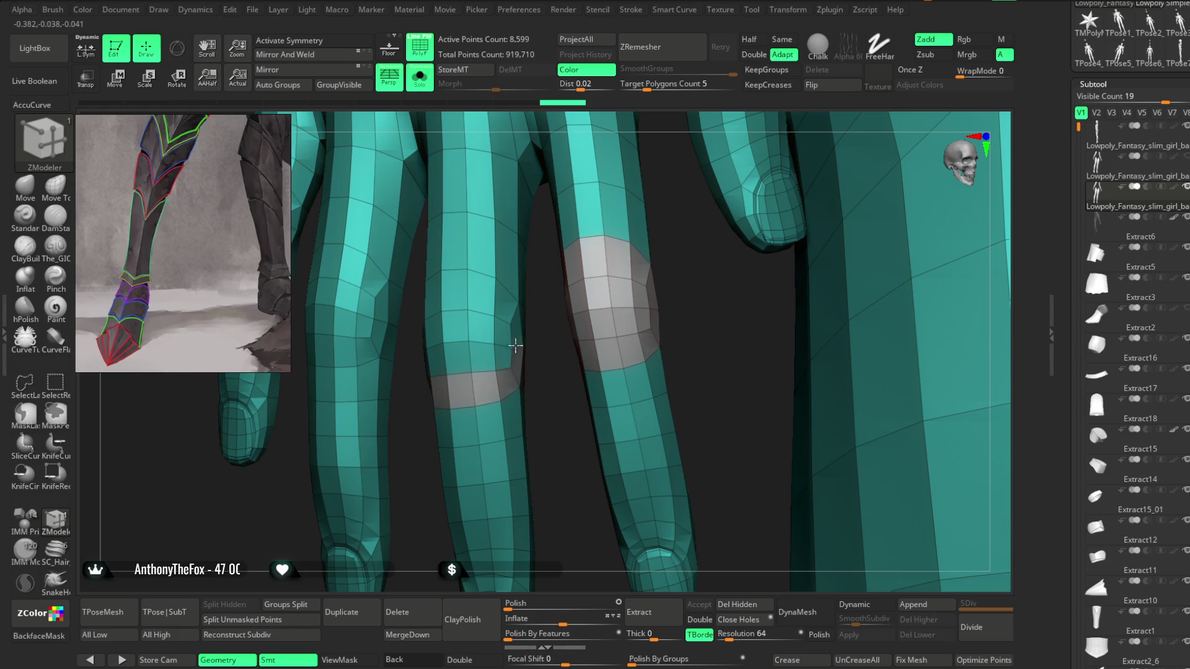
pyautogui.moveTo(441, 297); pyautogui.dragTo(437, 297, button='right')
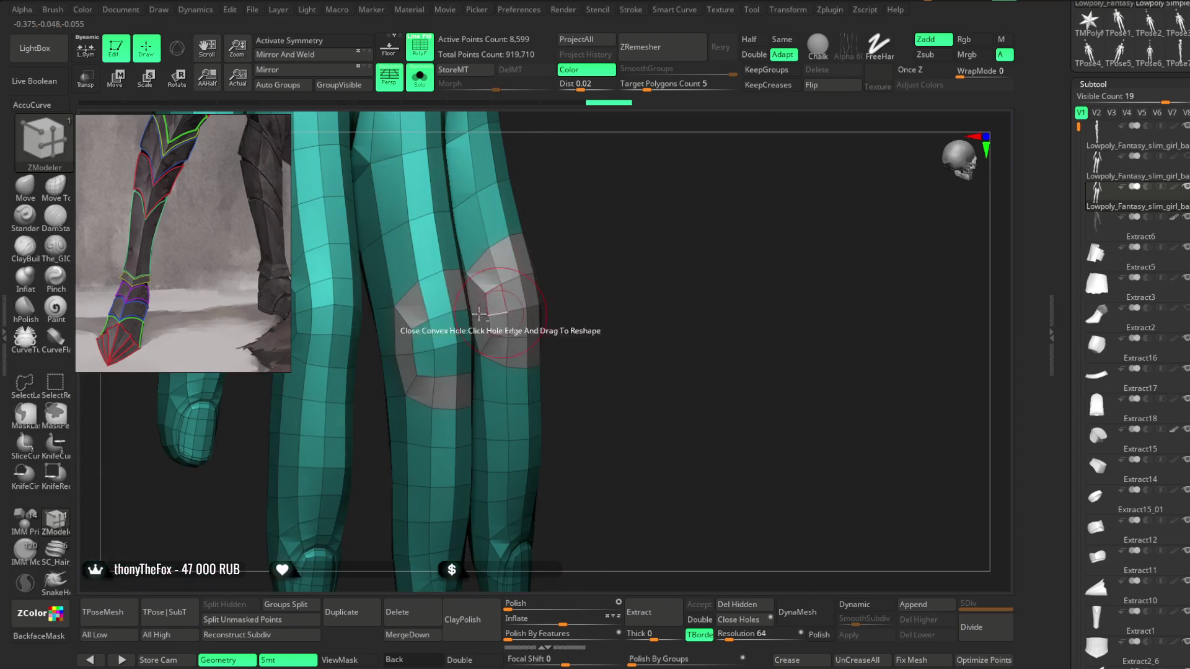
# Step: Orbit around the fingers and bring up the ZModeler polygon action menu
pyautogui.moveTo(573, 239); pyautogui.dragTo(474, 333, button='right')
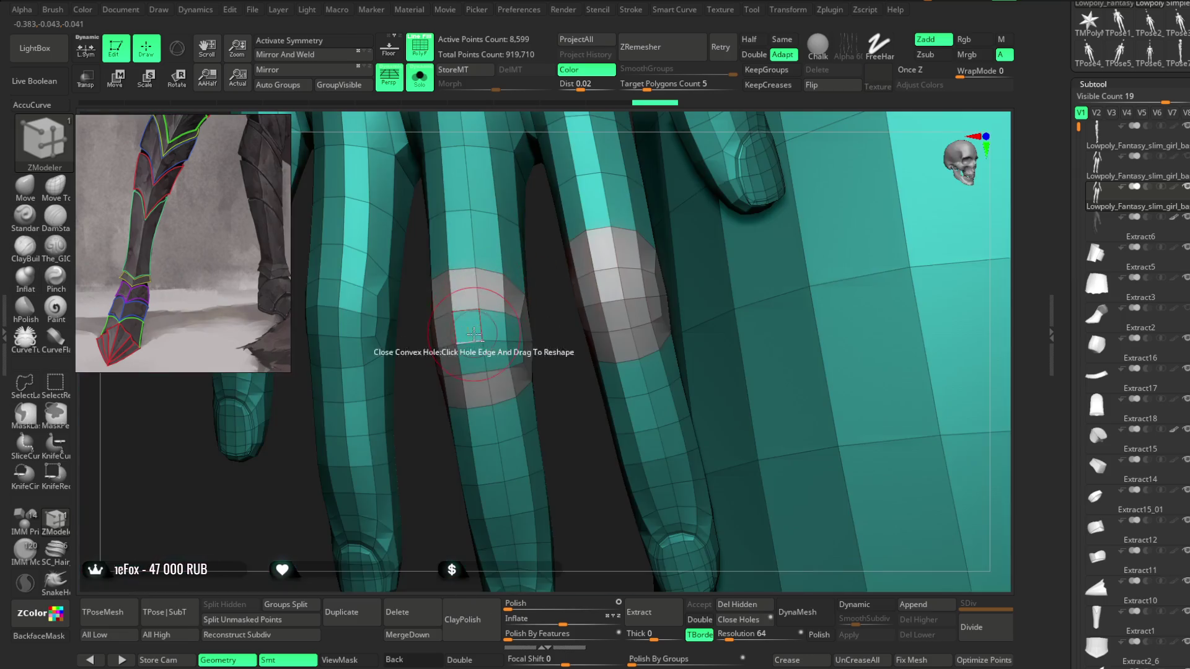
pyautogui.moveTo(544, 294); pyautogui.dragTo(513, 300, button='right')
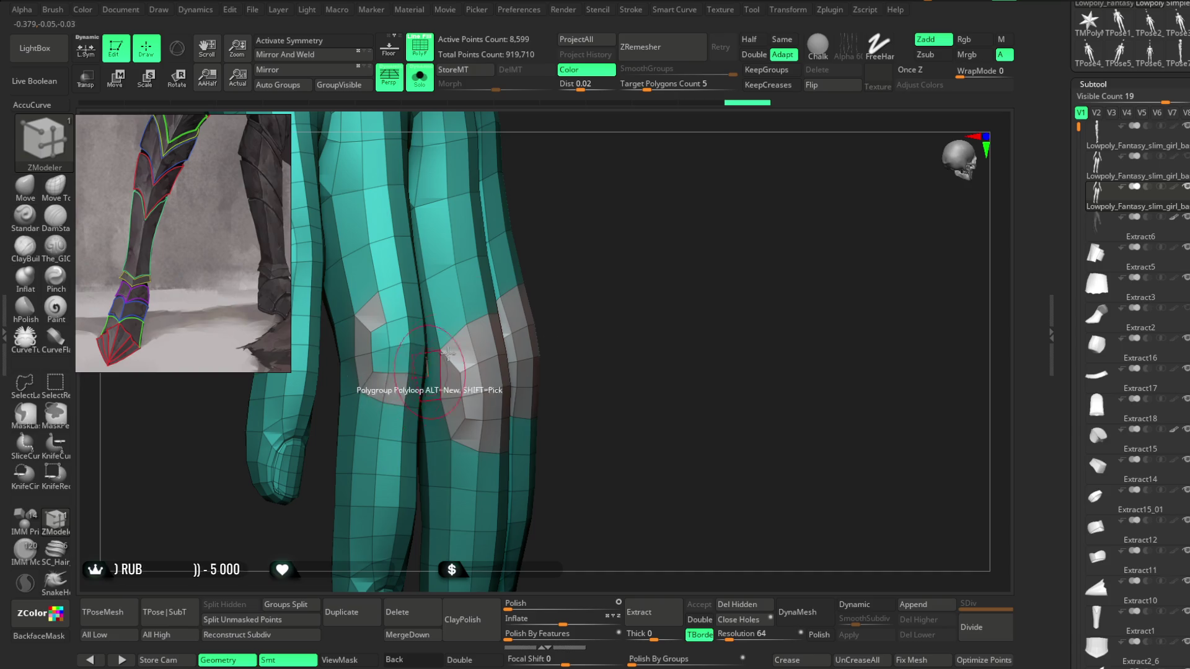
pyautogui.moveTo(372, 398); pyautogui.dragTo(404, 451, button='right')
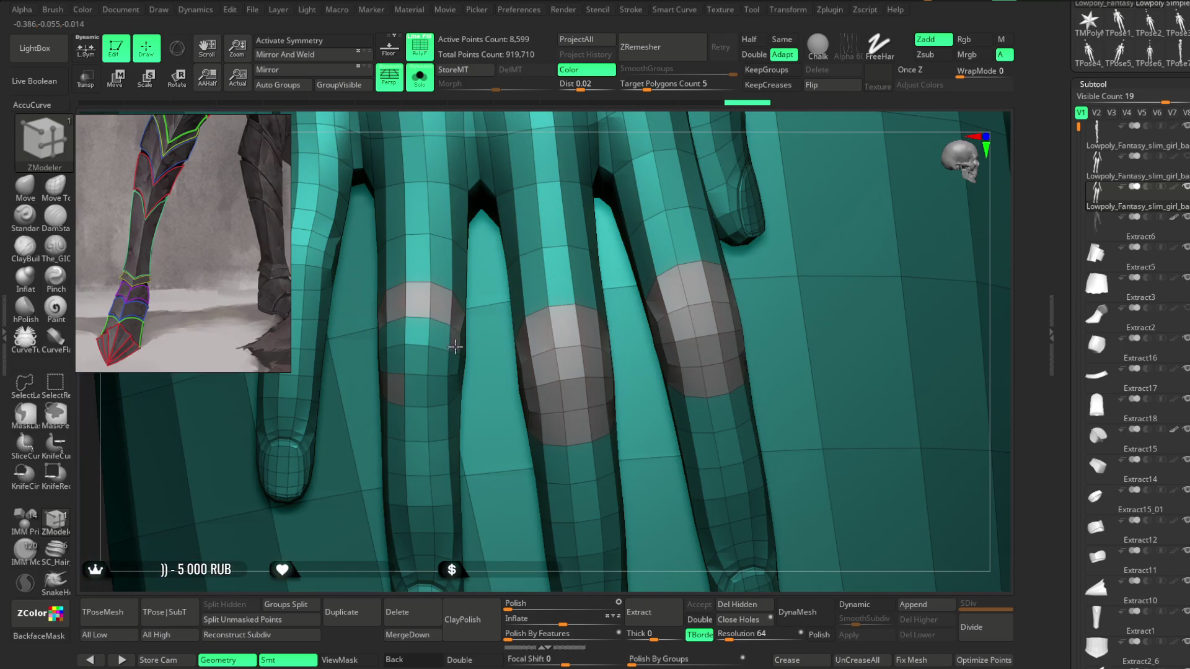
pyautogui.moveTo(581, 123)
pyautogui.mouseDown(button='right')
pyautogui.moveTo(434, 327)
pyautogui.moveTo(386, 561)
pyautogui.moveTo(425, 337)
pyautogui.moveTo(616, 233)
pyautogui.moveTo(320, 260)
pyautogui.mouseUp(button='right')
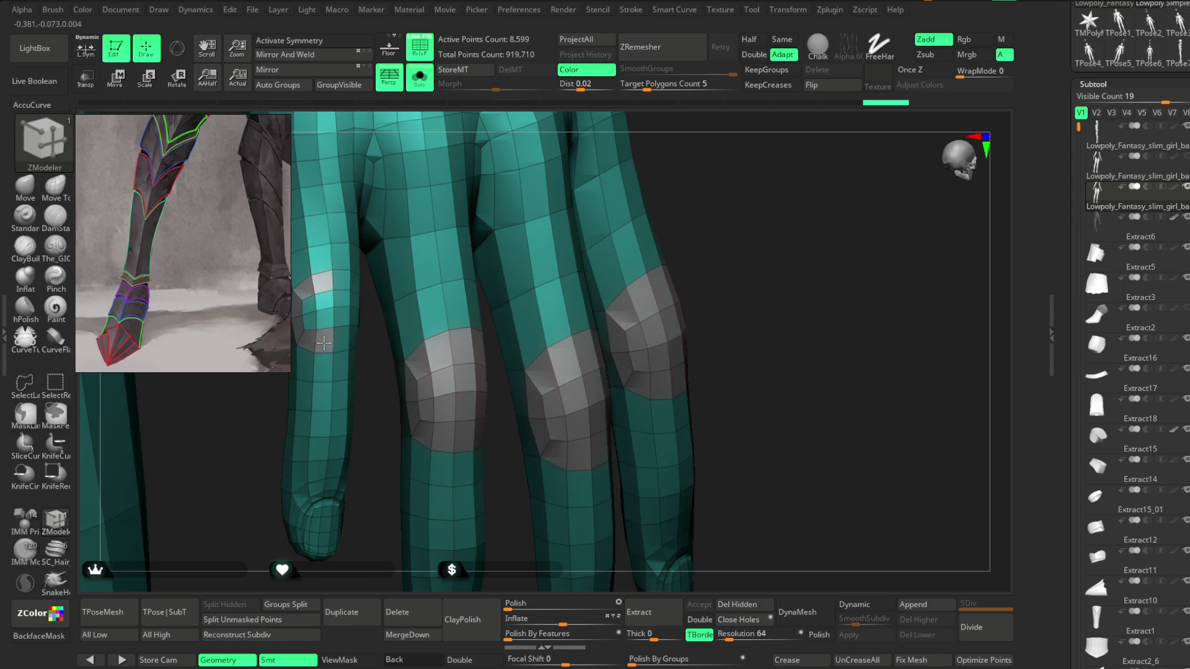
pyautogui.moveTo(372, 380); pyautogui.dragTo(403, 323, button='right')
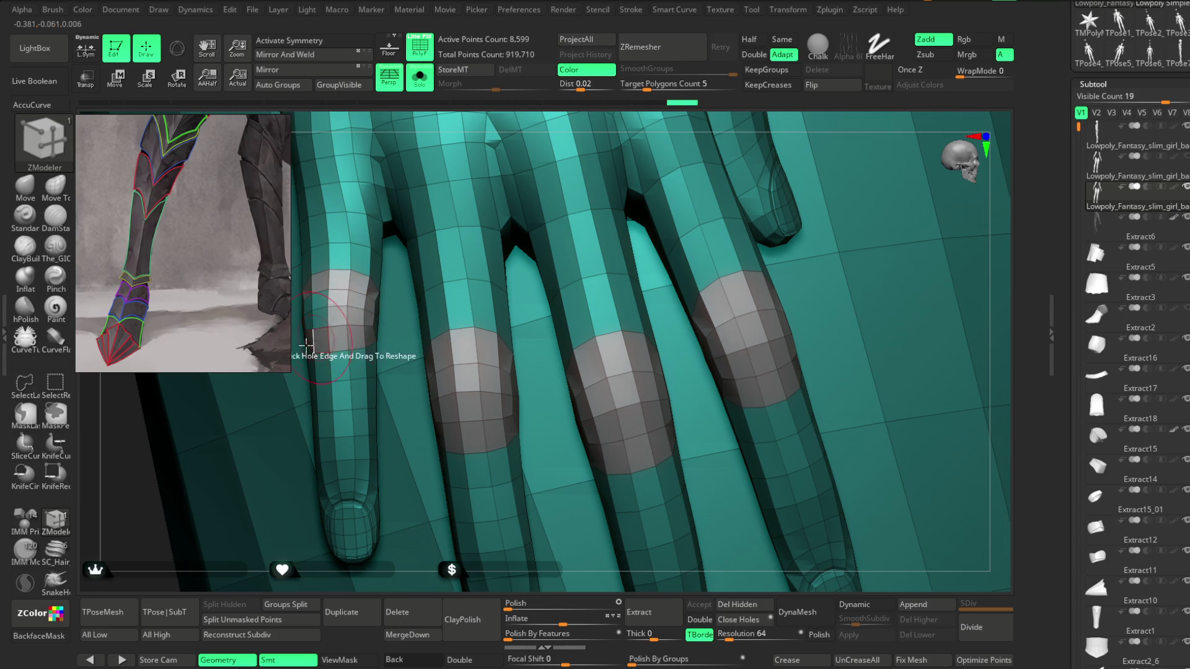
pyautogui.moveTo(427, 133)
pyautogui.mouseDown(button='right')
pyautogui.moveTo(317, 310)
pyautogui.moveTo(670, 186)
pyautogui.moveTo(610, 183)
pyautogui.moveTo(661, 364)
pyautogui.moveTo(403, 309)
pyautogui.moveTo(579, 473)
pyautogui.moveTo(662, 269)
pyautogui.moveTo(653, 263)
pyautogui.moveTo(645, 281)
pyautogui.moveTo(531, 229)
pyautogui.mouseUp(button='right')
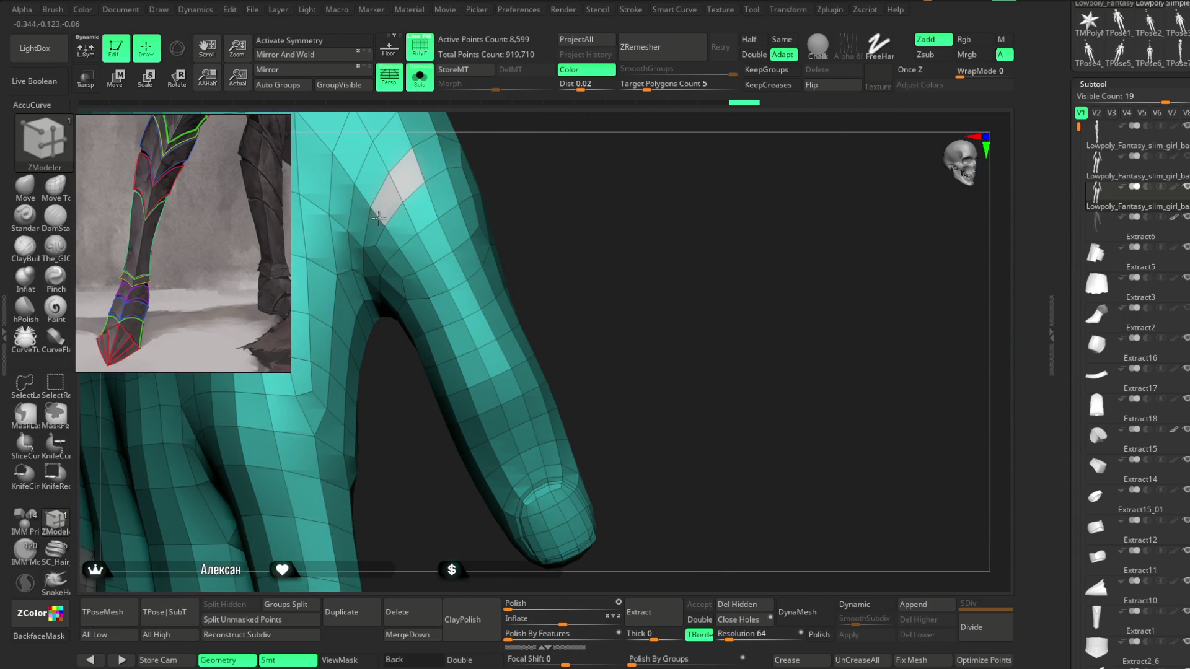
pyautogui.moveTo(510, 145)
pyautogui.mouseDown(button='right')
pyautogui.moveTo(523, 194)
pyautogui.moveTo(397, 210)
pyautogui.mouseUp(button='right')
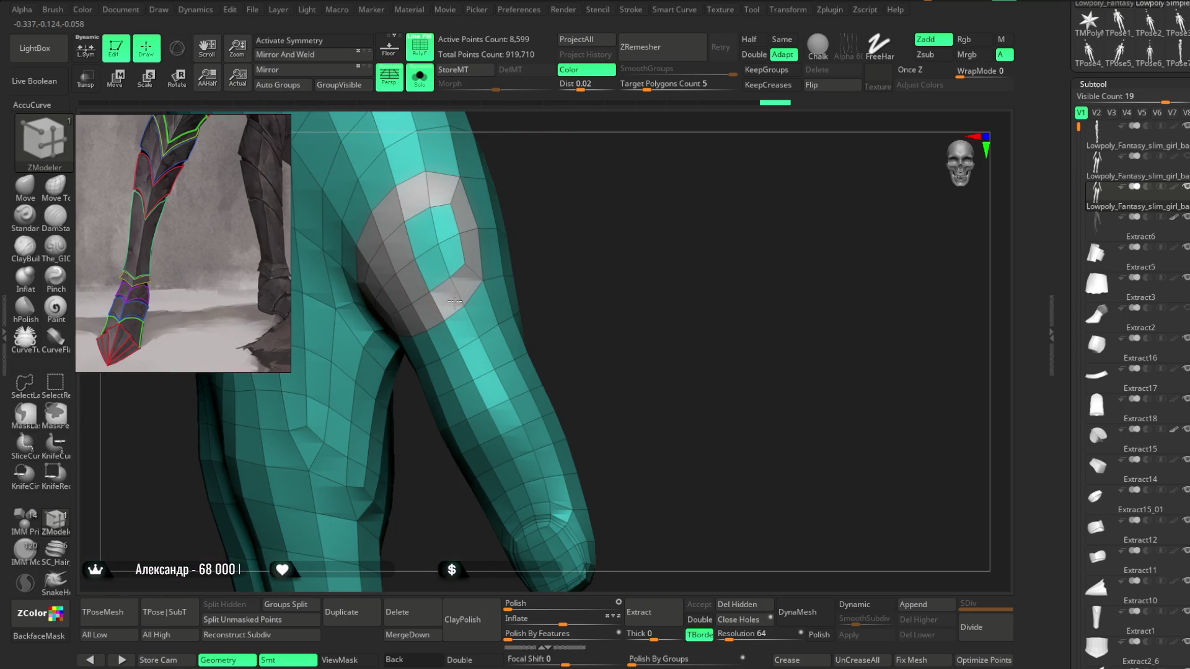
pyautogui.moveTo(566, 202)
pyautogui.mouseDown(button='right')
pyautogui.moveTo(585, 177)
pyautogui.moveTo(534, 351)
pyautogui.moveTo(409, 338)
pyautogui.mouseUp(button='right')
pyautogui.press('space')
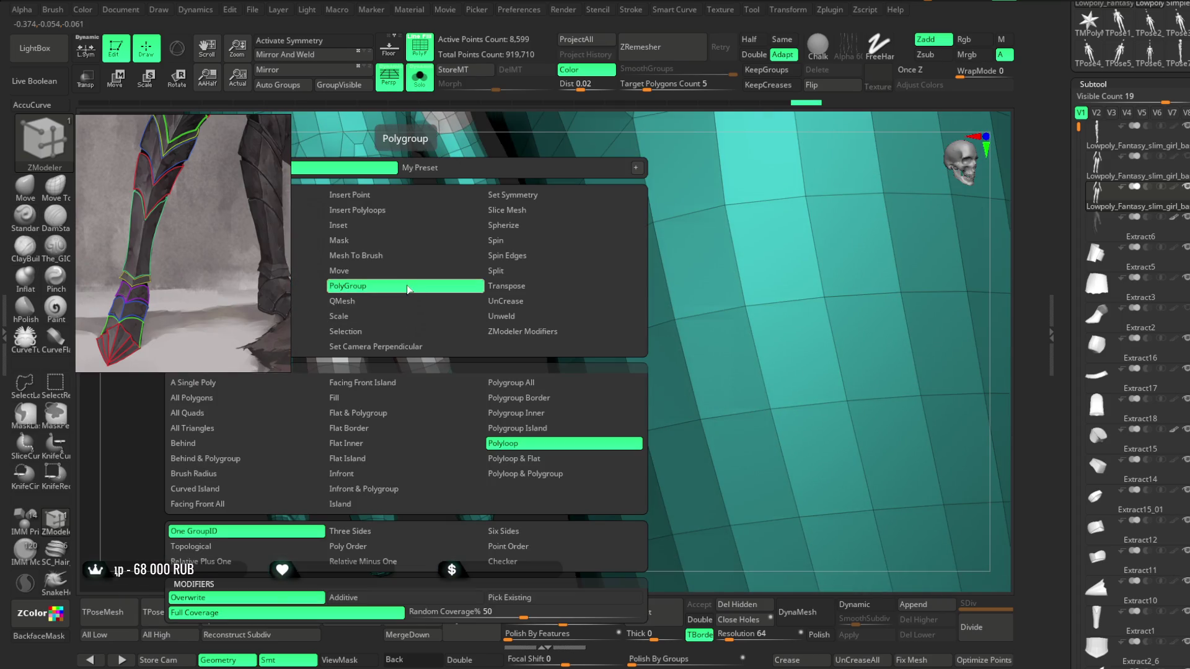
# Step: Pick the PolyGroup Polyloop target and make the knuckle loops one purple polygroup
pyautogui.click(522, 397)
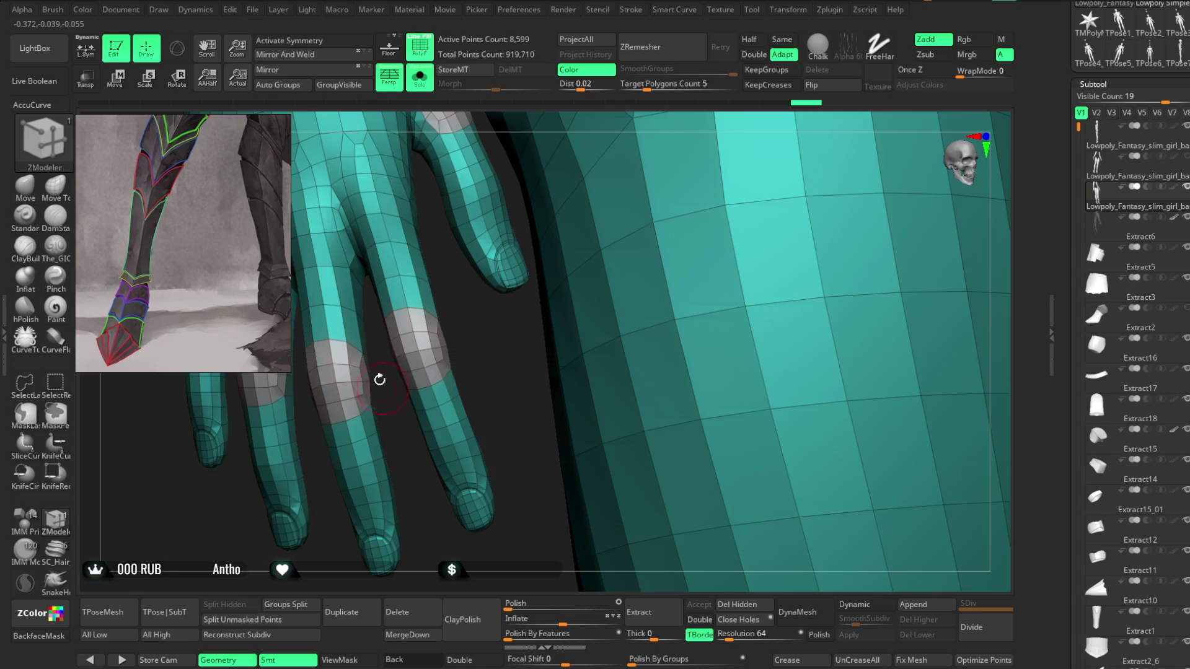
pyautogui.click(386, 380)
pyautogui.moveTo(489, 340)
pyautogui.mouseDown(button='right')
pyautogui.moveTo(476, 353)
pyautogui.moveTo(496, 353)
pyautogui.moveTo(531, 383)
pyautogui.moveTo(504, 337)
pyautogui.moveTo(574, 292)
pyautogui.moveTo(557, 285)
pyautogui.moveTo(549, 297)
pyautogui.moveTo(553, 248)
pyautogui.moveTo(584, 231)
pyautogui.moveTo(544, 282)
pyautogui.moveTo(542, 326)
pyautogui.moveTo(532, 307)
pyautogui.moveTo(534, 329)
pyautogui.moveTo(372, 335)
pyautogui.mouseUp(button='right')
pyautogui.hotkey('ctrl', 'shift')
pyautogui.moveTo(521, 221)
pyautogui.mouseDown(button='right')
pyautogui.moveTo(571, 176)
pyautogui.moveTo(372, 311)
pyautogui.mouseUp(button='right')
pyautogui.moveTo(477, 253); pyautogui.dragTo(430, 269, button='right')
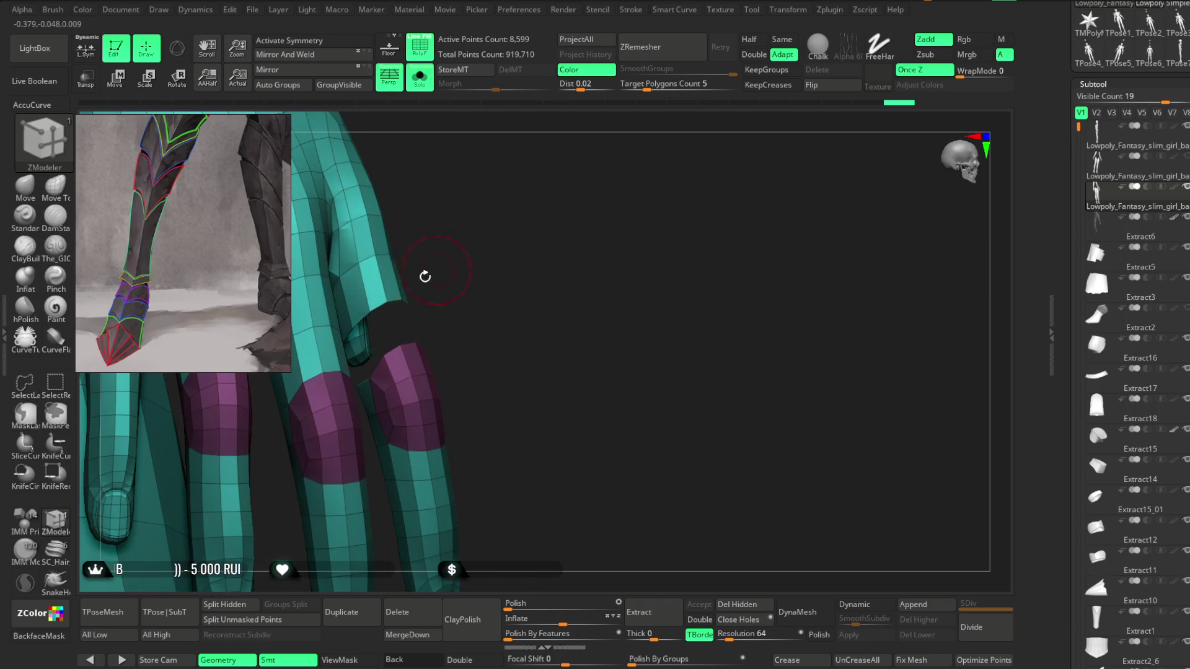
pyautogui.moveTo(517, 269)
pyautogui.mouseDown(button='right')
pyautogui.moveTo(491, 244)
pyautogui.moveTo(551, 286)
pyautogui.moveTo(534, 277)
pyautogui.mouseUp(button='right')
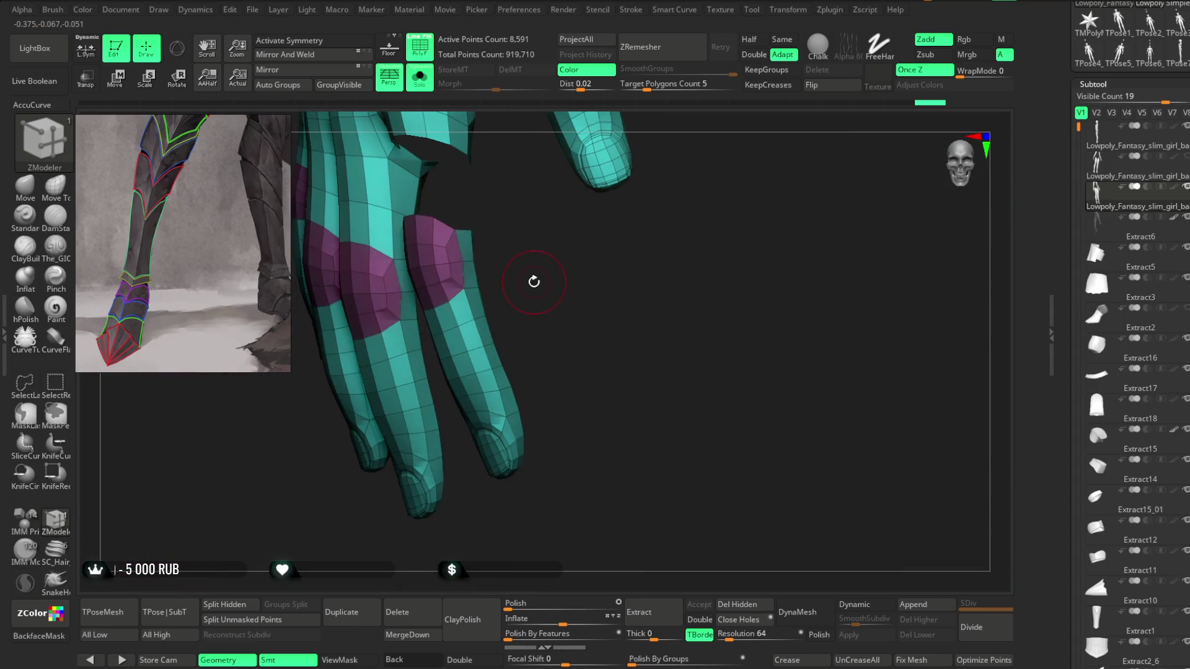
# Step: Hide the fingertip polygon rows on each finger, including the middle finger's top row
pyautogui.hotkey('ctrl', 'shift')
pyautogui.click(475, 338)
pyautogui.click(482, 352)
pyautogui.click(494, 370)
pyautogui.click(499, 386)
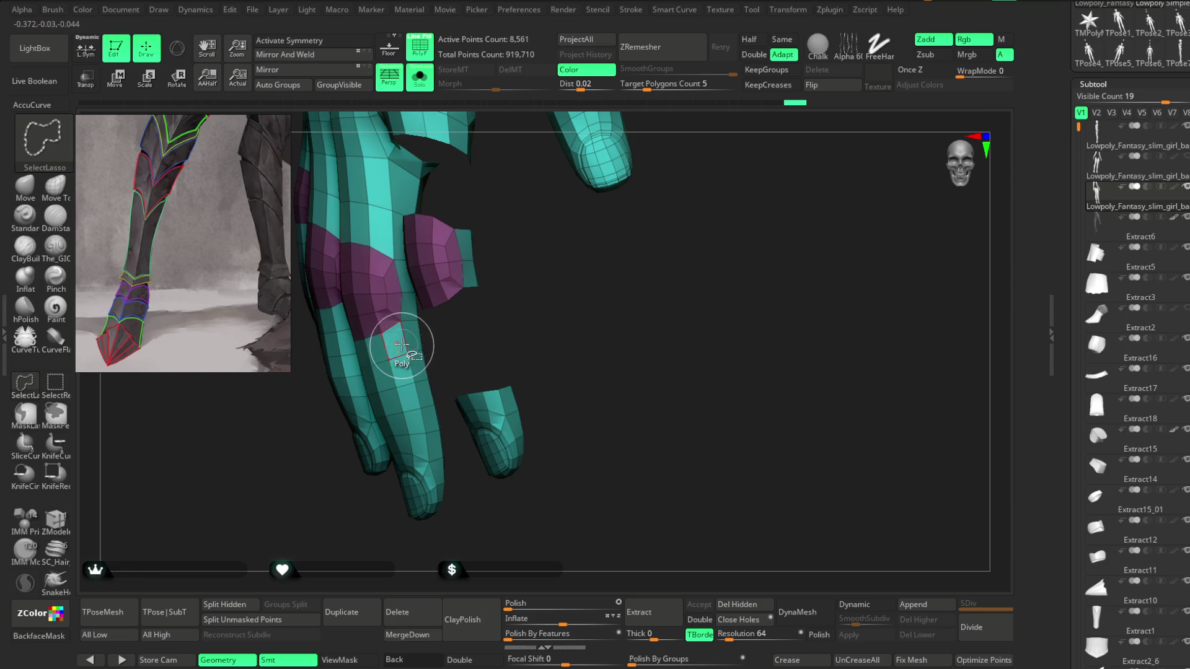
pyautogui.click(408, 370)
pyautogui.click(417, 406)
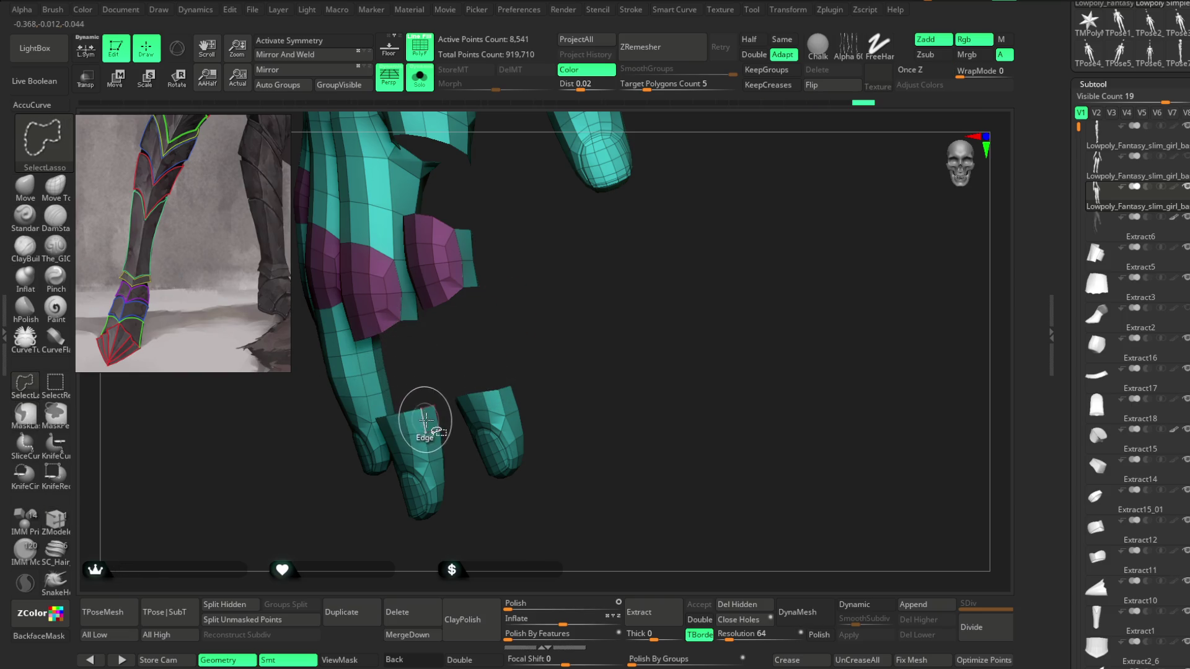
pyautogui.moveTo(425, 417)
pyautogui.mouseDown()
pyautogui.moveTo(476, 344)
pyautogui.moveTo(403, 418)
pyautogui.mouseUp()
pyautogui.click(404, 418)
pyautogui.moveTo(451, 343)
pyautogui.mouseDown()
pyautogui.moveTo(439, 399)
pyautogui.moveTo(394, 333)
pyautogui.mouseUp()
# Step: Hide the remaining fingertip polygons, viewing the hand from its side
pyautogui.hotkey('ctrl', 'shift')
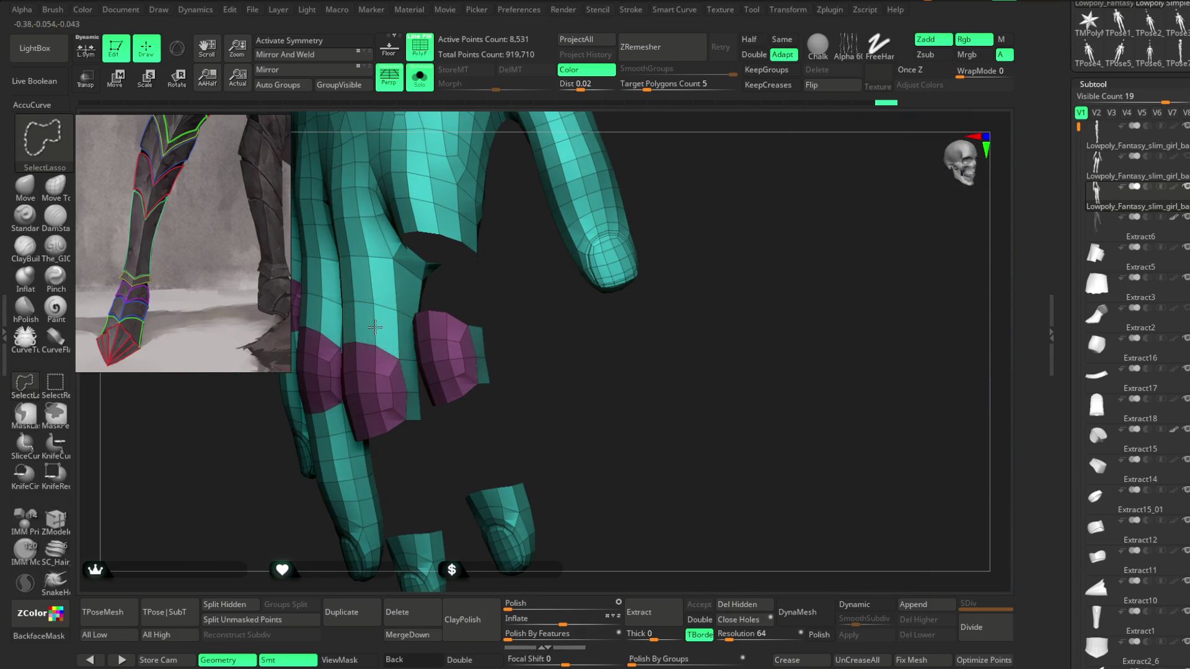
pyautogui.click(370, 284)
pyautogui.moveTo(513, 314)
pyautogui.mouseDown()
pyautogui.moveTo(409, 300)
pyautogui.moveTo(434, 314)
pyautogui.moveTo(530, 289)
pyautogui.moveTo(368, 333)
pyautogui.mouseUp()
pyautogui.click(403, 332)
pyautogui.moveTo(446, 254)
pyautogui.mouseDown()
pyautogui.moveTo(519, 216)
pyautogui.moveTo(326, 333)
pyautogui.moveTo(497, 361)
pyautogui.moveTo(441, 319)
pyautogui.moveTo(385, 406)
pyautogui.moveTo(610, 255)
pyautogui.moveTo(404, 378)
pyautogui.moveTo(332, 353)
pyautogui.mouseUp()
pyautogui.hotkey('ctrl', 'shift')
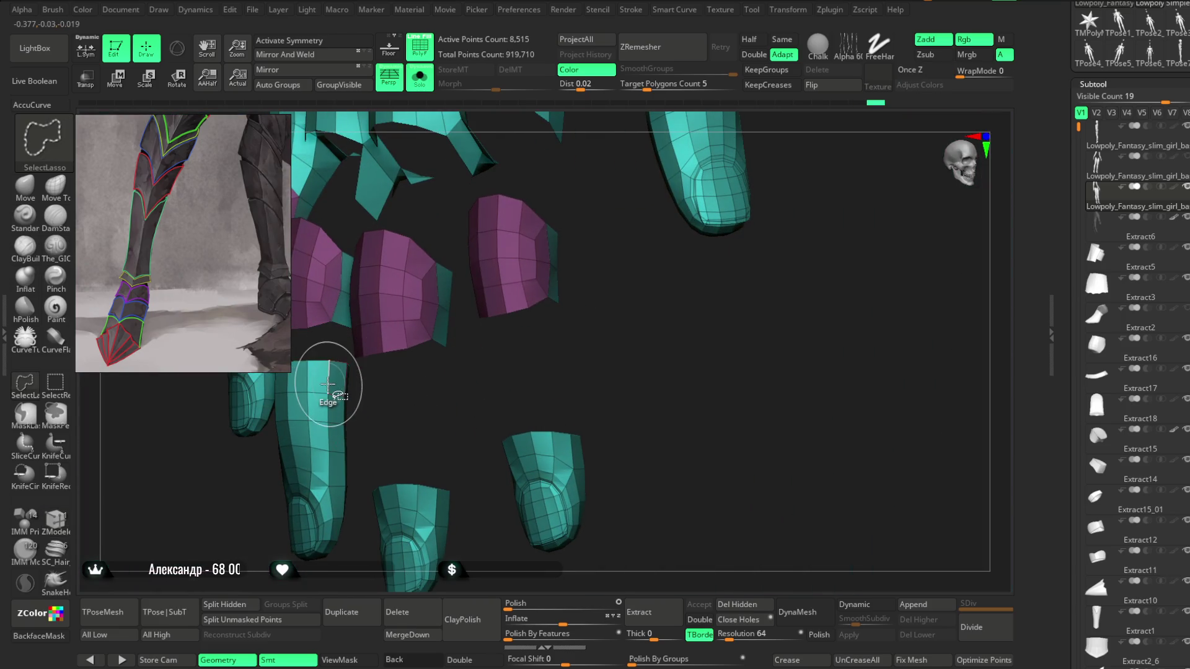
pyautogui.moveTo(329, 430)
pyautogui.mouseDown()
pyautogui.moveTo(369, 420)
pyautogui.moveTo(275, 385)
pyautogui.mouseUp()
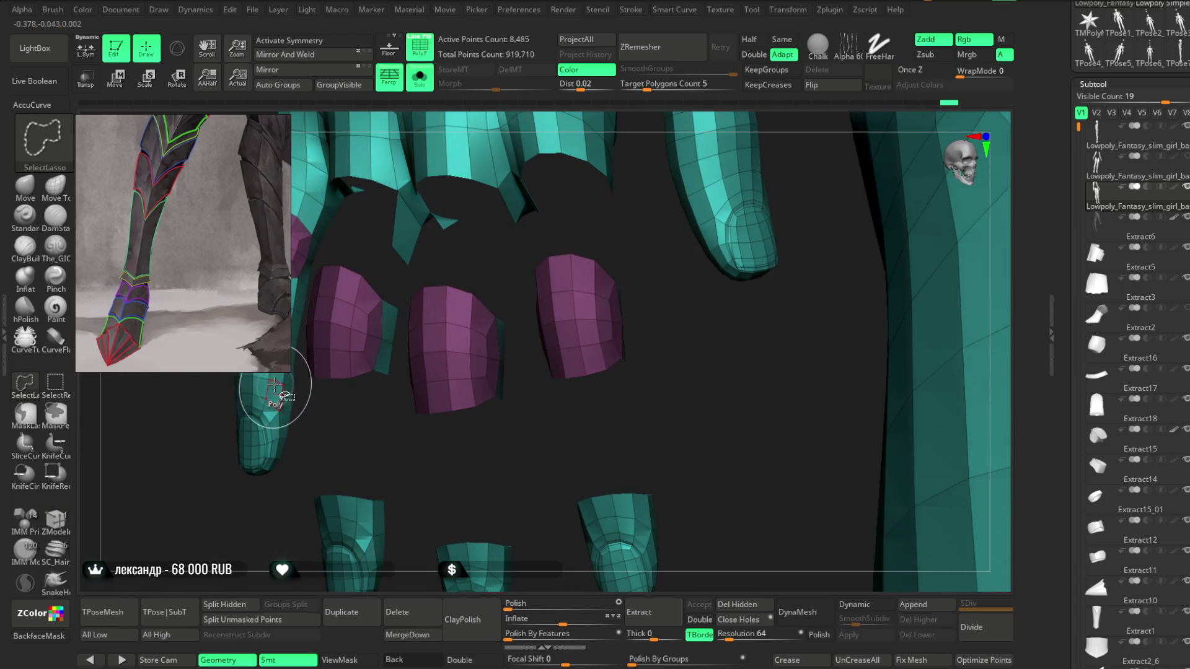
pyautogui.keyDown('ctrl'); pyautogui.keyDown('shift'); pyautogui.click(293, 313); pyautogui.keyUp('shift'); pyautogui.keyUp('ctrl')
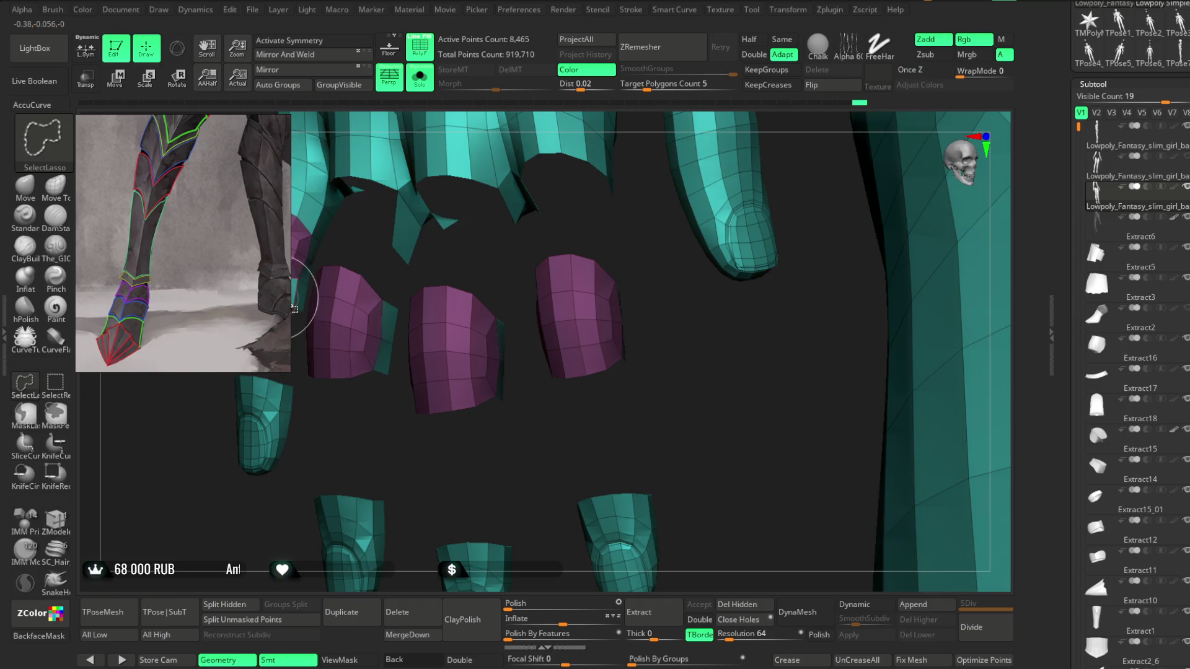
pyautogui.moveTo(261, 350)
pyautogui.mouseDown()
pyautogui.moveTo(277, 417)
pyautogui.moveTo(388, 384)
pyautogui.mouseUp()
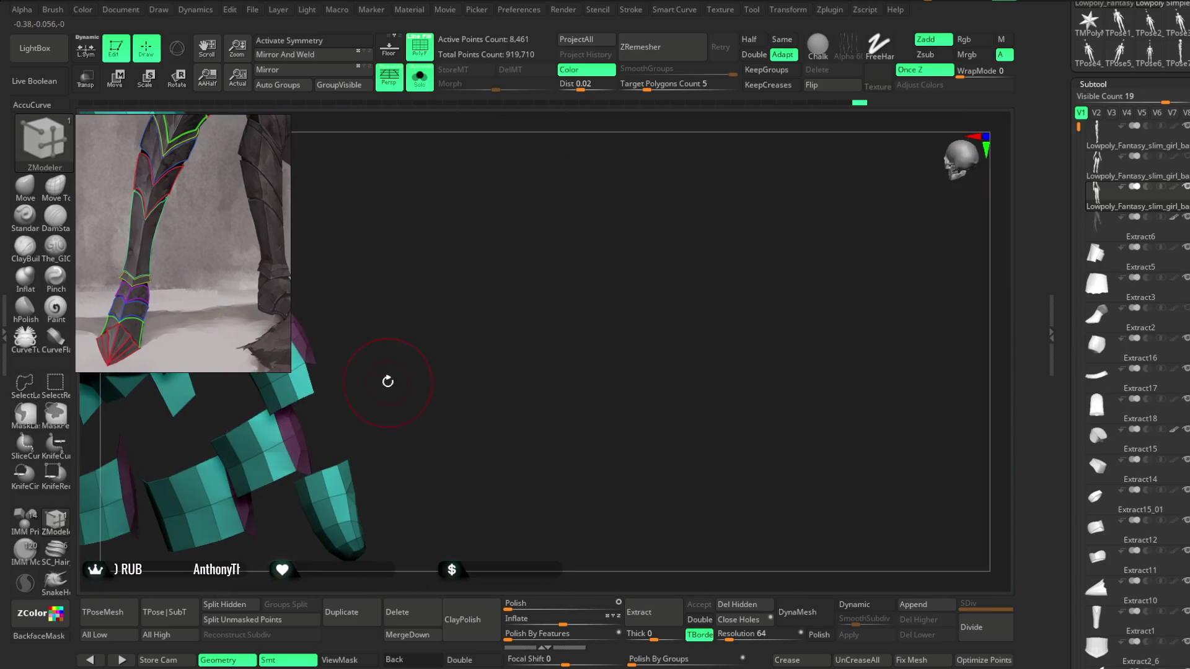
pyautogui.moveTo(363, 247); pyautogui.dragTo(311, 349)
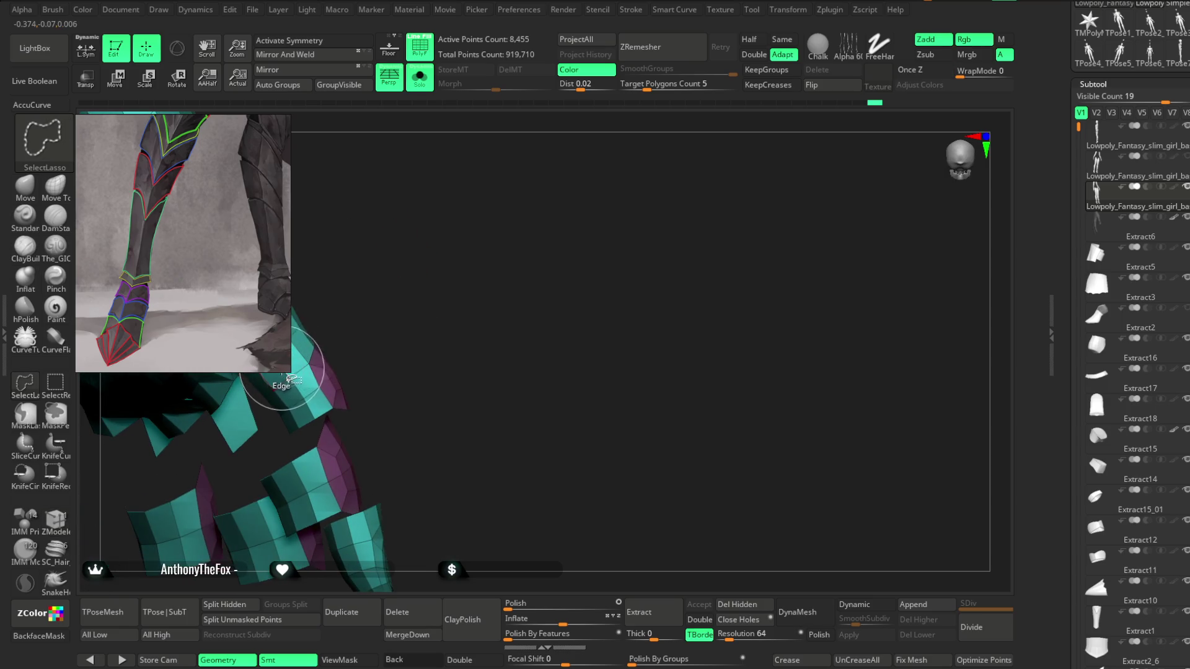
# Step: Isolate the finger segments, group them olive, and unhide the whole hand
pyautogui.keyDown('ctrl'); pyautogui.keyDown('shift'); pyautogui.click(330, 282); pyautogui.keyUp('shift'); pyautogui.keyUp('ctrl')
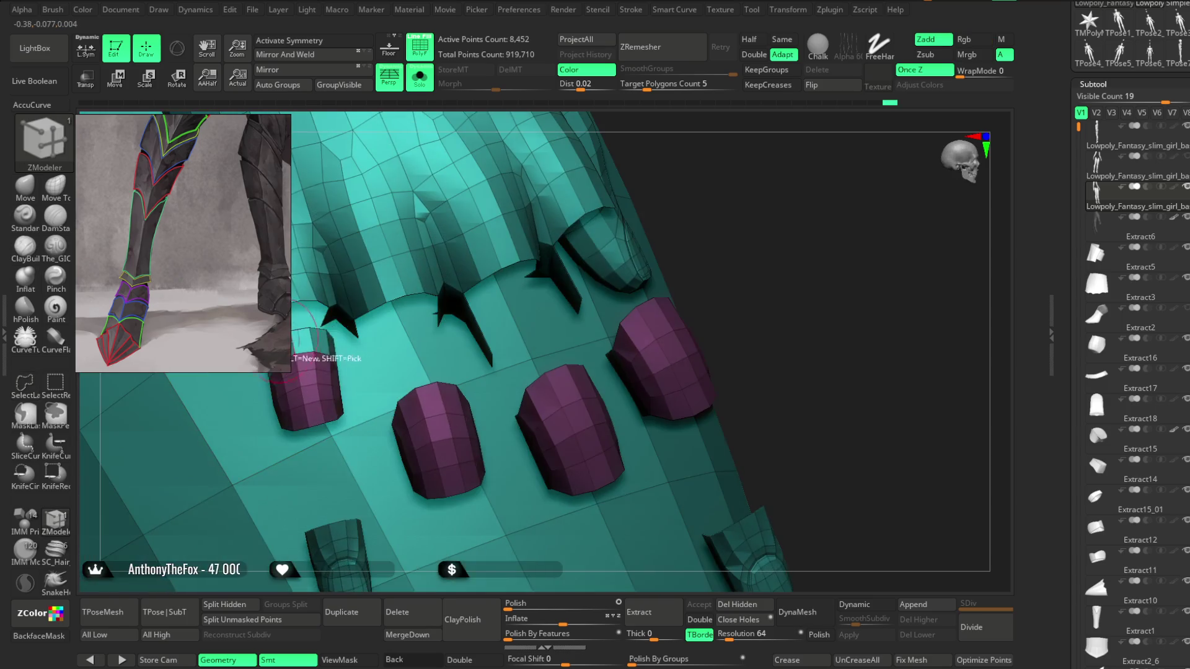
pyautogui.moveTo(550, 230)
pyautogui.mouseDown()
pyautogui.moveTo(698, 154)
pyautogui.moveTo(598, 207)
pyautogui.moveTo(559, 301)
pyautogui.moveTo(582, 276)
pyautogui.moveTo(403, 347)
pyautogui.mouseUp()
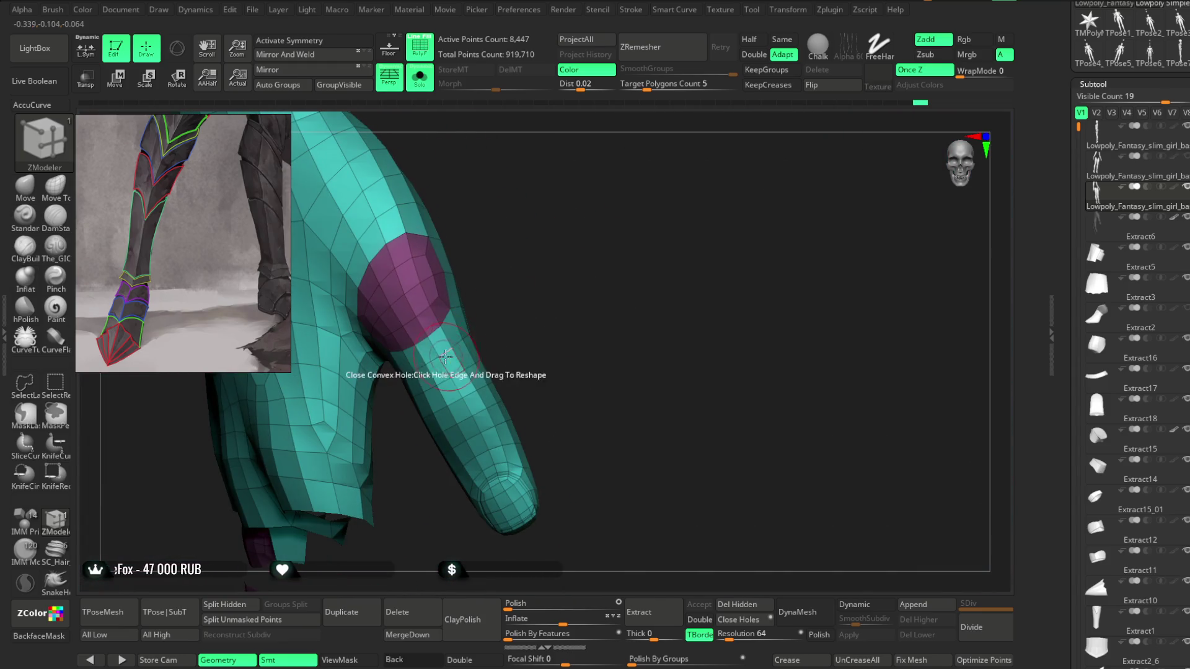
pyautogui.moveTo(517, 317); pyautogui.dragTo(434, 328)
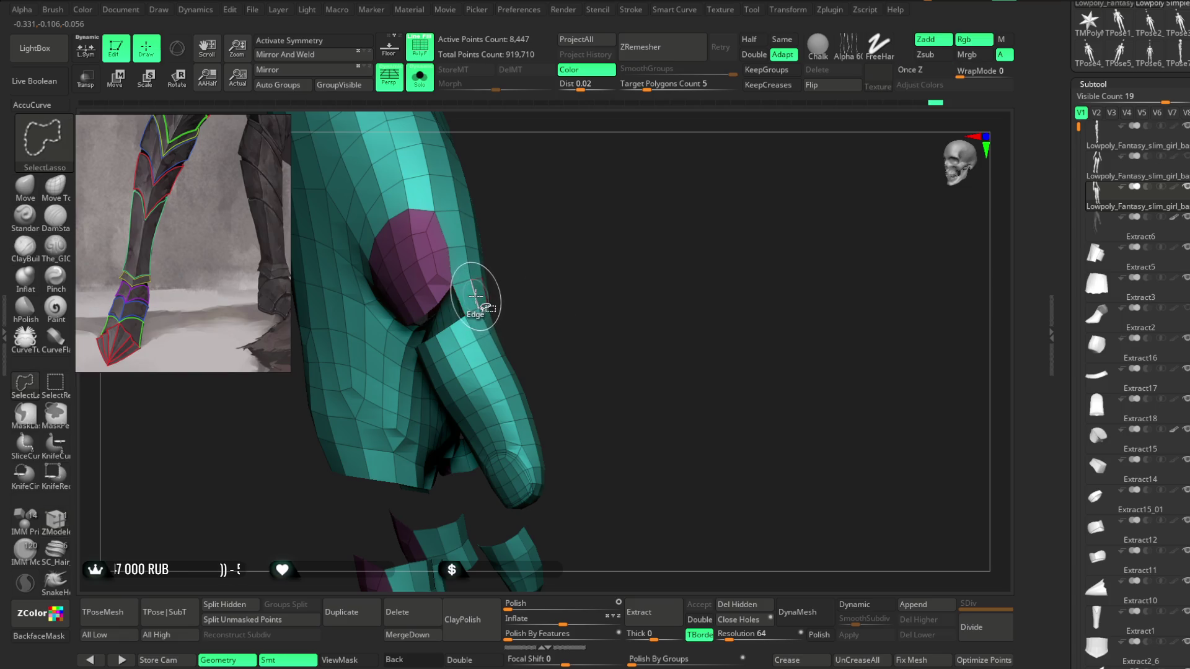
pyautogui.moveTo(533, 274)
pyautogui.mouseDown()
pyautogui.moveTo(512, 308)
pyautogui.moveTo(566, 186)
pyautogui.moveTo(471, 298)
pyautogui.mouseUp()
pyautogui.hotkey('ctrl', 'shift')
pyautogui.moveTo(529, 341)
pyautogui.mouseDown()
pyautogui.moveTo(605, 199)
pyautogui.moveTo(570, 286)
pyautogui.moveTo(465, 370)
pyautogui.moveTo(463, 404)
pyautogui.moveTo(523, 391)
pyautogui.moveTo(523, 303)
pyautogui.moveTo(544, 306)
pyautogui.mouseUp()
pyautogui.hotkey('ctrl', 'shift')
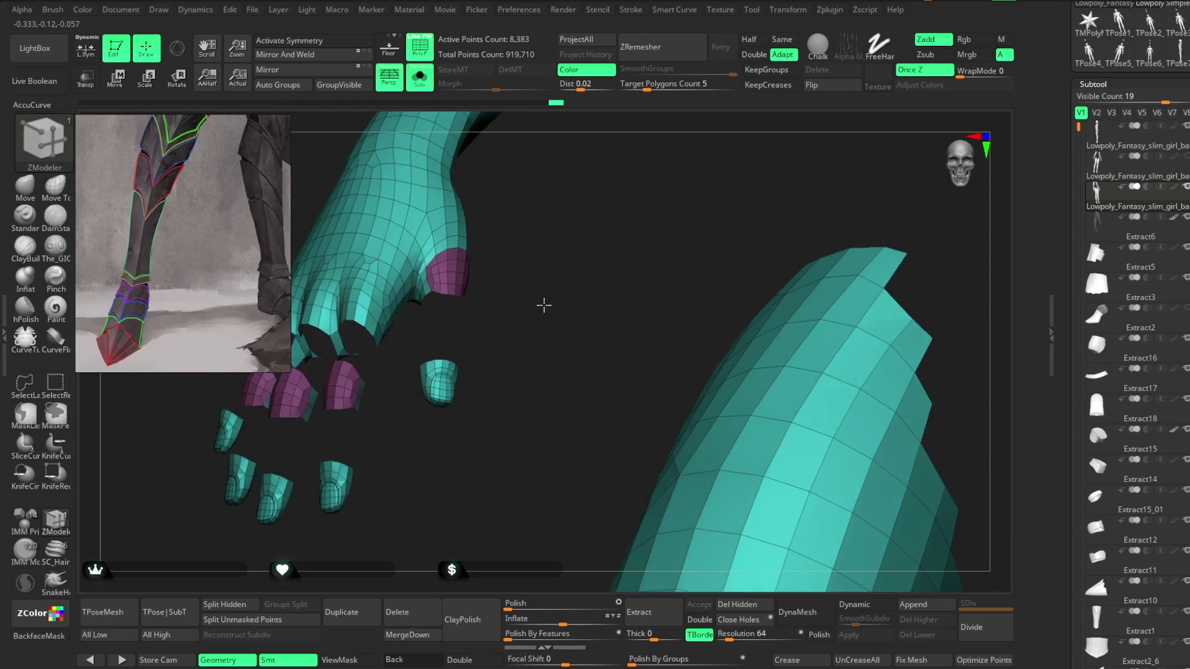
pyautogui.keyDown('ctrl'); pyautogui.keyDown('shift'); pyautogui.click(544, 305); pyautogui.keyUp('shift'); pyautogui.keyUp('ctrl')
pyautogui.keyDown('ctrl'); pyautogui.keyDown('shift'); pyautogui.click(530, 264); pyautogui.keyUp('shift'); pyautogui.keyUp('ctrl')
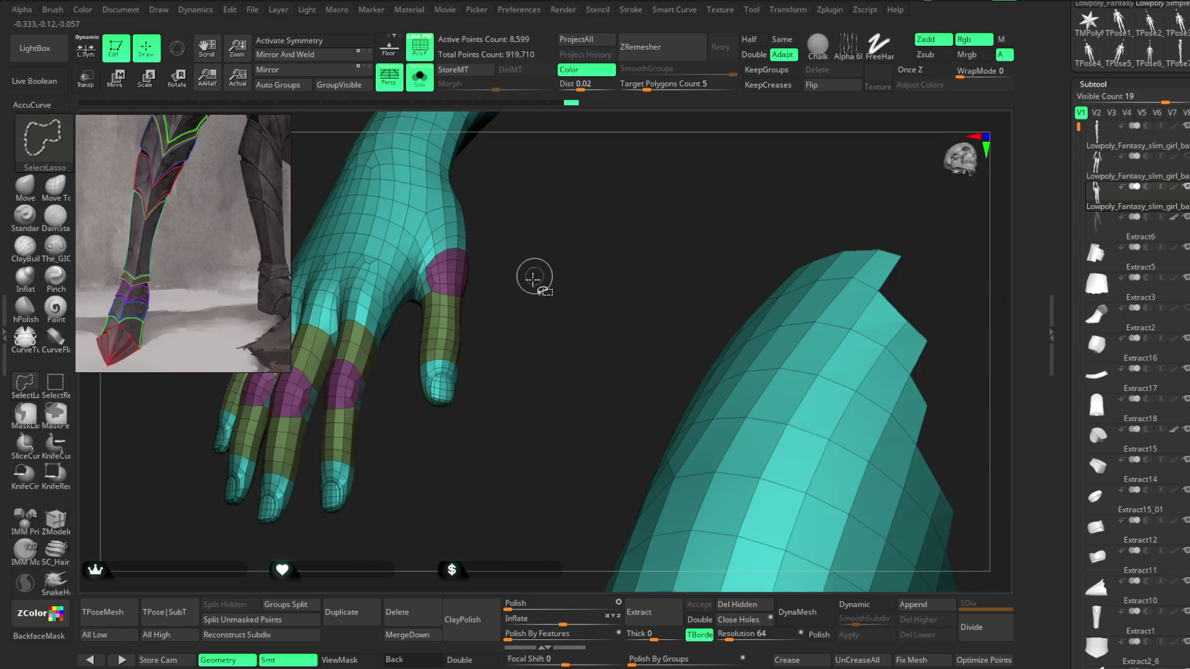